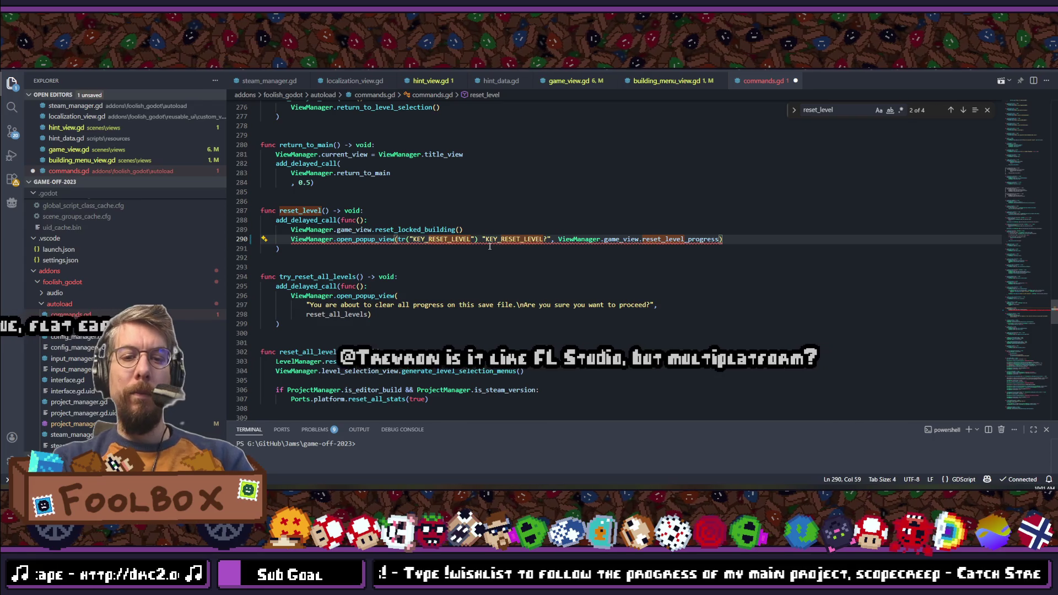
Step: Make line 290's reset-level popup read tr("KEY_RESET_LEVEL") + "?" by removing the duplicate key string
{"action": "type", "text": "+"}
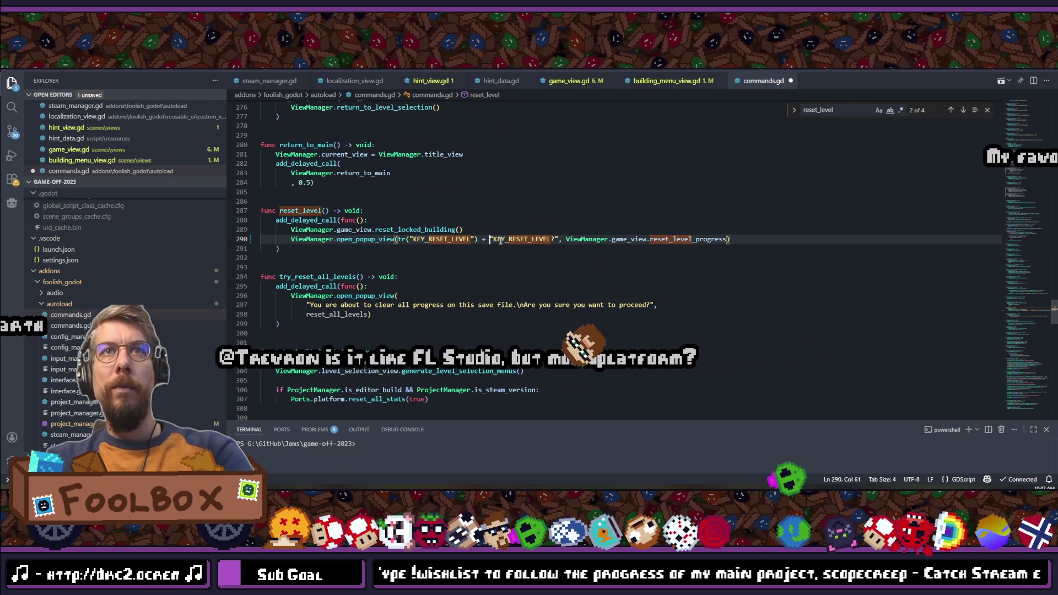
{"action": "left_click_drag", "start_coordinate": [495, 247], "coordinate": [549, 243]}
{"action": "key", "text": "BackSpace"}
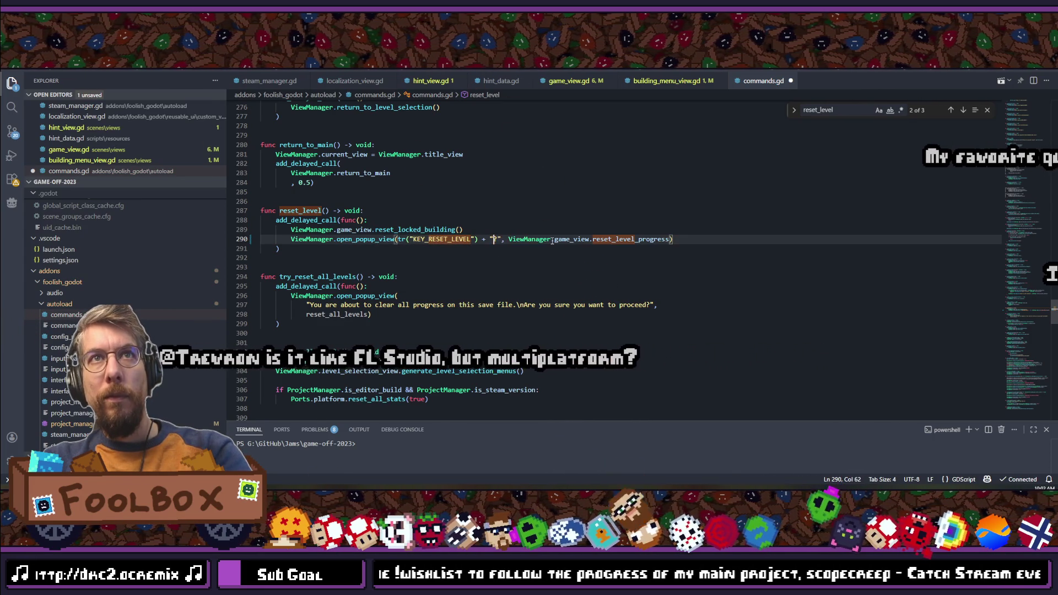
{"action": "left_click", "coordinate": [531, 240]}
{"action": "left_click", "coordinate": [699, 242]}
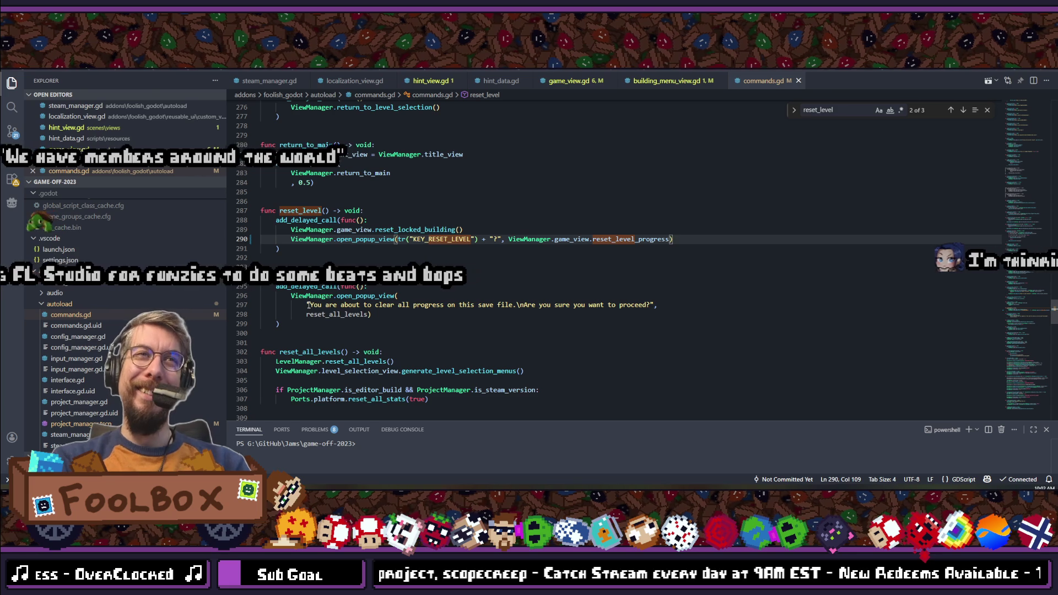
Step: Select the reset-all warning message on line 297 and bring up Godot's translation table
{"action": "left_click_drag", "start_coordinate": [309, 305], "coordinate": [683, 305]}
{"action": "left_click", "coordinate": [498, 305]}
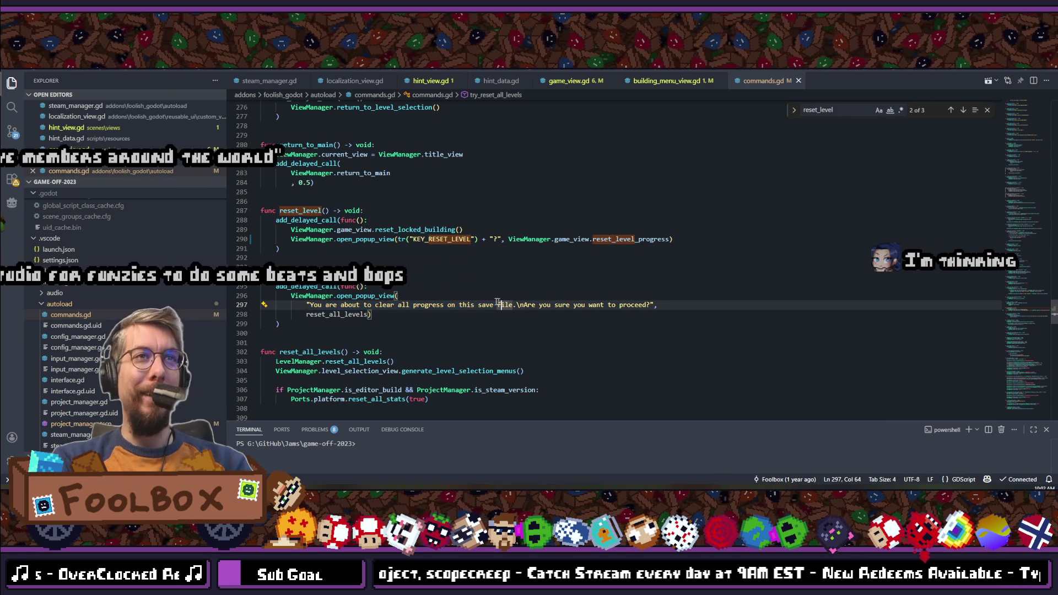
{"action": "left_click_drag", "start_coordinate": [309, 305], "coordinate": [651, 304]}
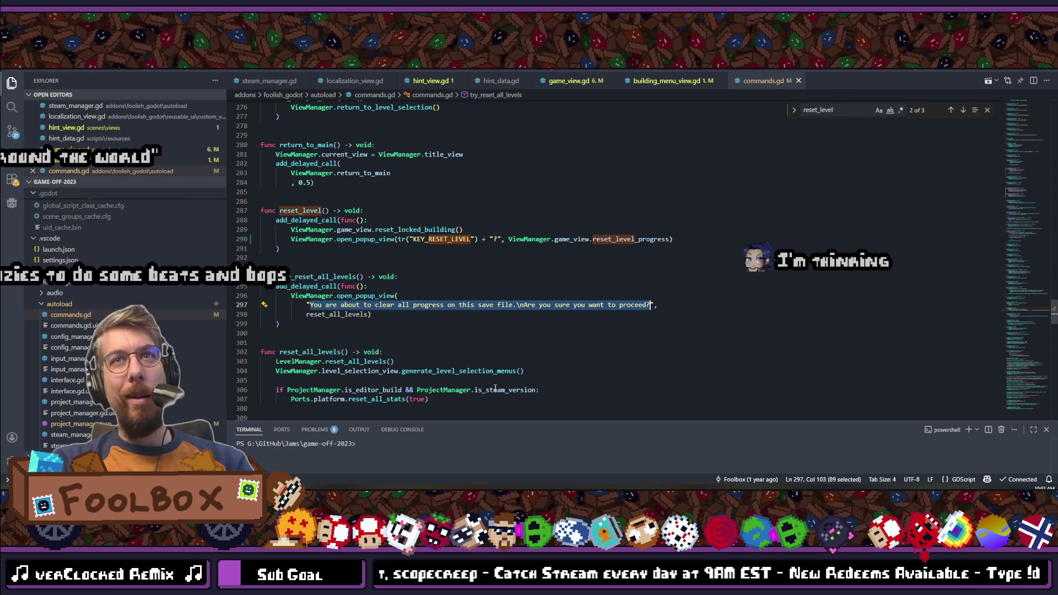
{"action": "key", "text": "alt+Tab"}
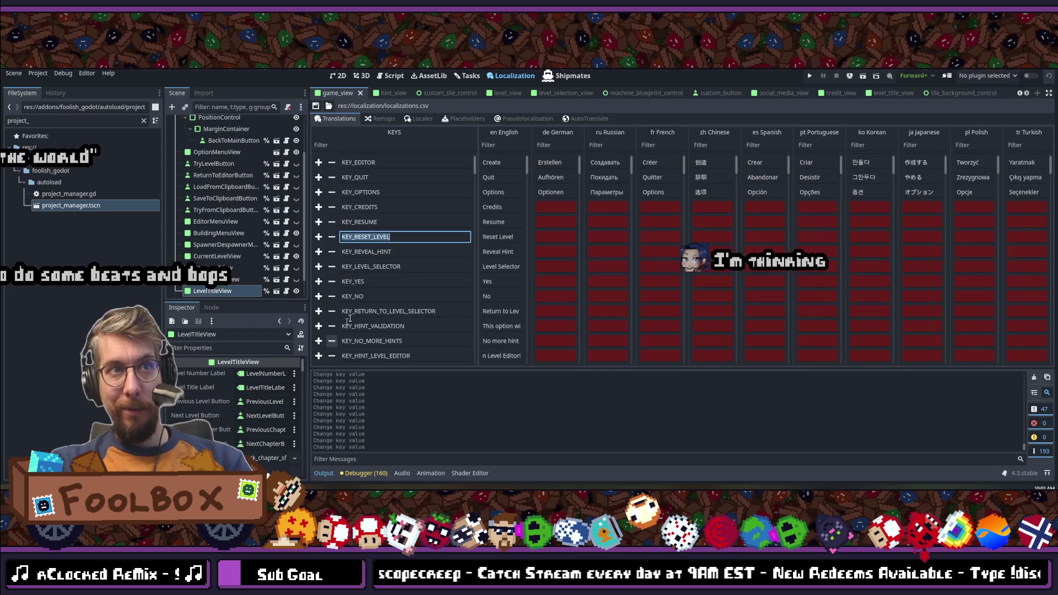
Step: Add a new translation key named KEY_RESET_PROGRESS below KEY_REVEAL_HINT
{"action": "left_click", "coordinate": [319, 251]}
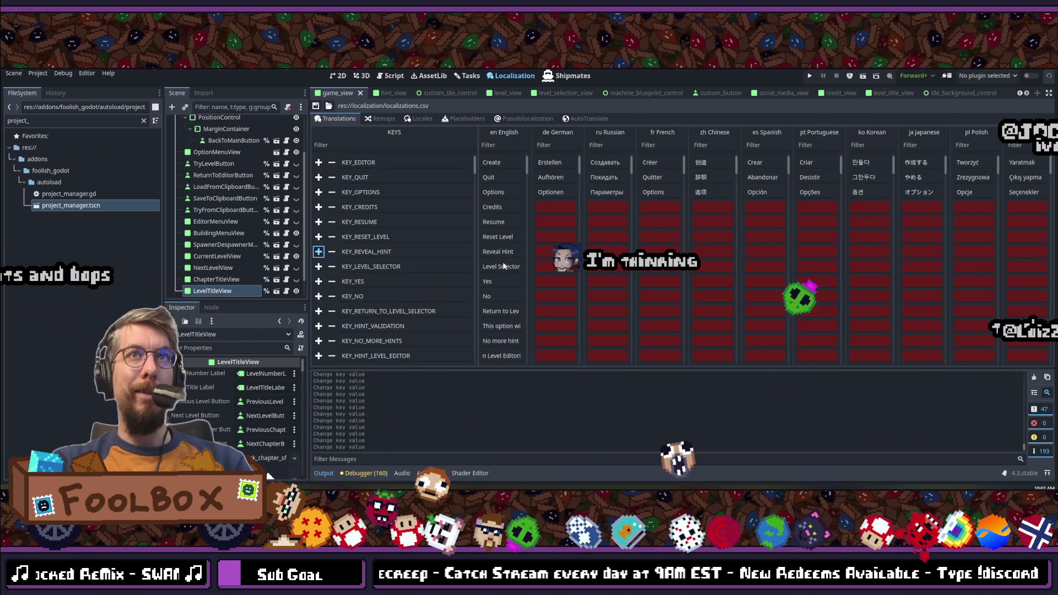
{"action": "key", "text": "Return"}
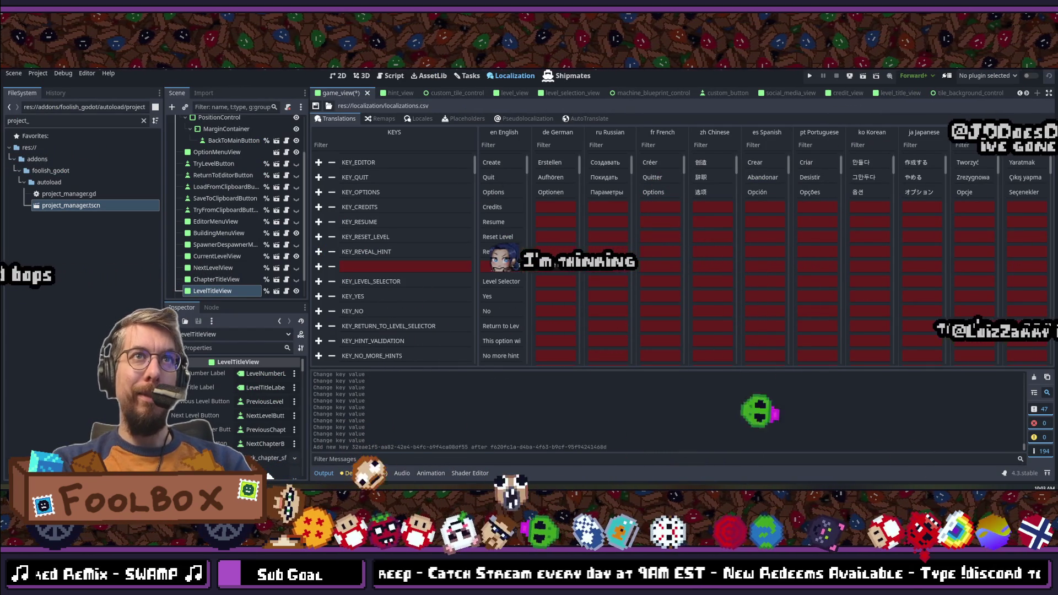
{"action": "double_click", "coordinate": [424, 267]}
{"action": "type", "text": "KEY_RESET_CONFIR"}
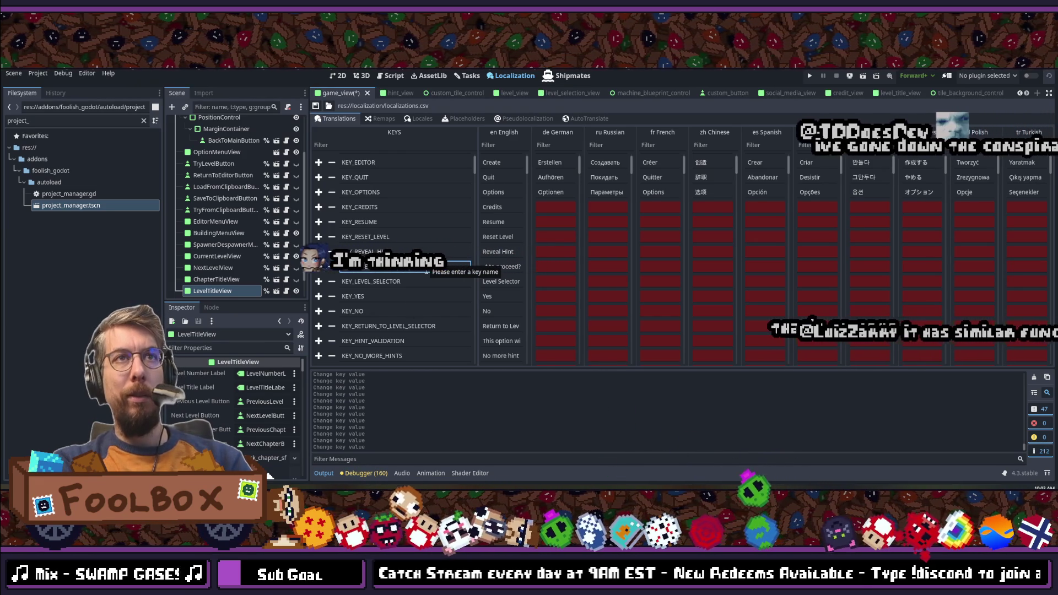
{"action": "double_click", "coordinate": [411, 268]}
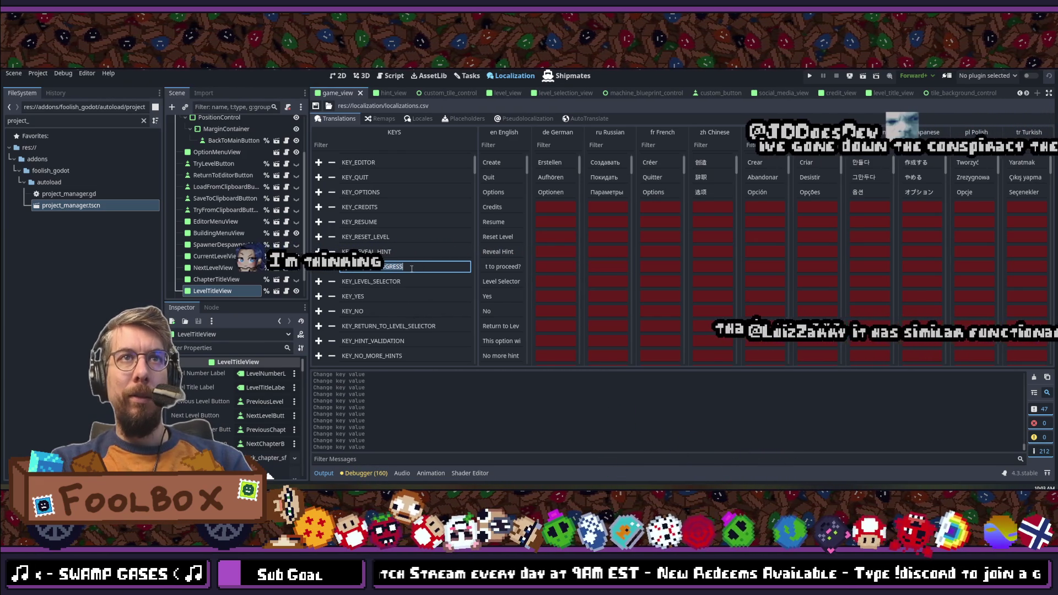
{"action": "left_click", "coordinate": [315, 108]}
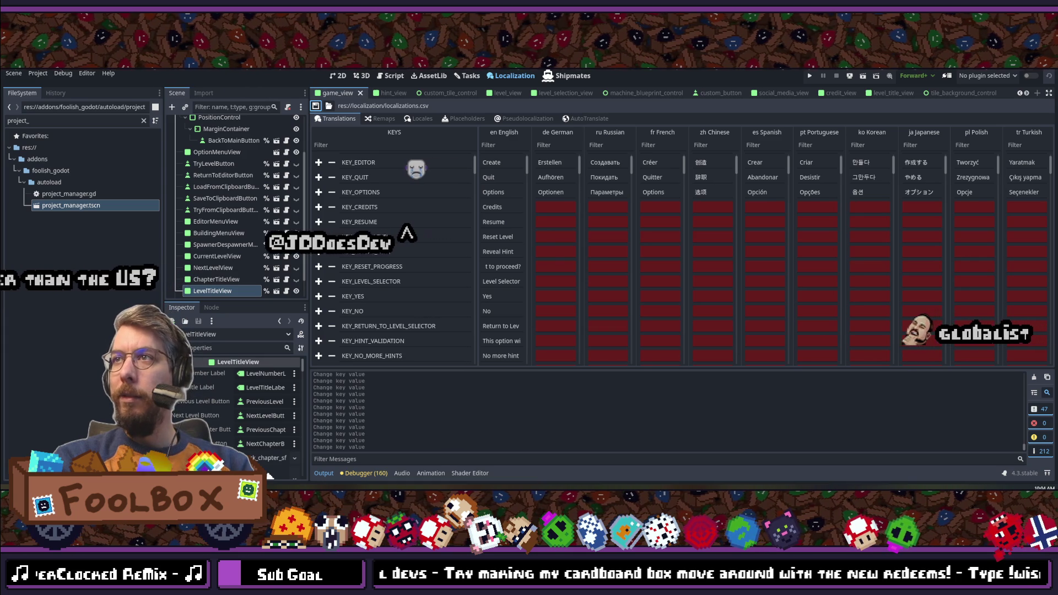
Step: Review the KEY_RESET_PROGRESS key name in Godot's translation table
{"action": "left_click", "coordinate": [407, 266]}
{"action": "left_click", "coordinate": [407, 266]}
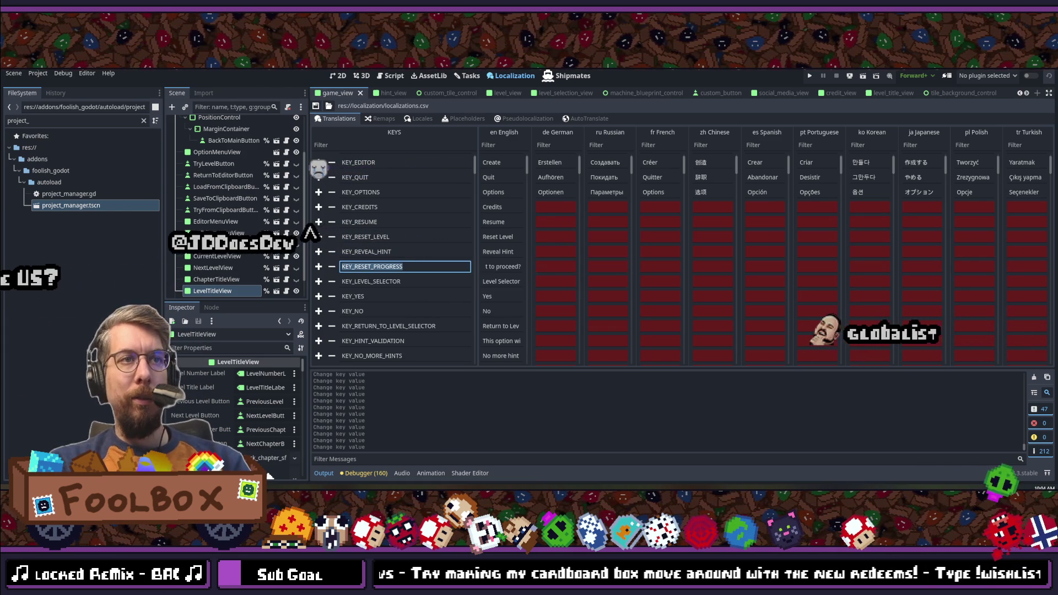
{"action": "key", "text": "alt+Tab"}
Step: Insert tr("KEY_RESET_PROGRESS") before the reset-all warning on line 297 of commands.gd
{"action": "left_click", "coordinate": [307, 305]}
{"action": "type", "text": "tr("}
{"action": "key", "text": "Delete"}
{"action": "type", "text": "\"\""}
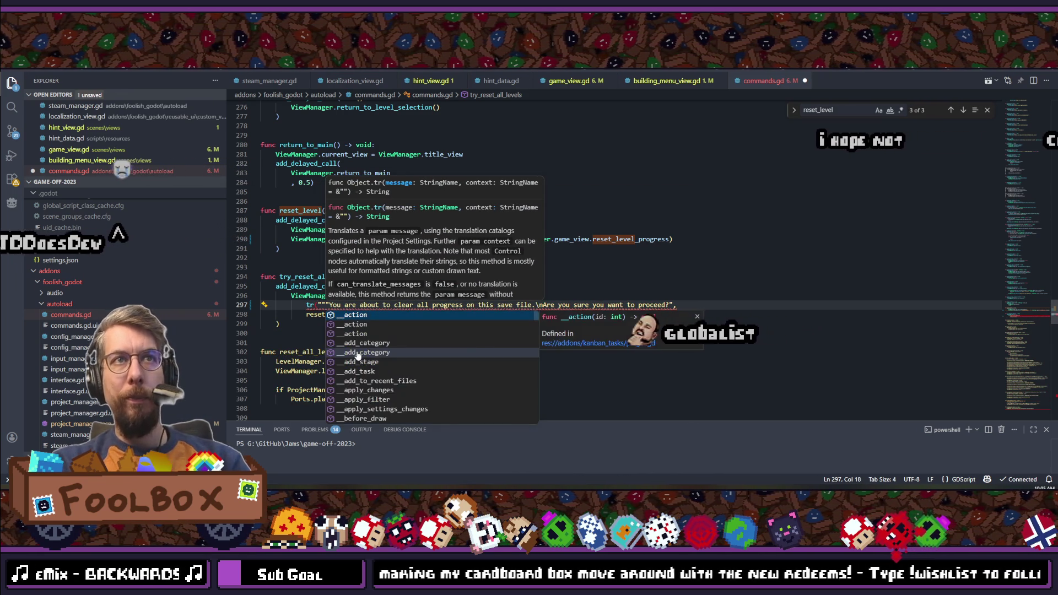
{"action": "type", "text": "KEY_RESET_PROGRESS"}
{"action": "type", "text": ")"}
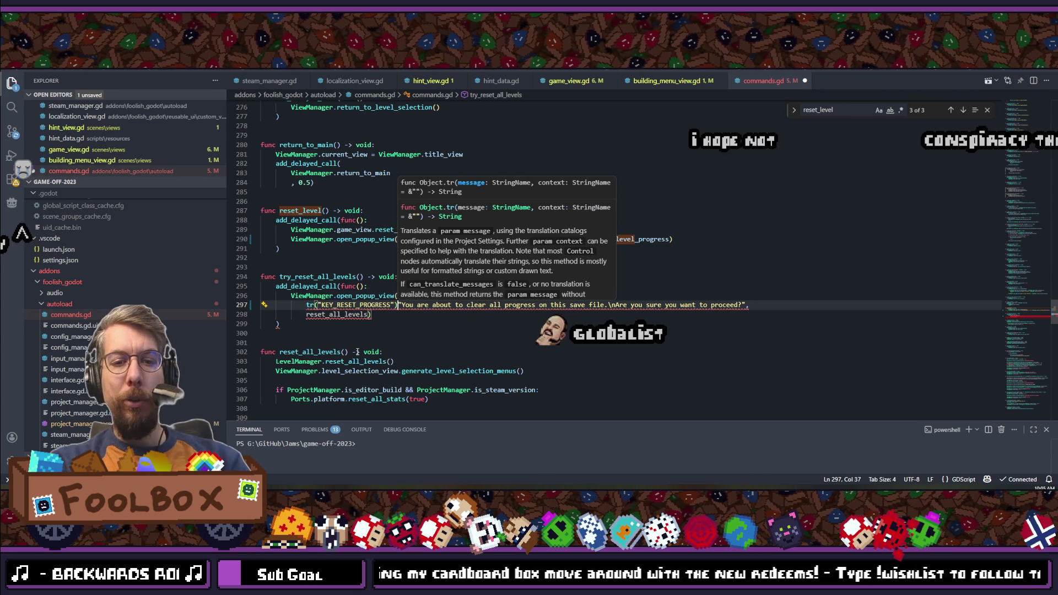
Step: Delete the leftover English reset-all warning on line 297 and save commands.gd
{"action": "left_click", "coordinate": [622, 316], "text": "shift"}
{"action": "left_click", "coordinate": [747, 304], "text": "shift"}
{"action": "key", "text": "Delete"}
{"action": "key", "text": "End"}
{"action": "key", "text": "ctrl+s"}
Step: Review the return-to-level-selector and Return to Title popup messages in commands.gd
{"action": "scroll", "coordinate": [432, 300], "scroll_direction": "down", "scroll_amount": 2}
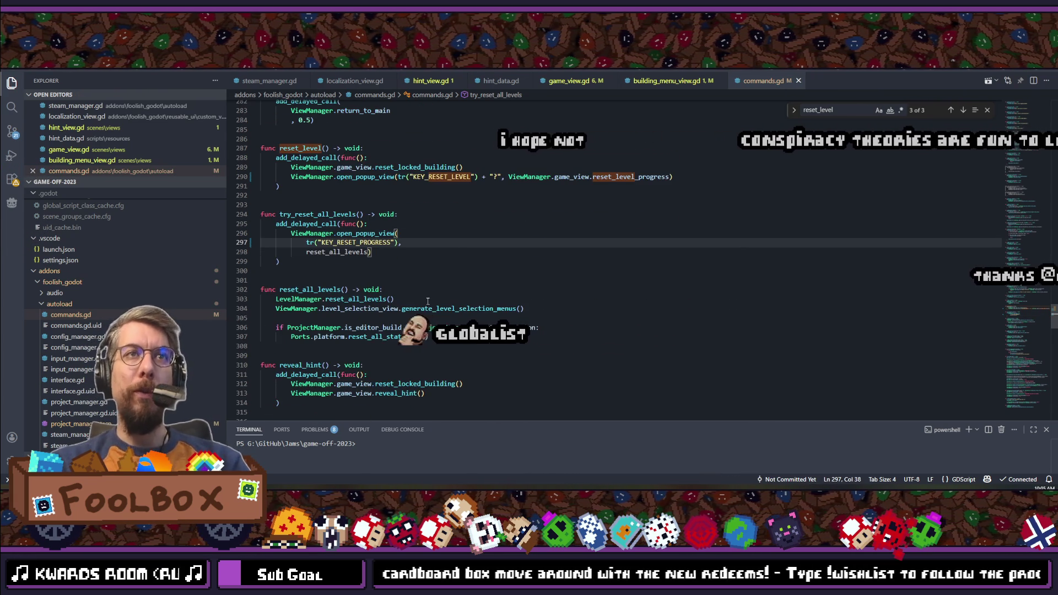
{"action": "scroll", "coordinate": [427, 301], "scroll_direction": "down", "scroll_amount": 15}
{"action": "scroll", "coordinate": [427, 300], "scroll_direction": "down", "scroll_amount": 16}
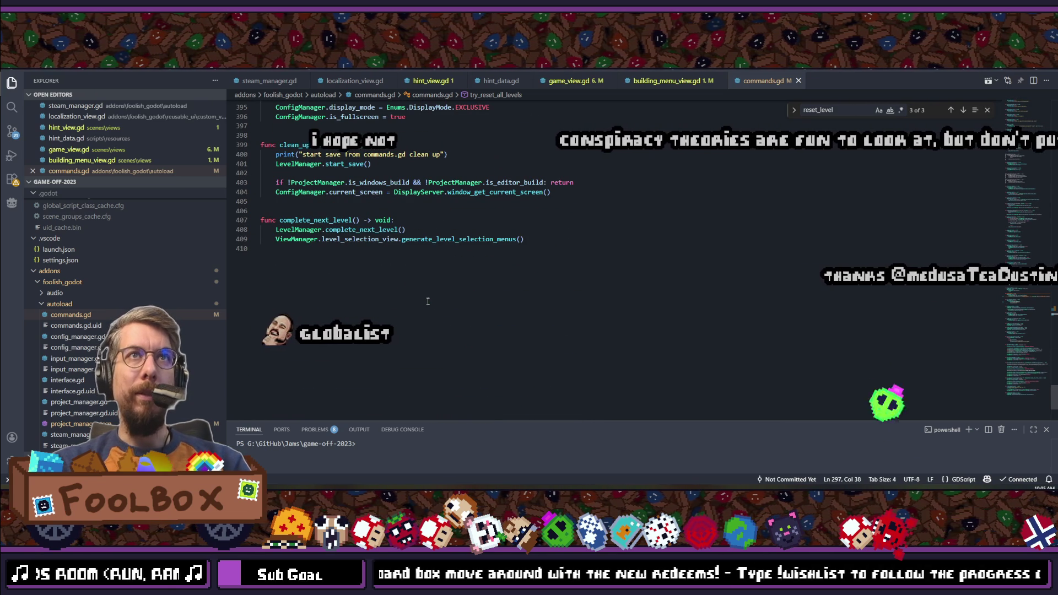
{"action": "scroll", "coordinate": [427, 301], "scroll_direction": "up", "scroll_amount": 20}
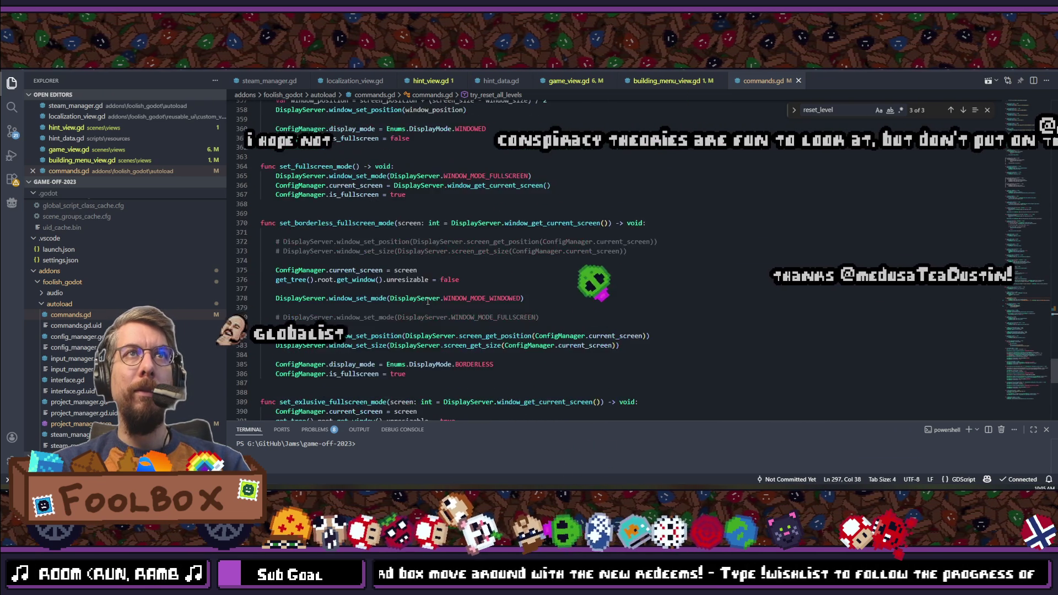
{"action": "scroll", "coordinate": [427, 301], "scroll_direction": "up", "scroll_amount": 16}
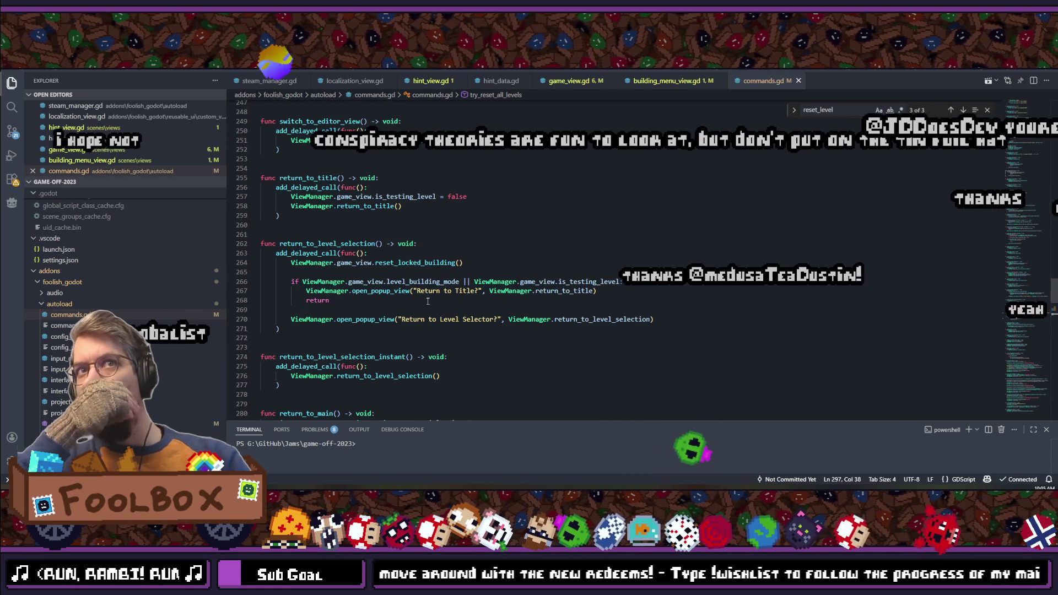
{"action": "scroll", "coordinate": [428, 301], "scroll_direction": "down", "scroll_amount": 1}
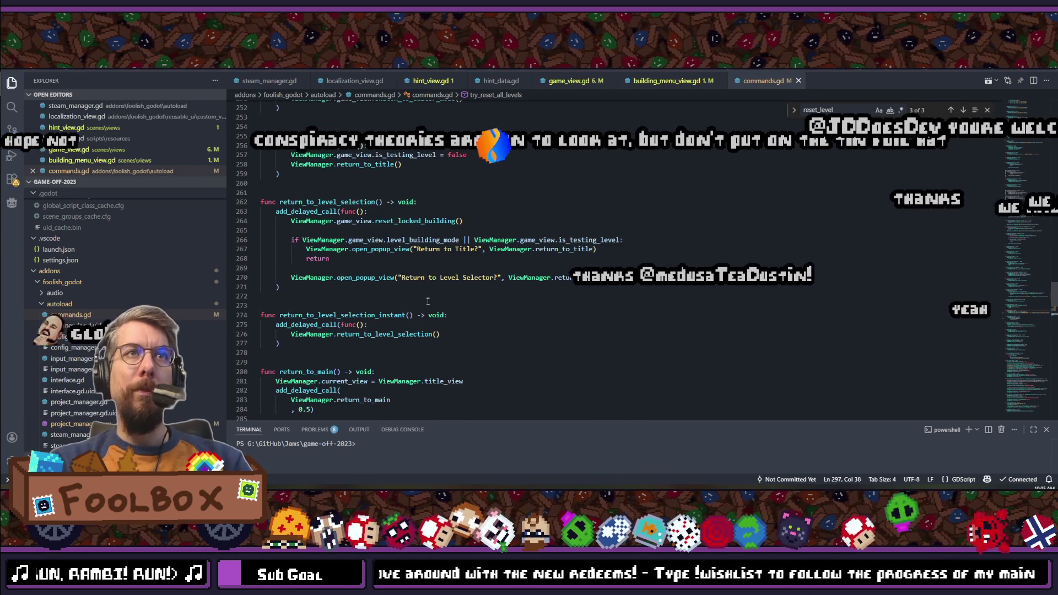
{"action": "left_click", "coordinate": [738, 277]}
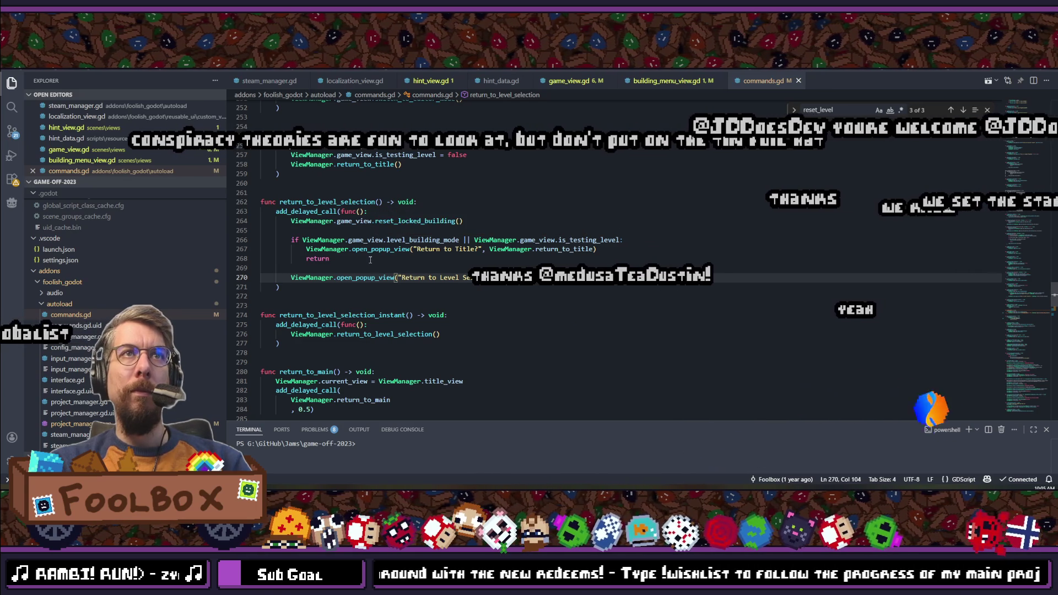
{"action": "left_click", "coordinate": [440, 249]}
{"action": "key", "text": "alt+Tab"}
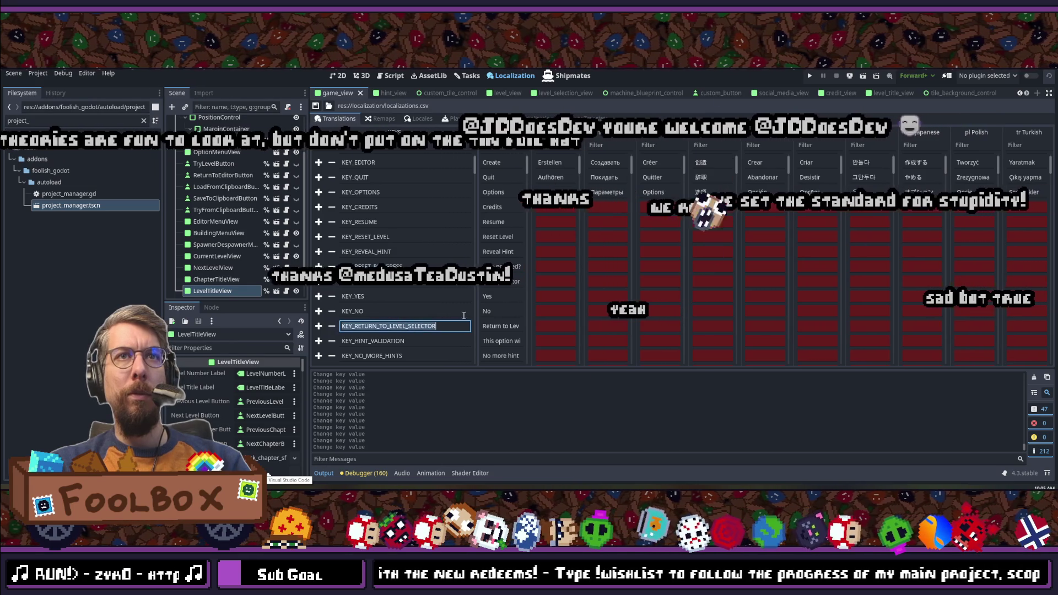
Step: Inspect KEY_RETURN_TO_LEVEL_SELECTOR's English text and key name, then run the project
{"action": "double_click", "coordinate": [492, 326]}
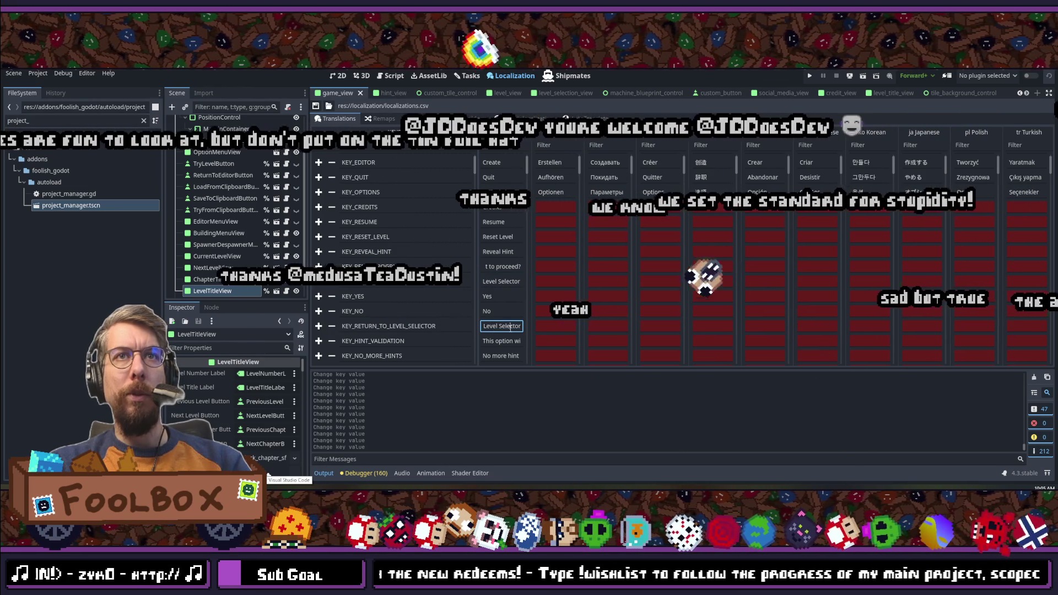
{"action": "double_click", "coordinate": [421, 325]}
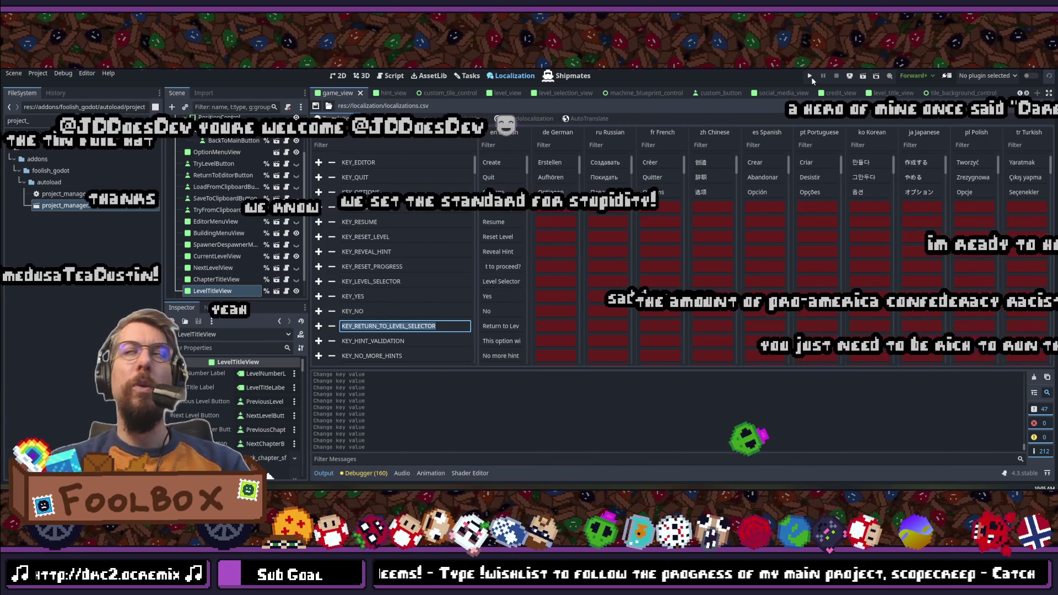
{"action": "left_click", "coordinate": [810, 76]}
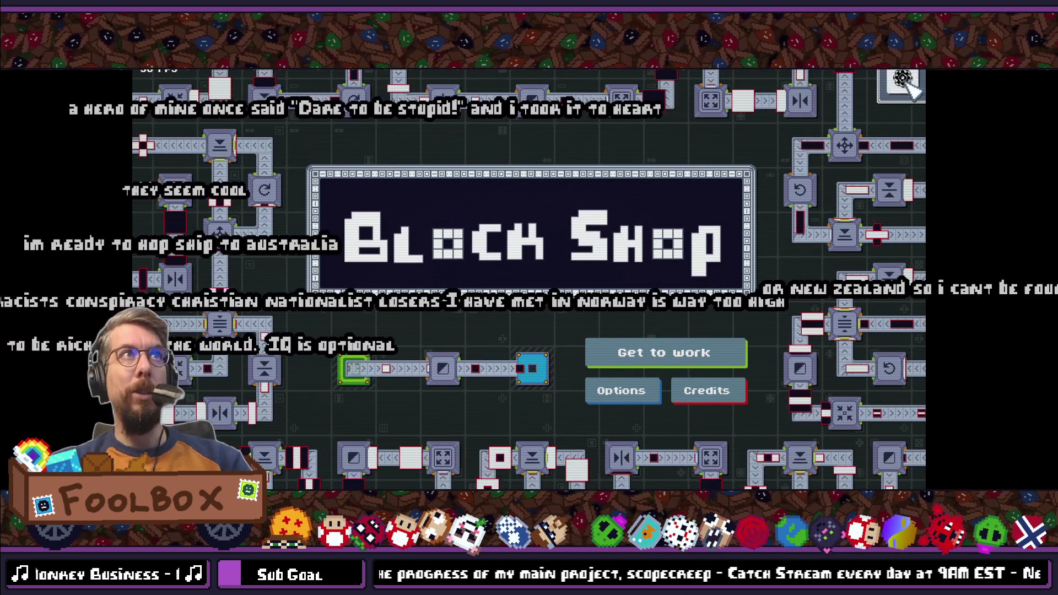
Step: Start level 1:1 – Conveyor and decline the Return to Level Selector? prompt
{"action": "left_click", "coordinate": [665, 353]}
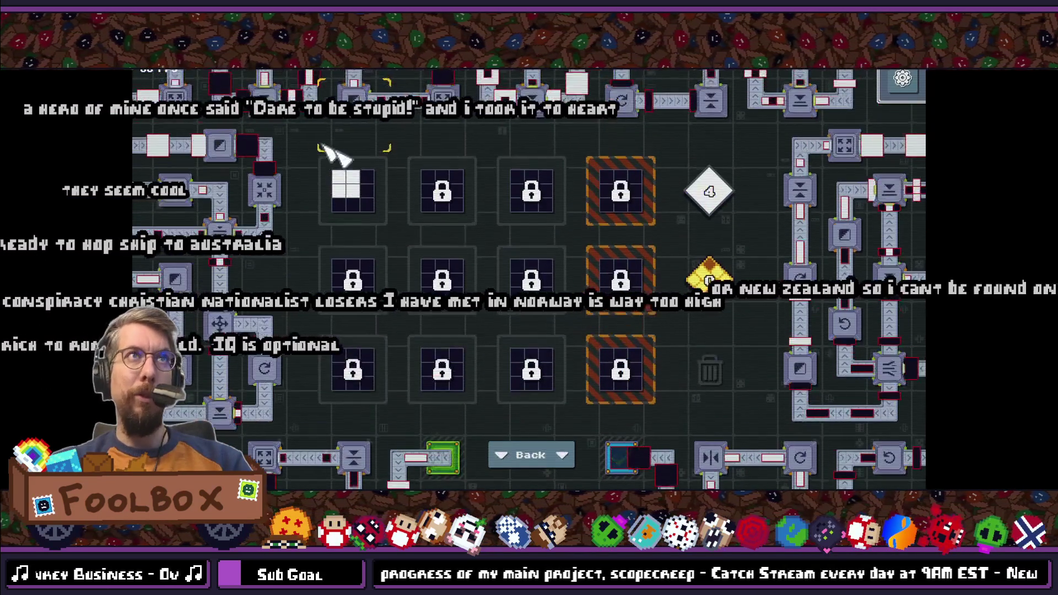
{"action": "left_click", "coordinate": [372, 191]}
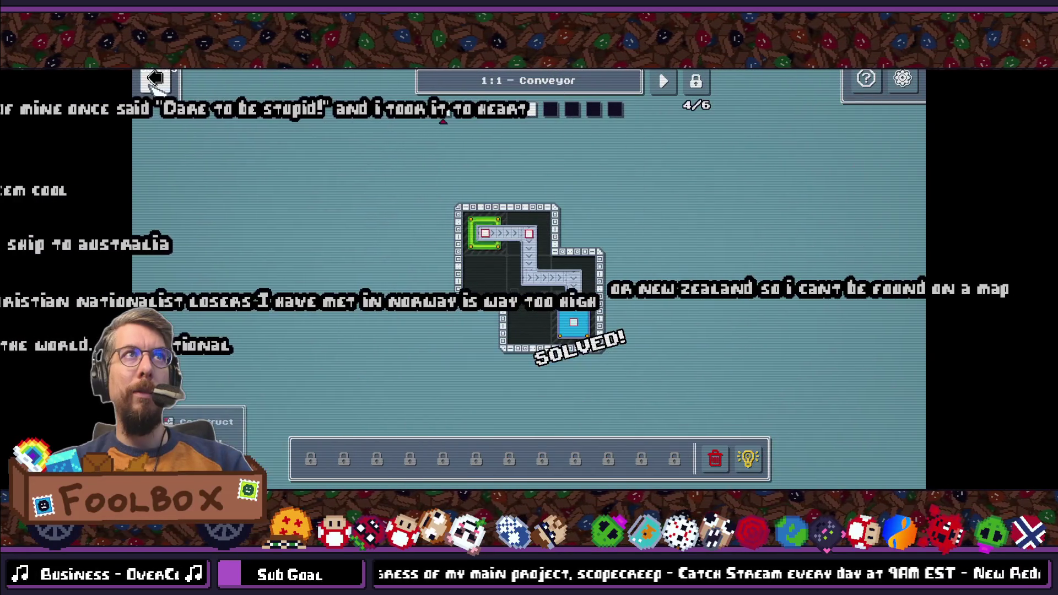
{"action": "key", "text": "Escape"}
{"action": "left_click", "coordinate": [551, 291]}
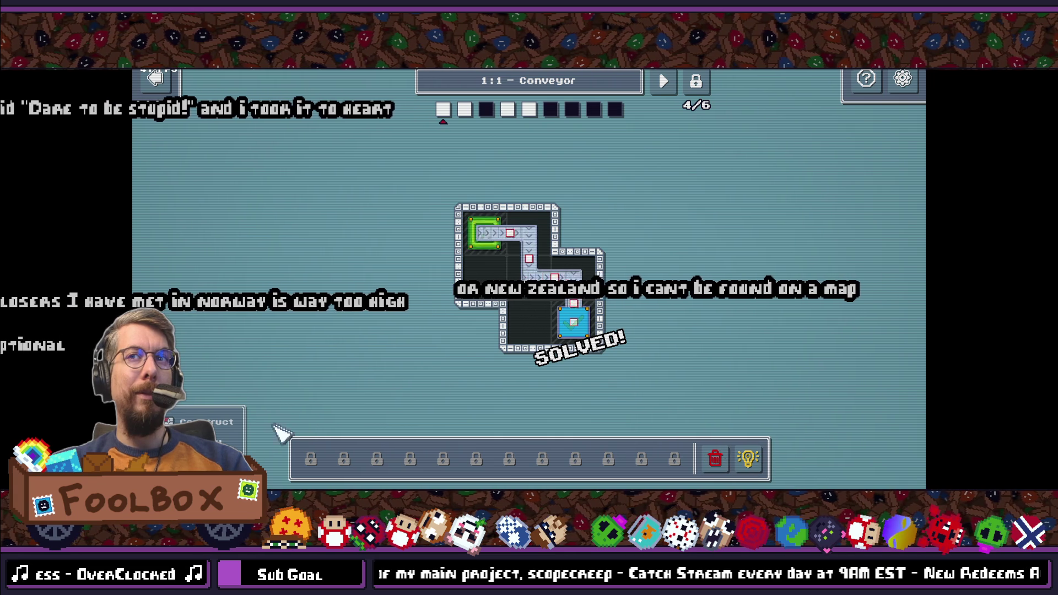
Step: Check the language choices in the pause menu, then resume the level
{"action": "left_click", "coordinate": [909, 77]}
{"action": "left_click", "coordinate": [559, 133]}
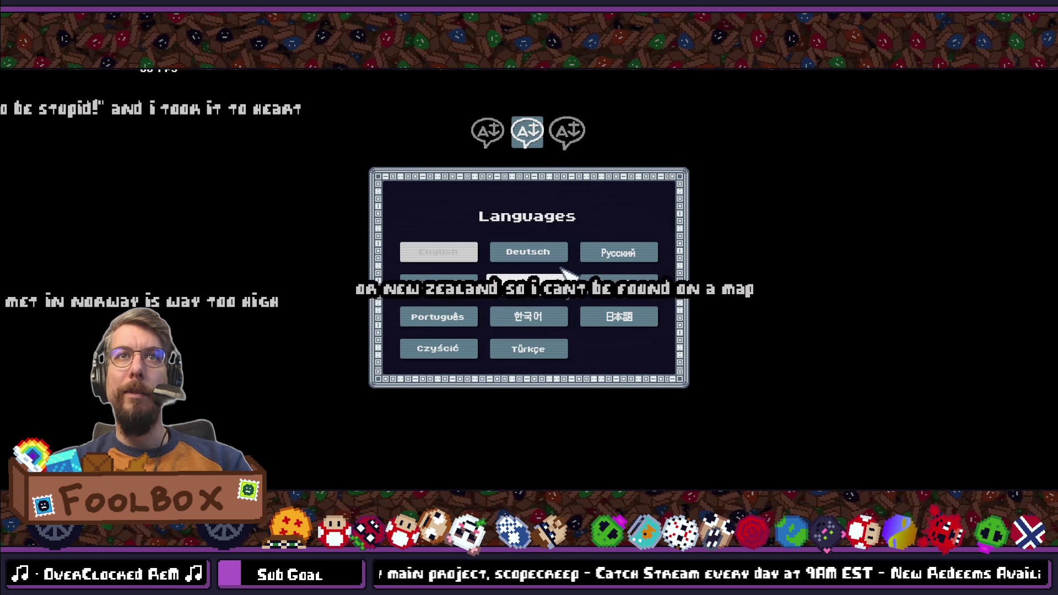
{"action": "left_click", "coordinate": [505, 125]}
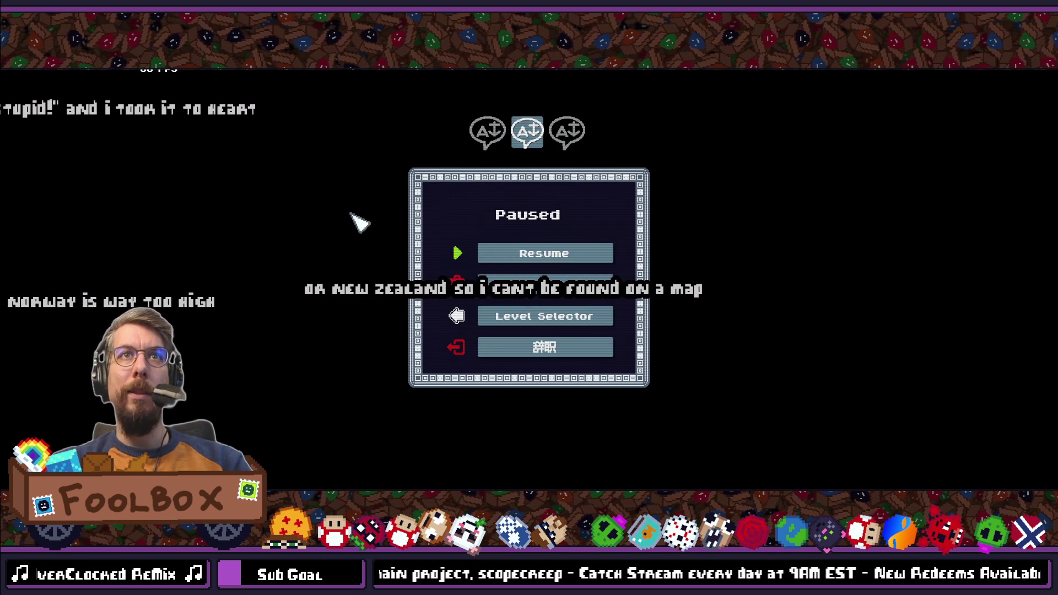
{"action": "left_click", "coordinate": [565, 255]}
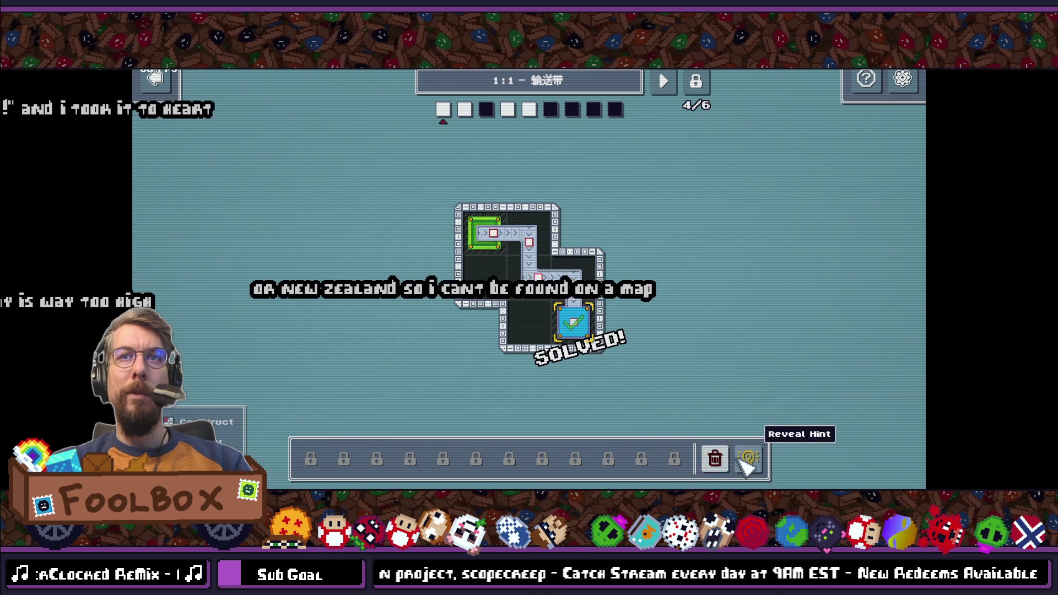
Step: Bring up the return-to-level-selector prompt again, dismiss it, and close the game
{"action": "left_click", "coordinate": [176, 91]}
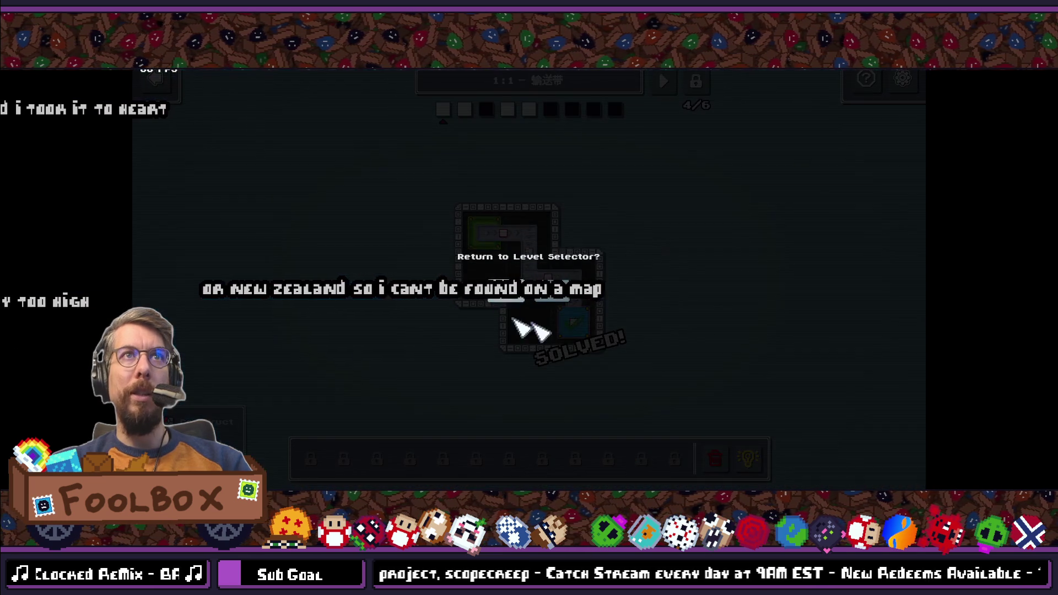
{"action": "left_click", "coordinate": [781, 252]}
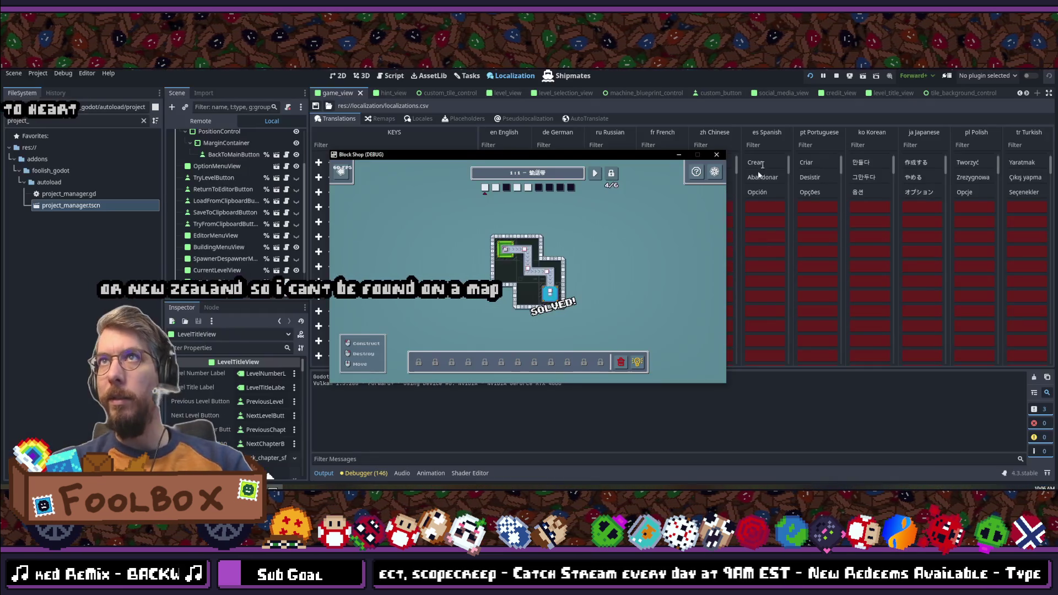
{"action": "left_click", "coordinate": [717, 154]}
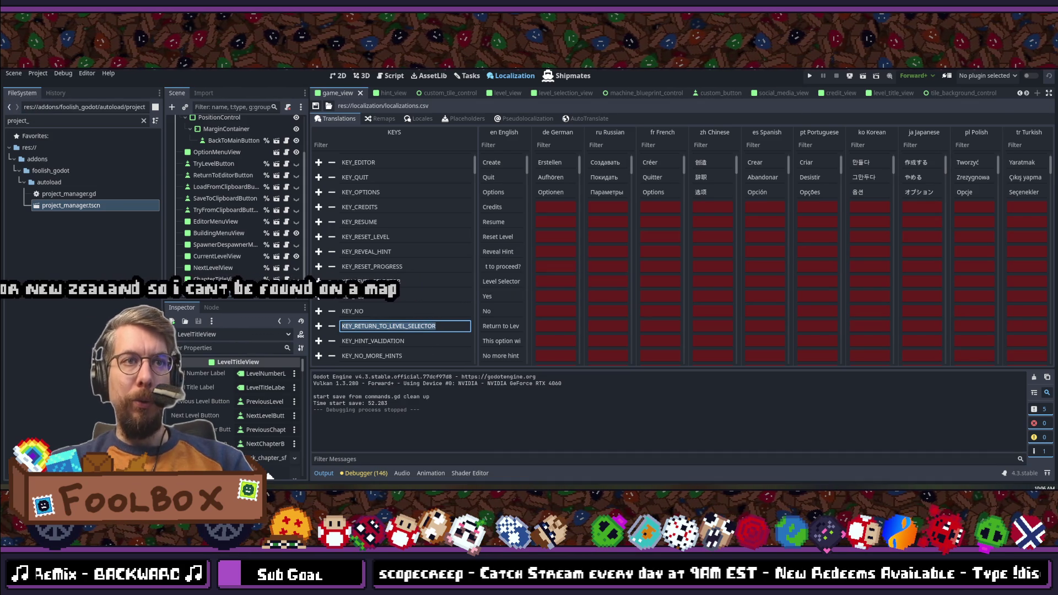
{"action": "key", "text": "alt+Tab"}
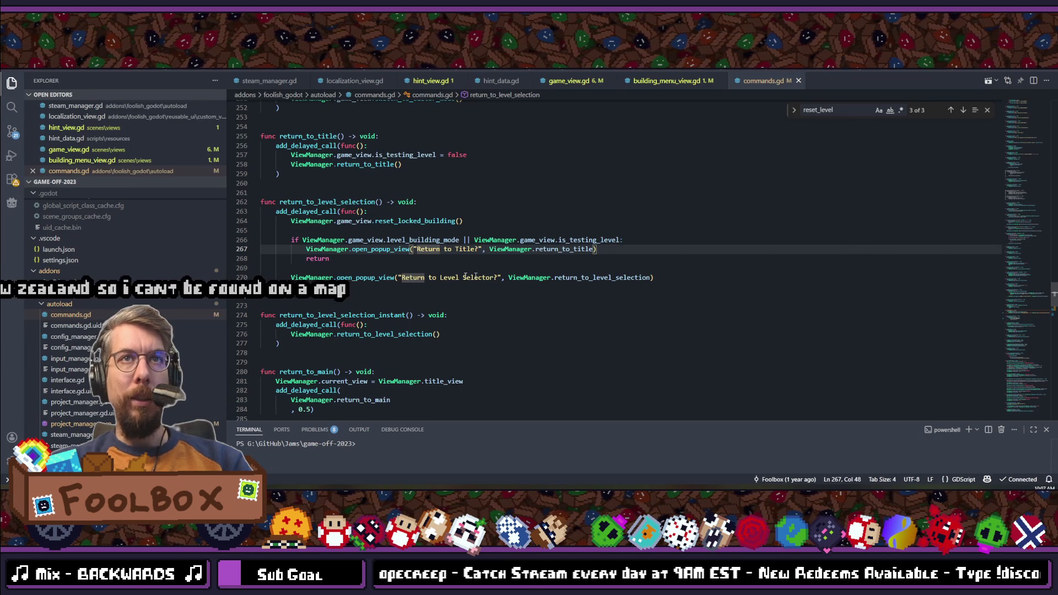
Step: Change line 270's popup message to tr("KEY_RETURN_TO_LEVEL_SELECTOR") + "?"
{"action": "left_click", "coordinate": [395, 277]}
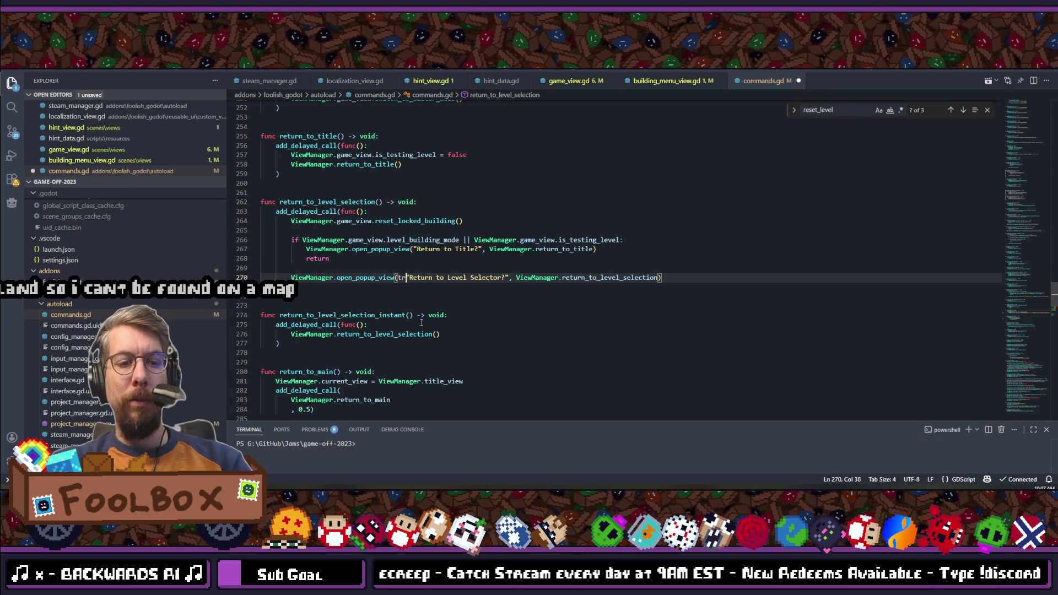
{"action": "type", "text": "(tr("}
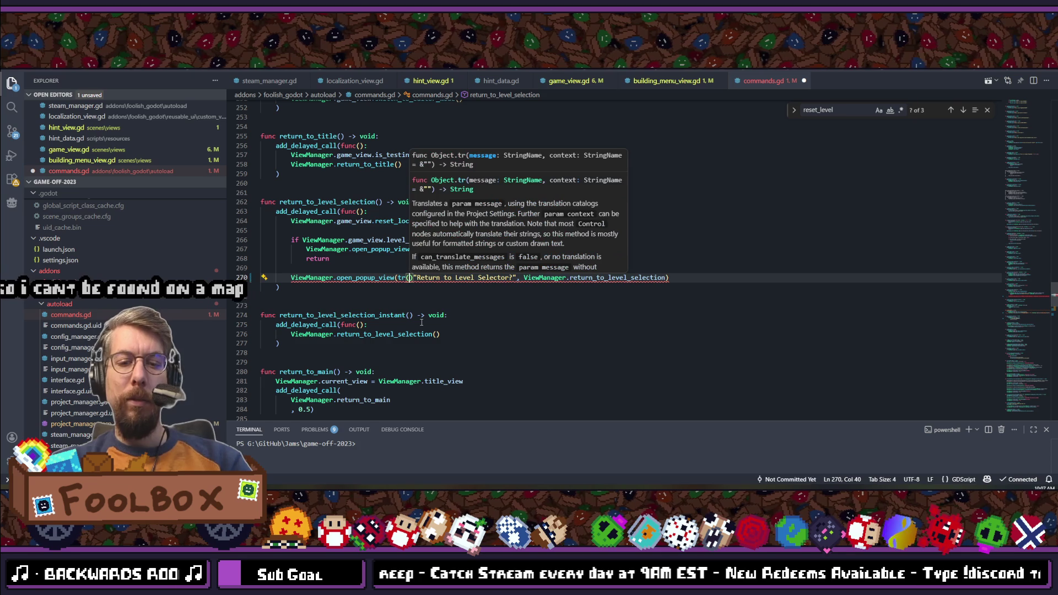
{"action": "type", "text": "\""}
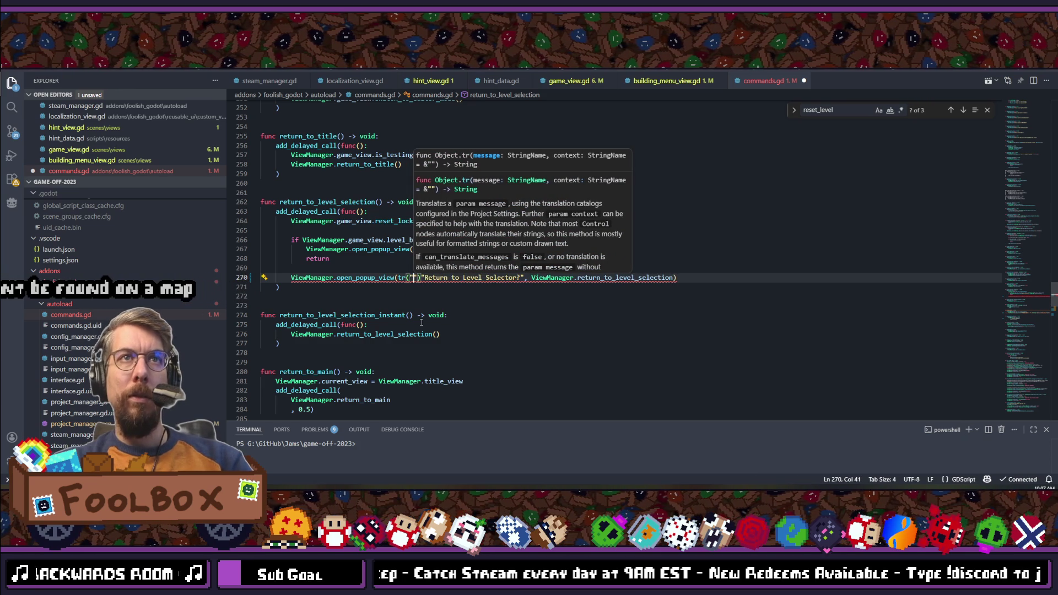
{"action": "type", "text": "KEY_RETURN_TO_LEVEL_SELECTOR"}
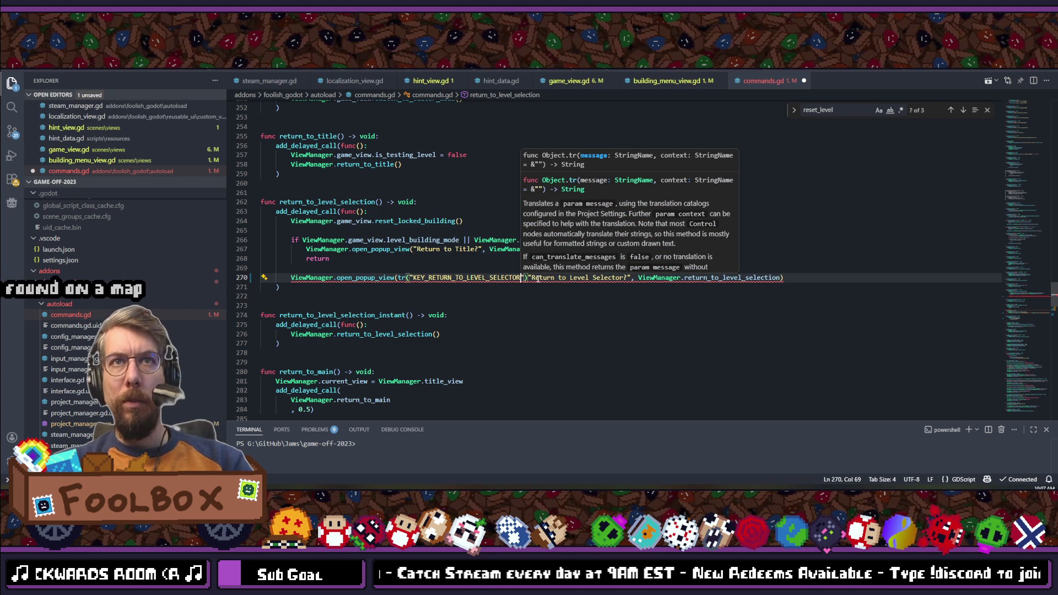
{"action": "left_click_drag", "start_coordinate": [530, 277], "coordinate": [556, 277]}
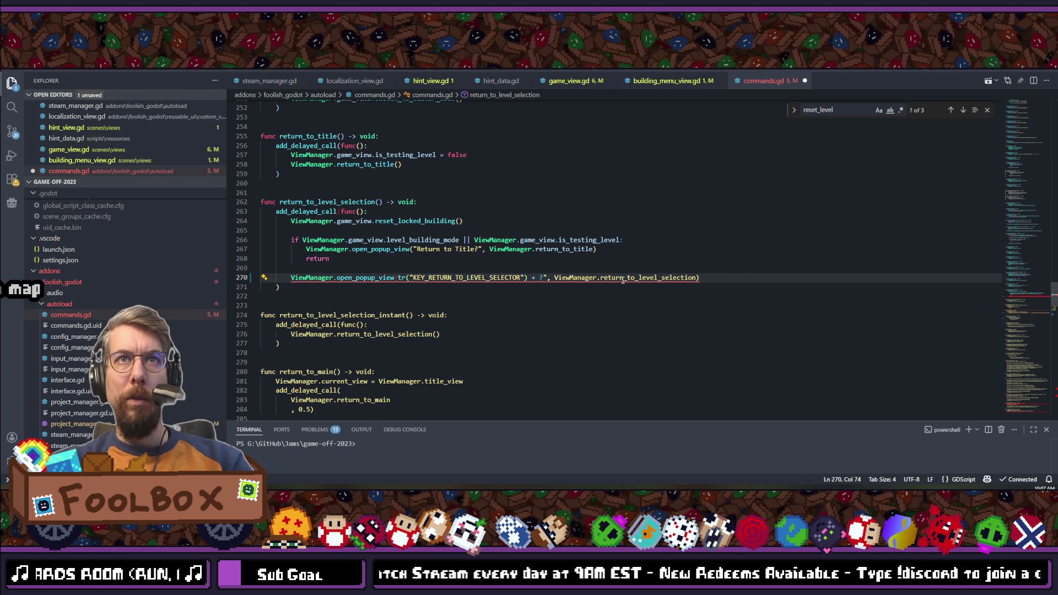
{"action": "type", "text": "\""}
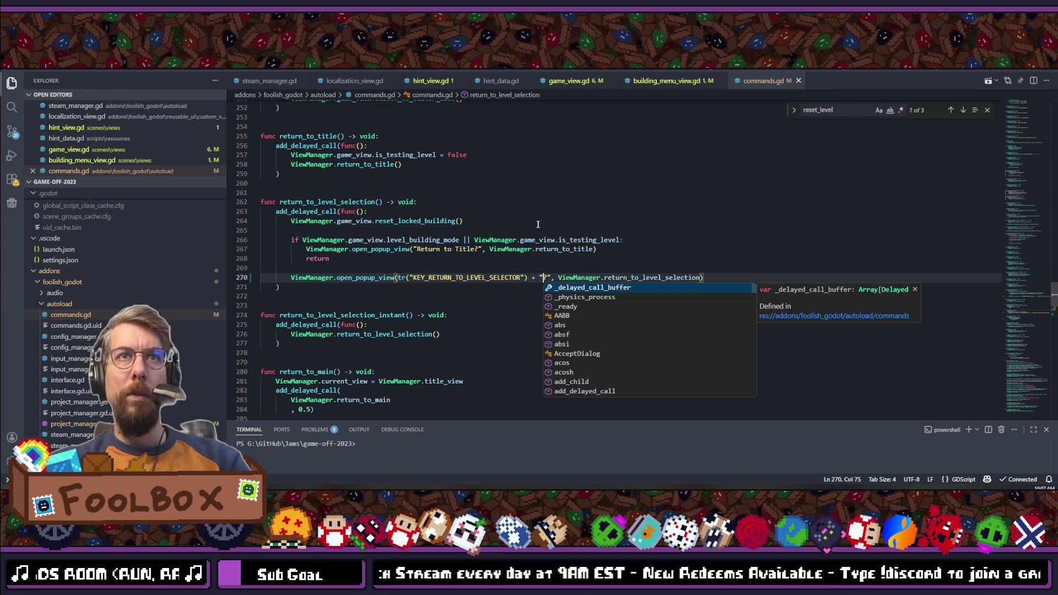
{"action": "left_click", "coordinate": [489, 249]}
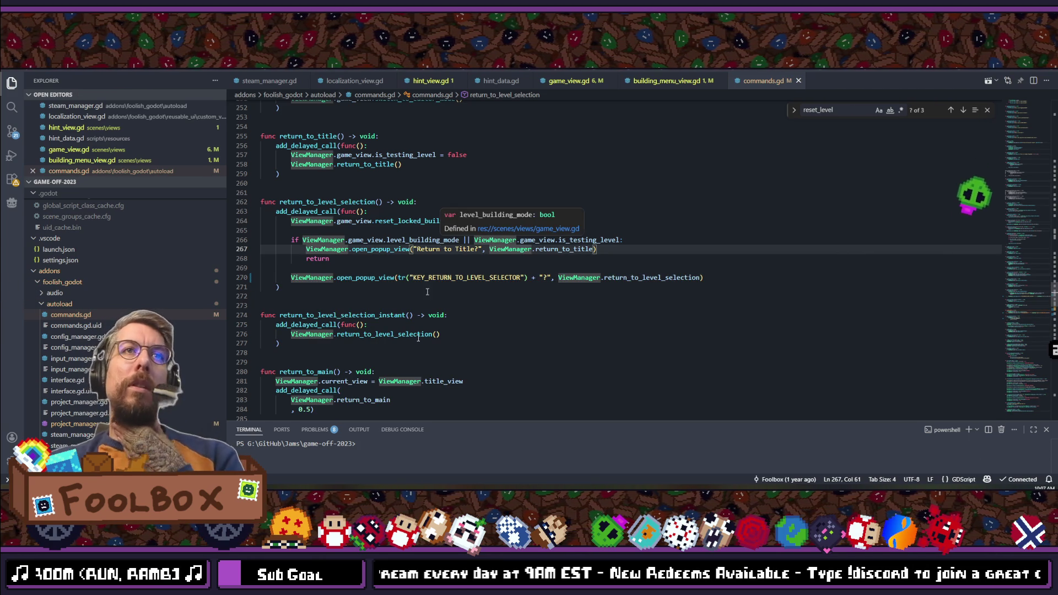
{"action": "key", "text": "alt+Tab"}
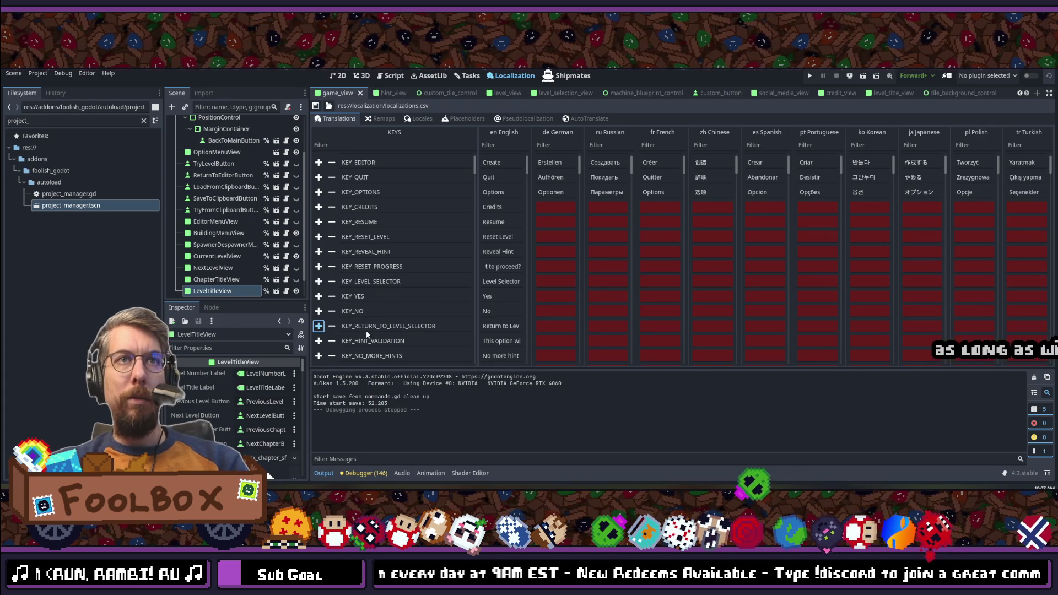
Step: Add key KEY_RETURN_TO_TITLE below KEY_RETURN_TO_LEVEL_SELECTOR with English text 'Return to Title'
{"action": "key", "text": "Return"}
{"action": "type", "text": "KEY_"}
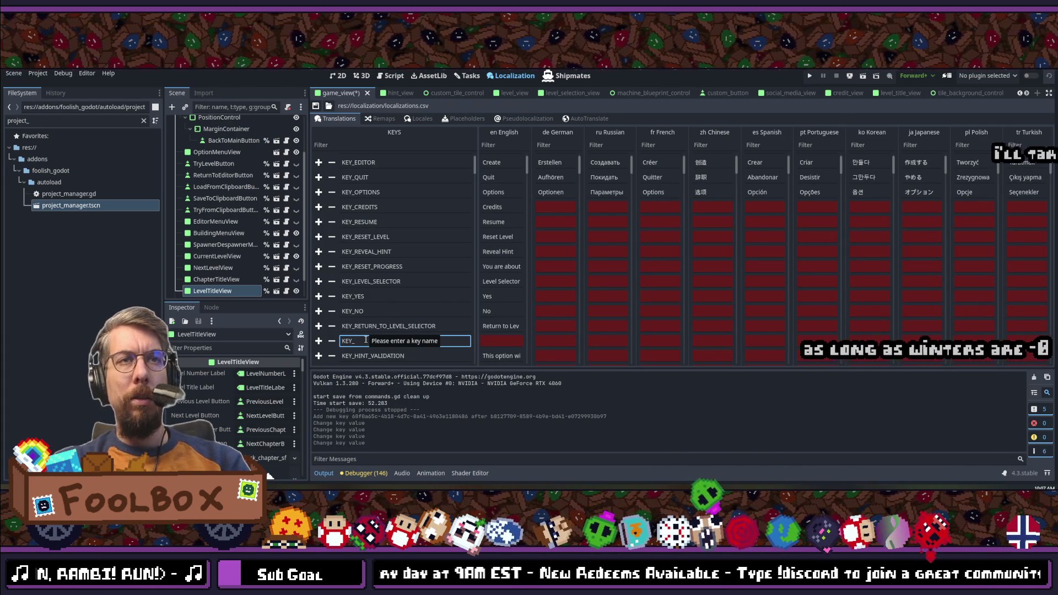
{"action": "type", "text": "RETURN_TO_E"}
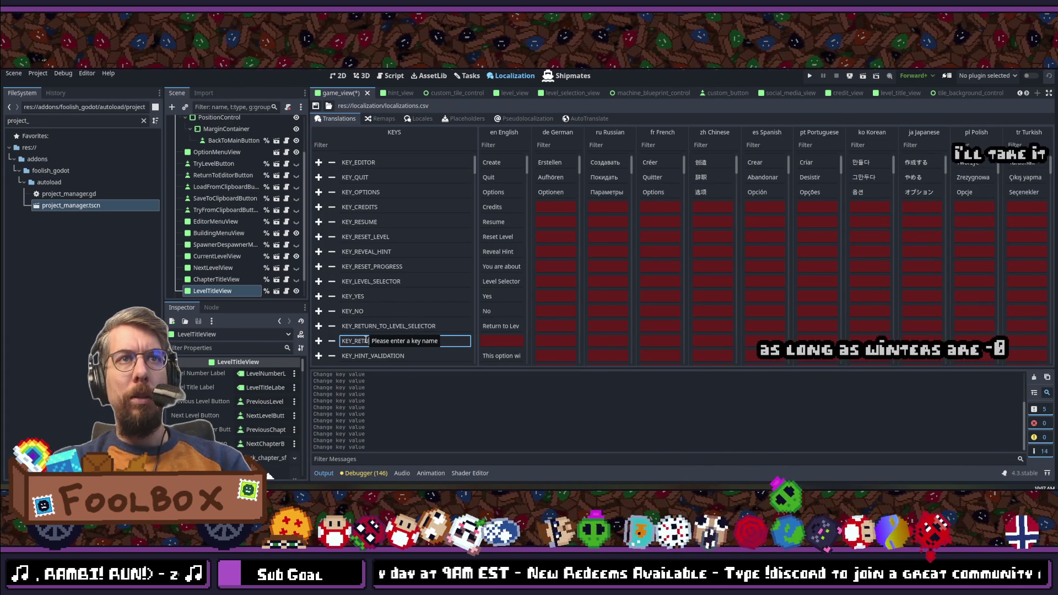
{"action": "type", "text": "ILE"}
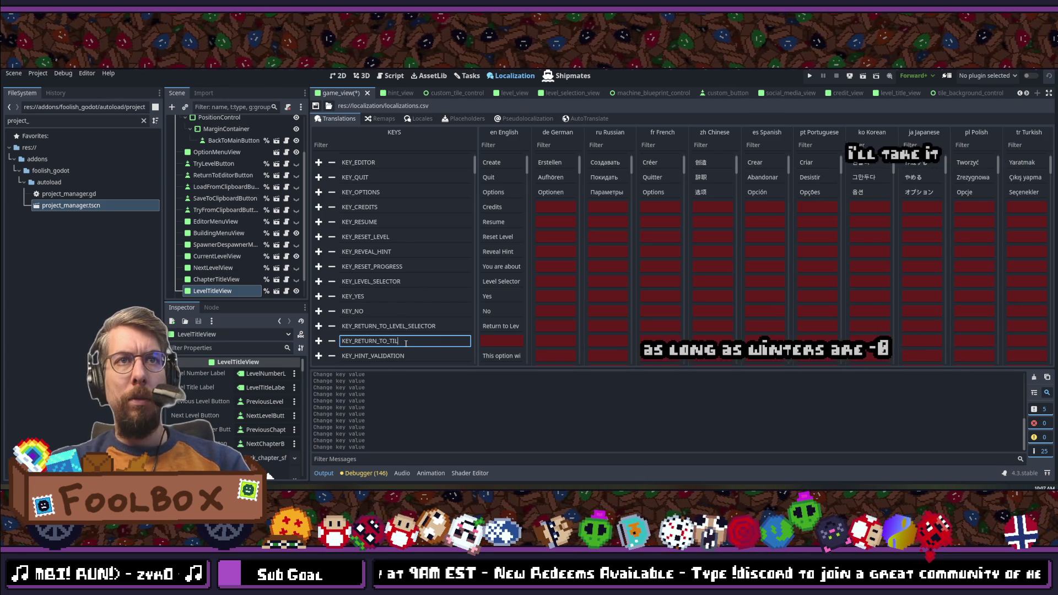
{"action": "key", "text": "BackSpace"}
{"action": "key", "text": "BackSpace"}
{"action": "key", "text": "BackSpace"}
{"action": "key", "text": "BackSpace"}
{"action": "type", "text": "TLE"}
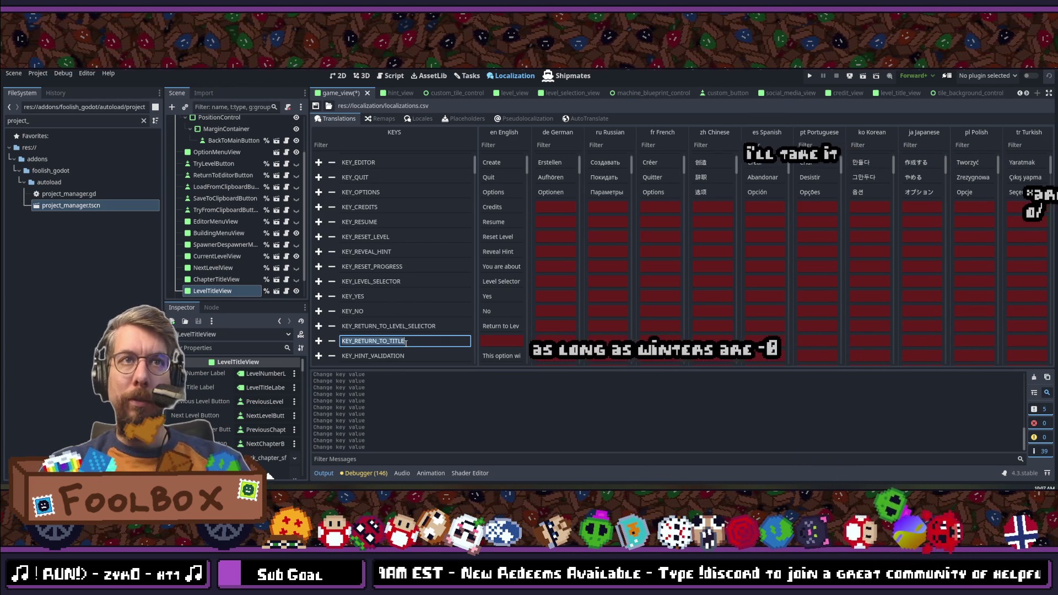
{"action": "left_click", "coordinate": [500, 340]}
{"action": "type", "text": "Return to Title"}
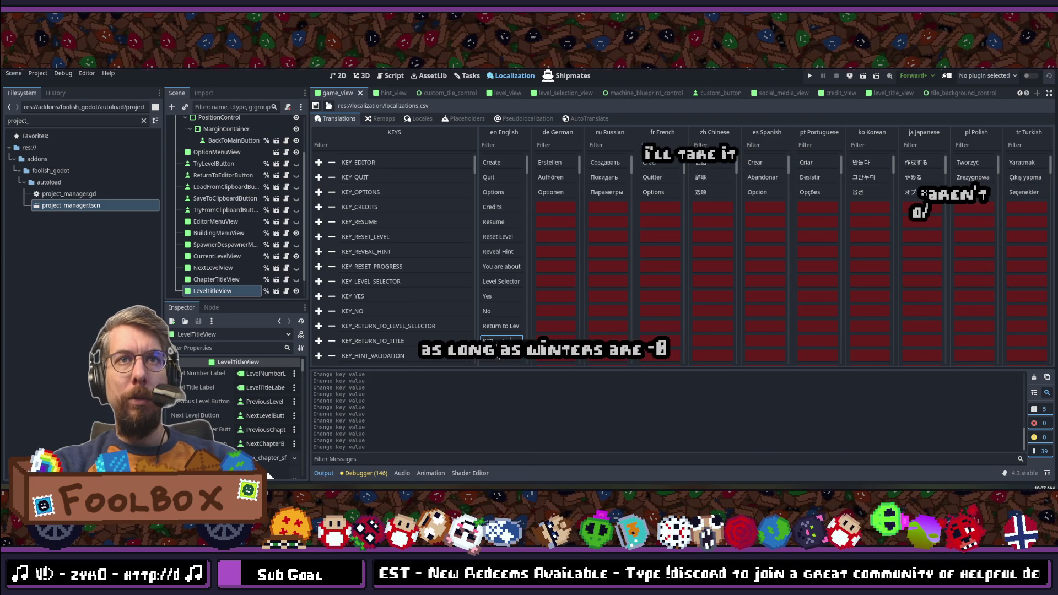
{"action": "left_click", "coordinate": [463, 337]}
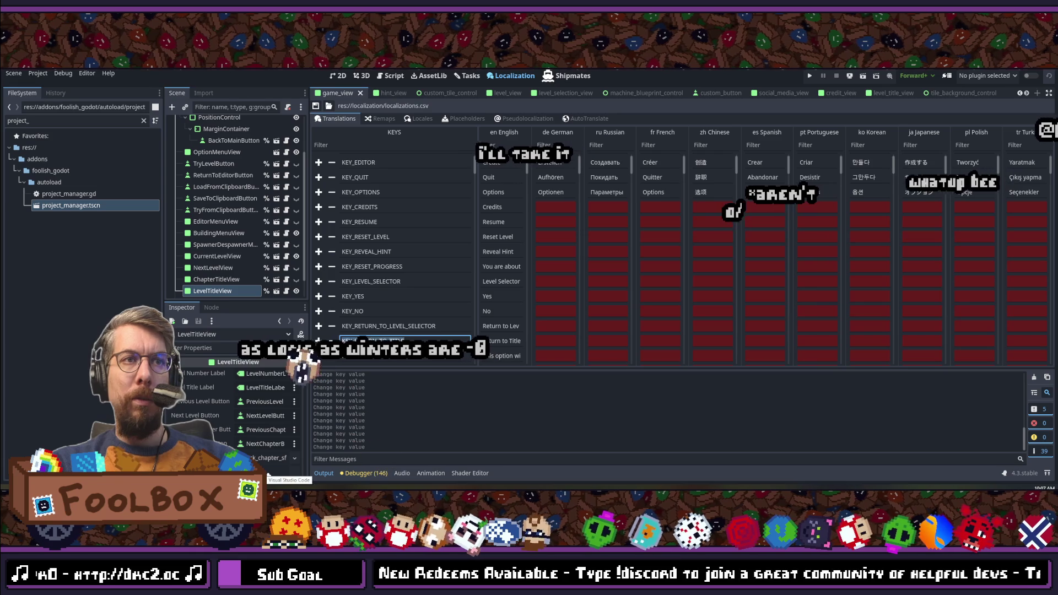
{"action": "key", "text": "alt+Tab"}
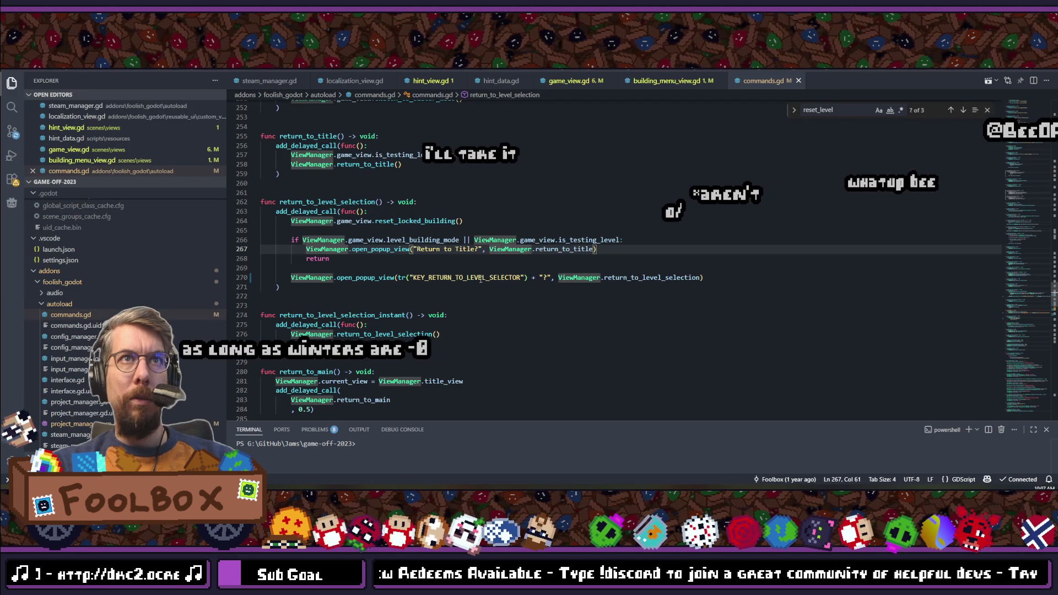
Step: Replace line 267's 'Return to Title' text with tr("KEY_RETURN_TO_TITLE") + "?"
{"action": "left_click_drag", "start_coordinate": [475, 249], "coordinate": [416, 249]}
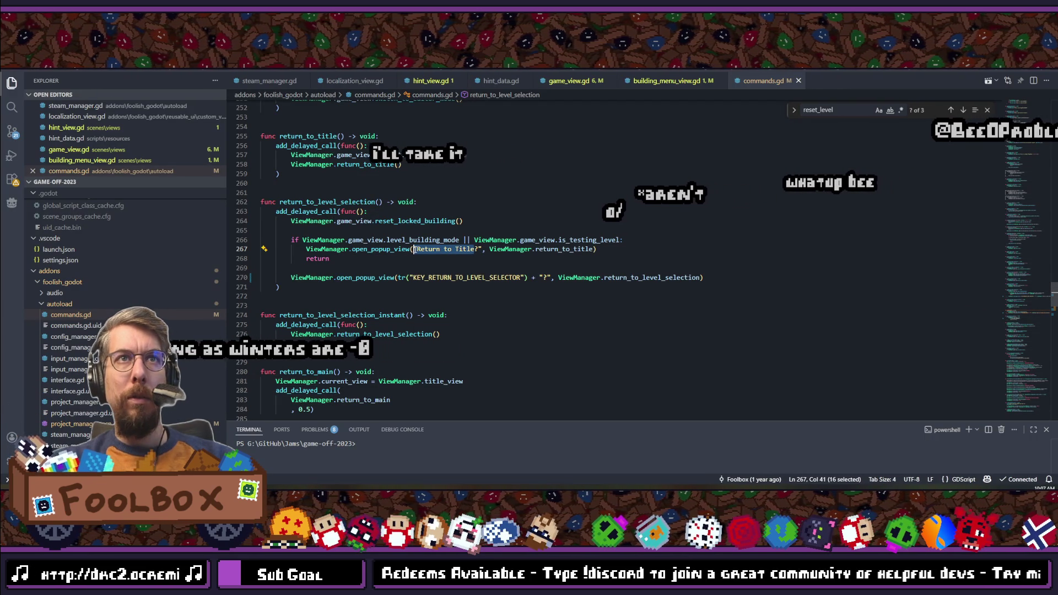
{"action": "type", "text": "tr(\""}
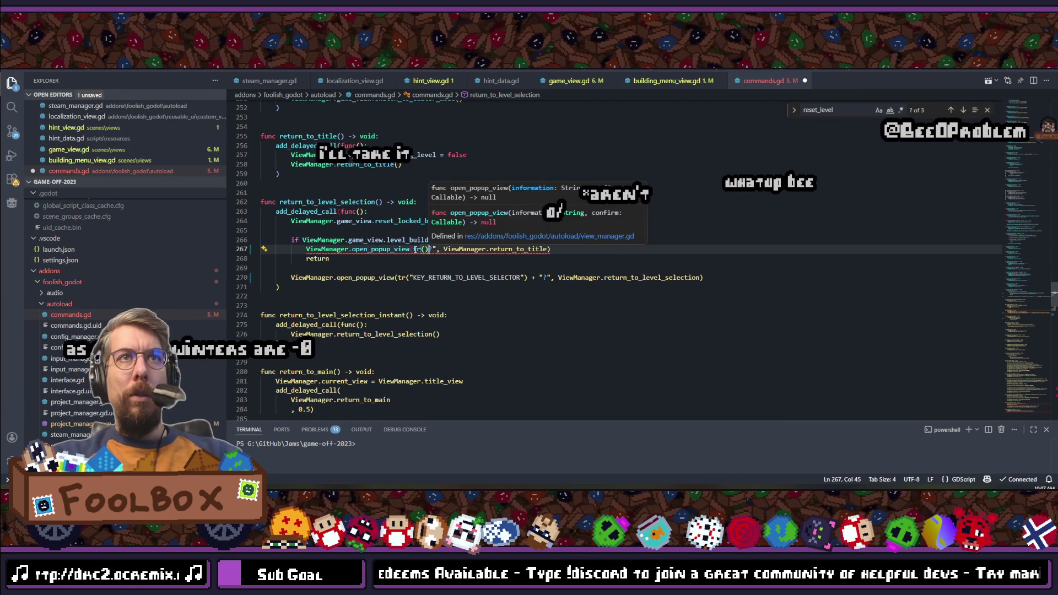
{"action": "type", "text": "KEY_RETURN_TO_TITLE"}
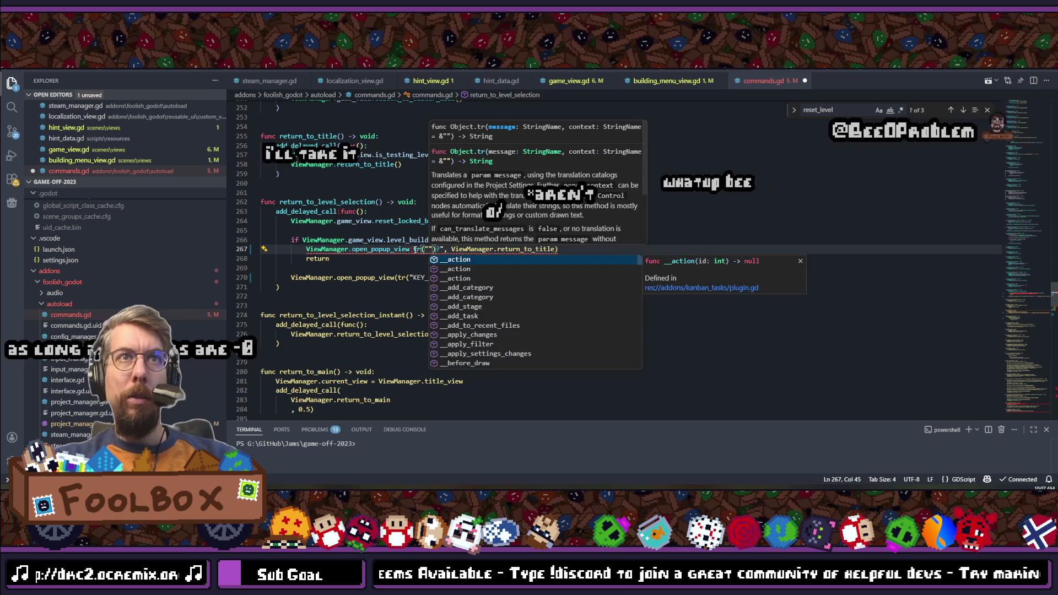
{"action": "type", "text": "\") + \"?"}
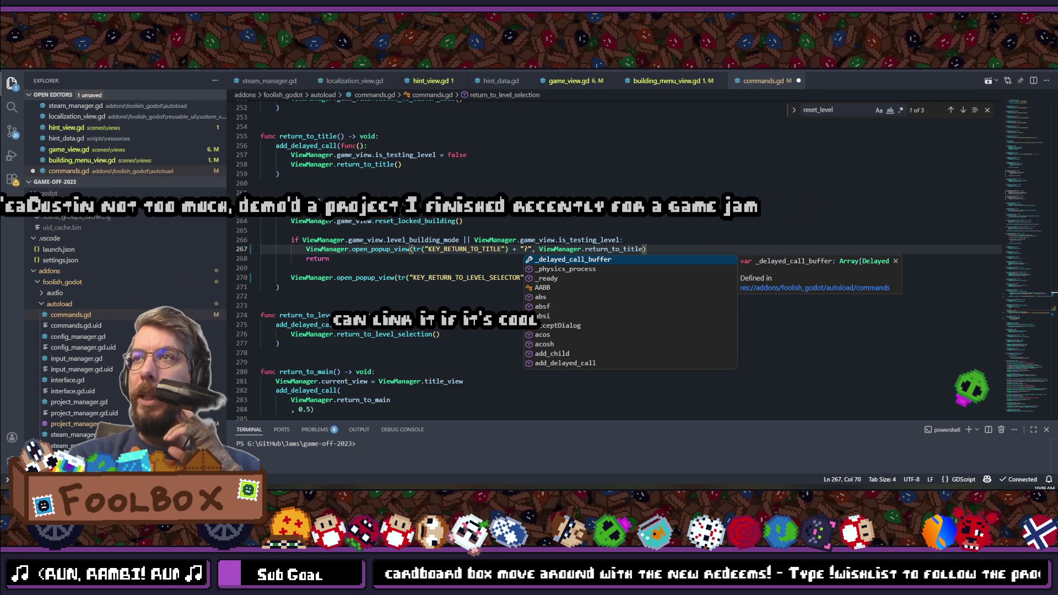
Step: Save the script and select the quit() message 'Are you sure you want to quit?' on line 84
{"action": "key", "text": "Escape"}
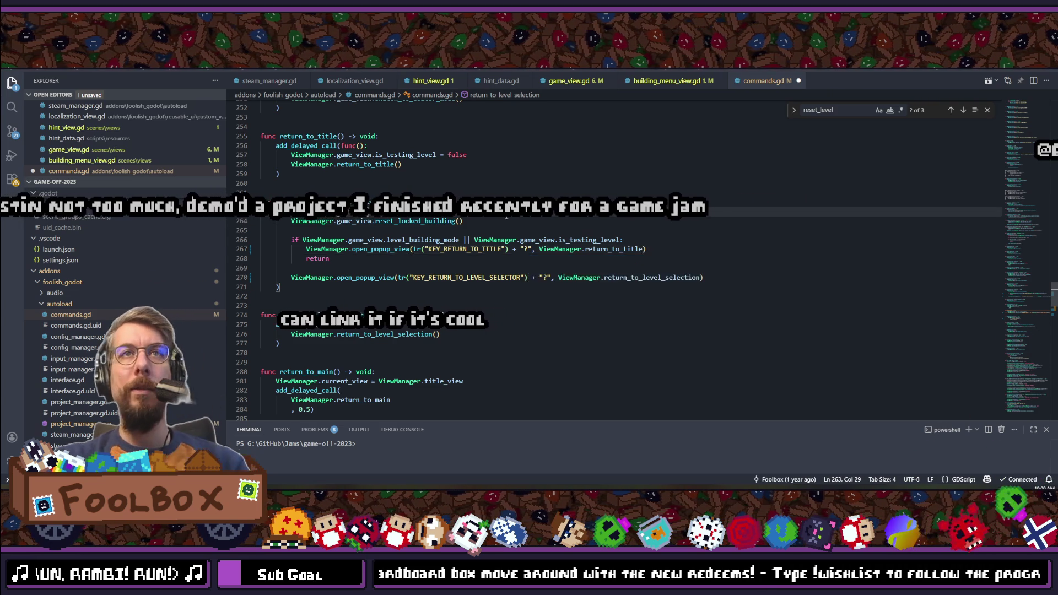
{"action": "key", "text": "ctrl+z"}
{"action": "scroll", "coordinate": [539, 251], "scroll_direction": "up", "scroll_amount": 15}
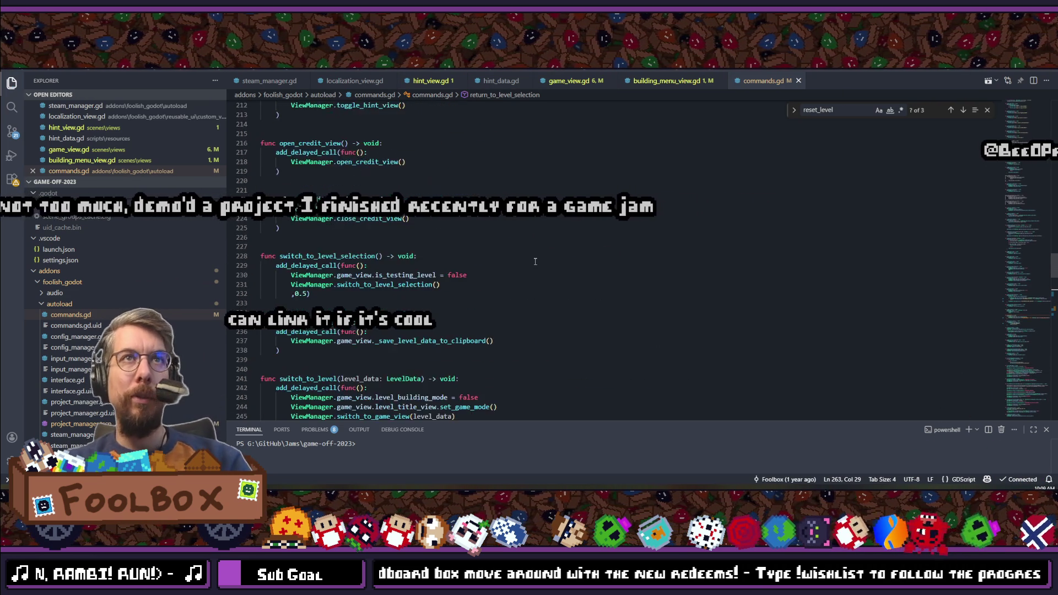
{"action": "scroll", "coordinate": [535, 262], "scroll_direction": "up", "scroll_amount": 20}
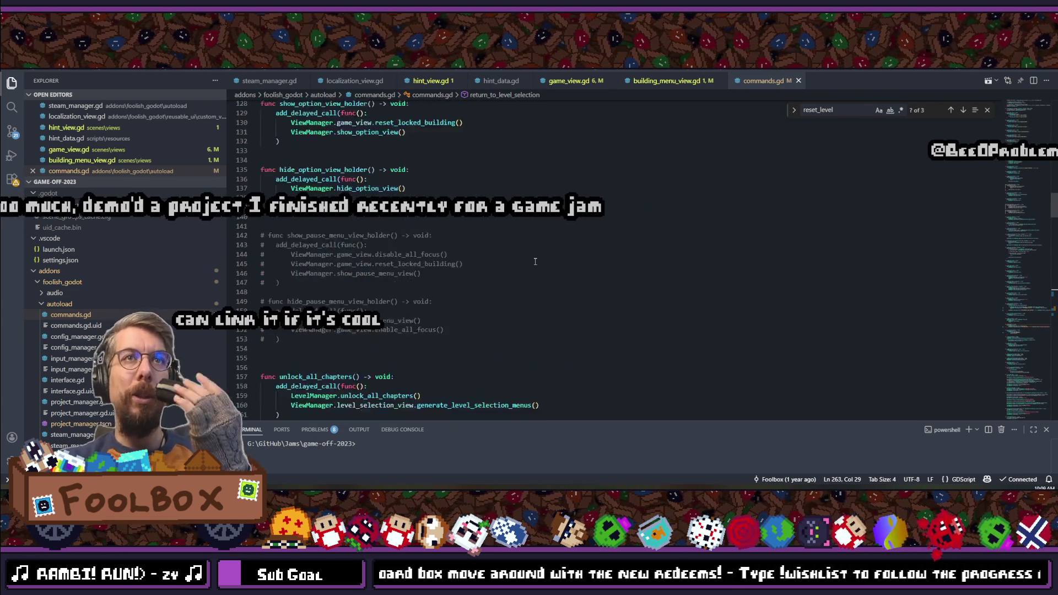
{"action": "scroll", "coordinate": [535, 261], "scroll_direction": "up", "scroll_amount": 8}
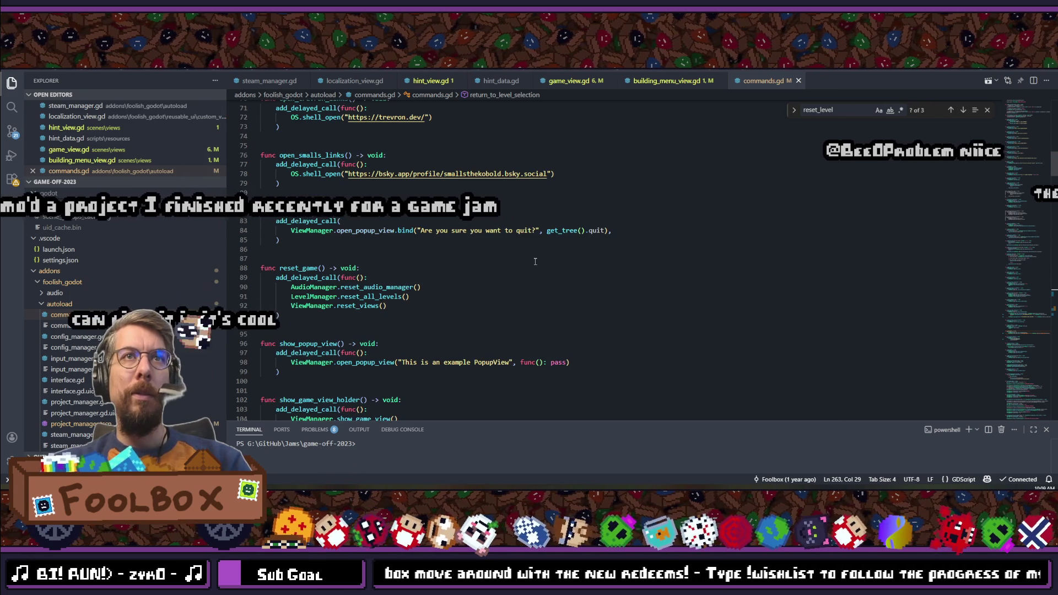
{"action": "scroll", "coordinate": [535, 261], "scroll_direction": "up", "scroll_amount": 2}
{"action": "left_click", "coordinate": [532, 272]}
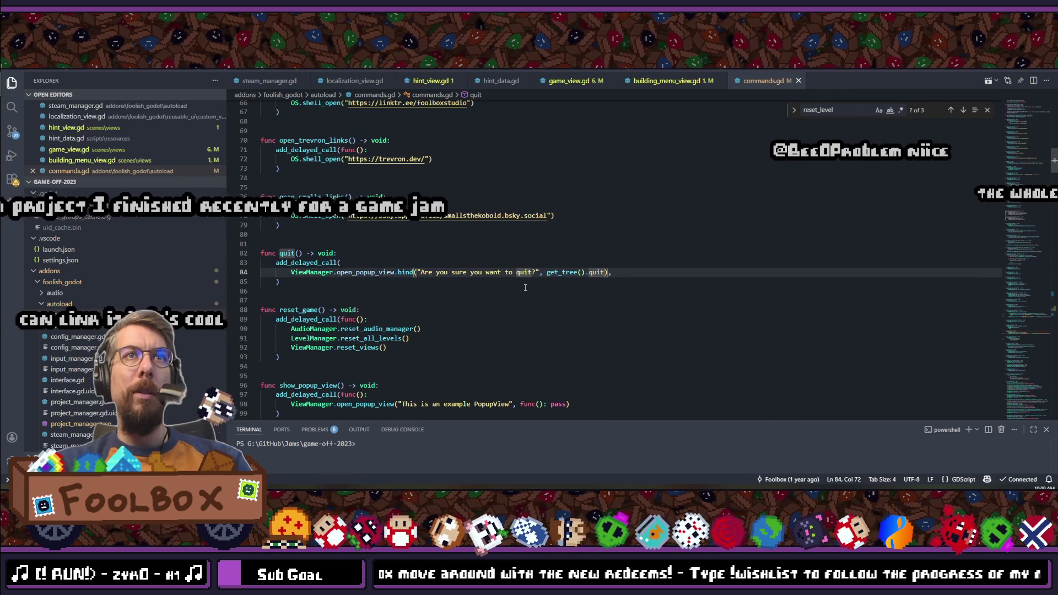
{"action": "left_click_drag", "start_coordinate": [421, 271], "coordinate": [575, 273]}
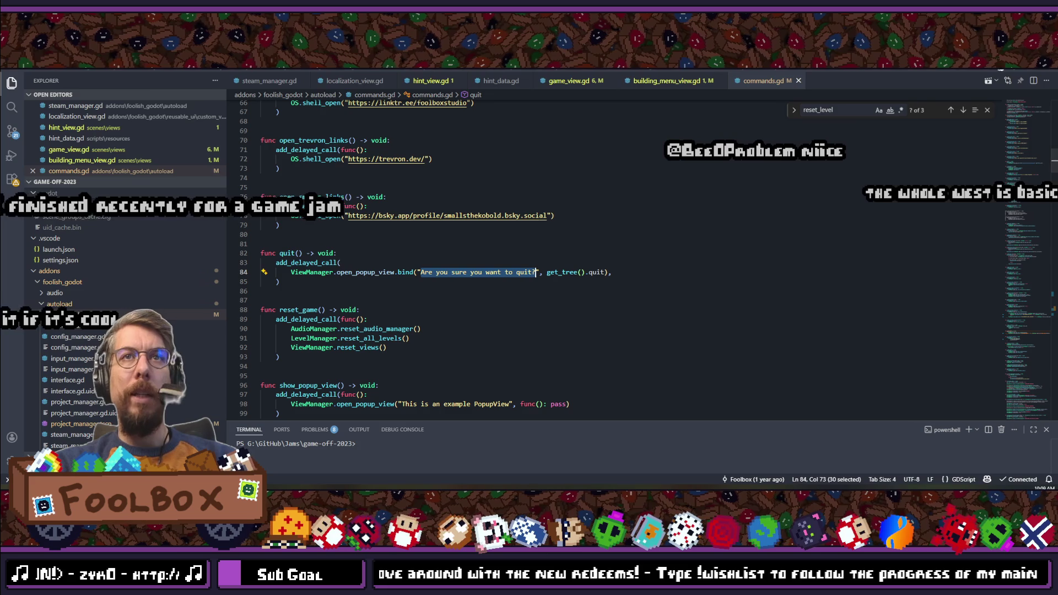
{"action": "key", "text": "alt+Tab"}
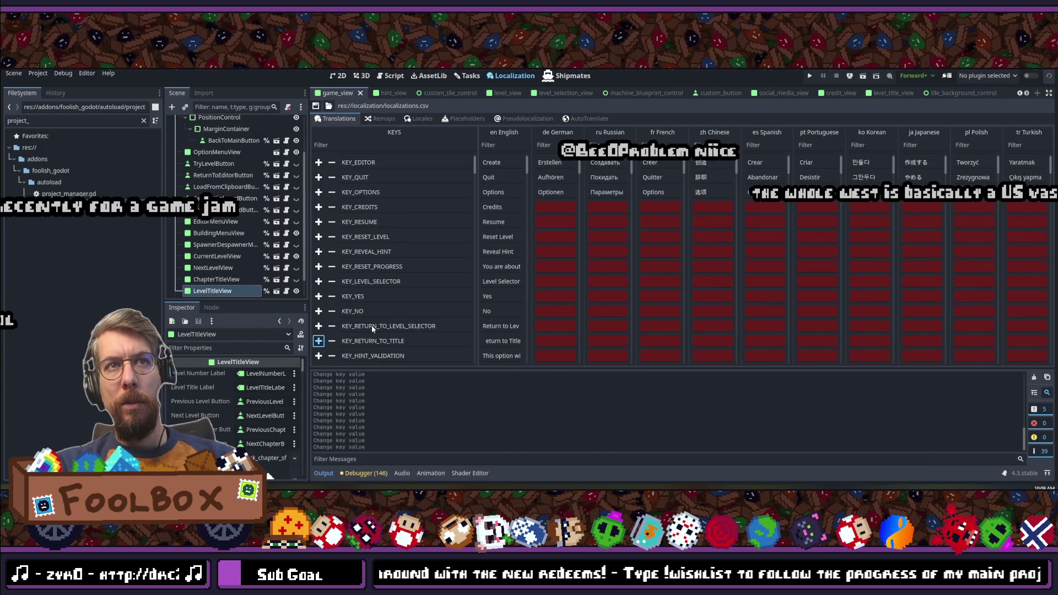
Step: Add a KEY_QUIT_VALIDATION key with English text 'Are you sure you want to quit?' and save
{"action": "key", "text": "Return"}
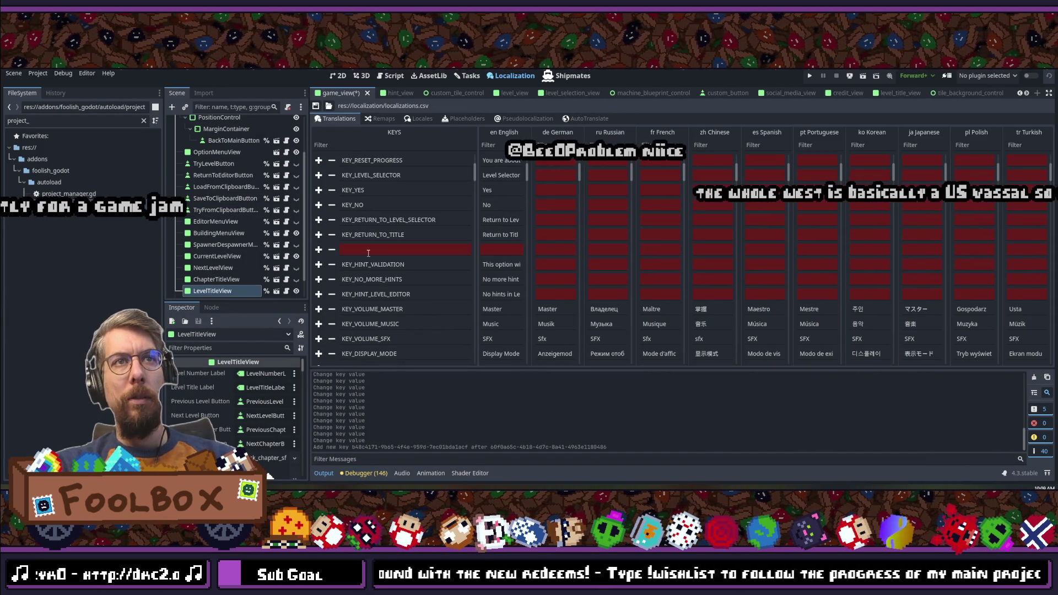
{"action": "type", "text": "KEY_"}
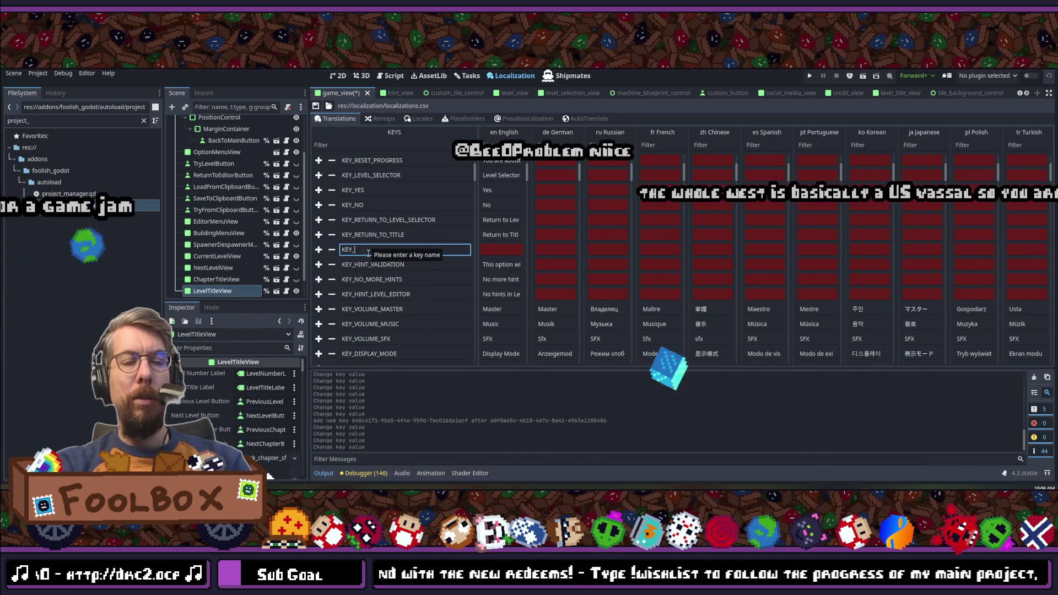
{"action": "type", "text": "QUIT_"}
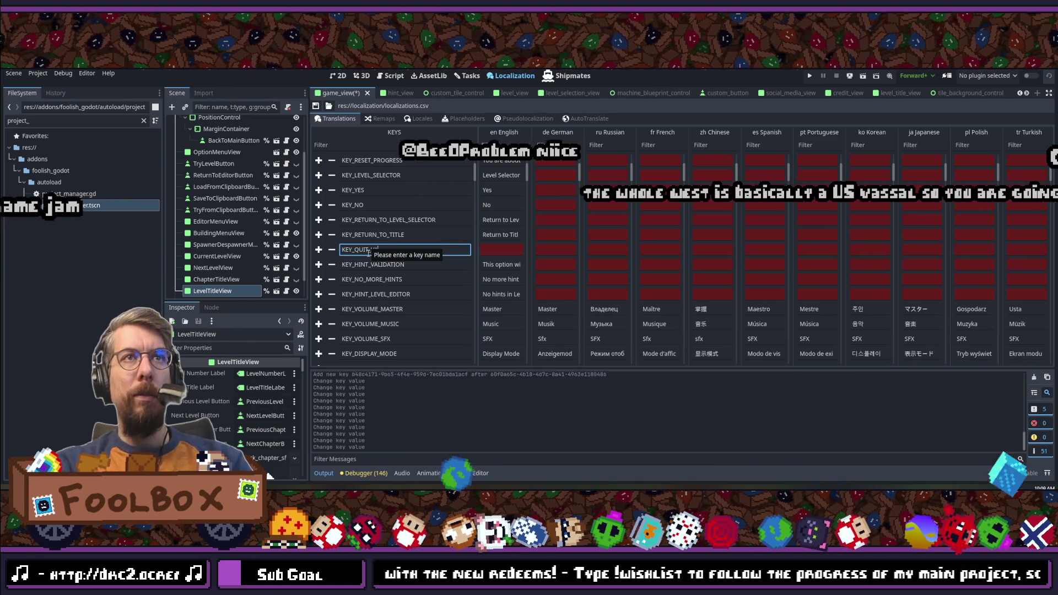
{"action": "type", "text": "GAMEIDATION"}
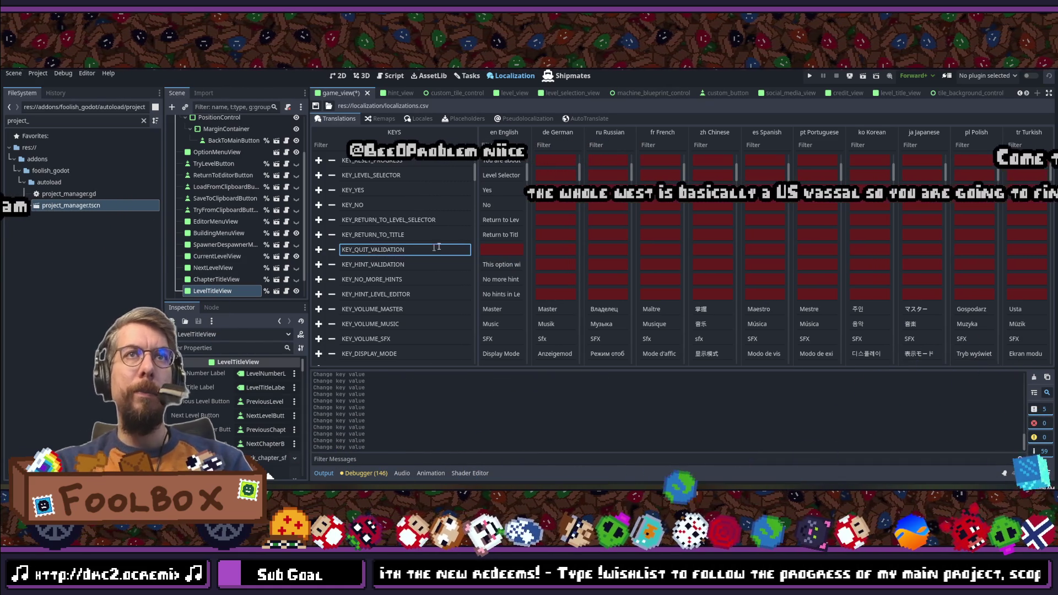
{"action": "left_click", "coordinate": [496, 250]}
{"action": "type", "text": "Are you sure you want to quit?"}
{"action": "key", "text": "ctrl+s"}
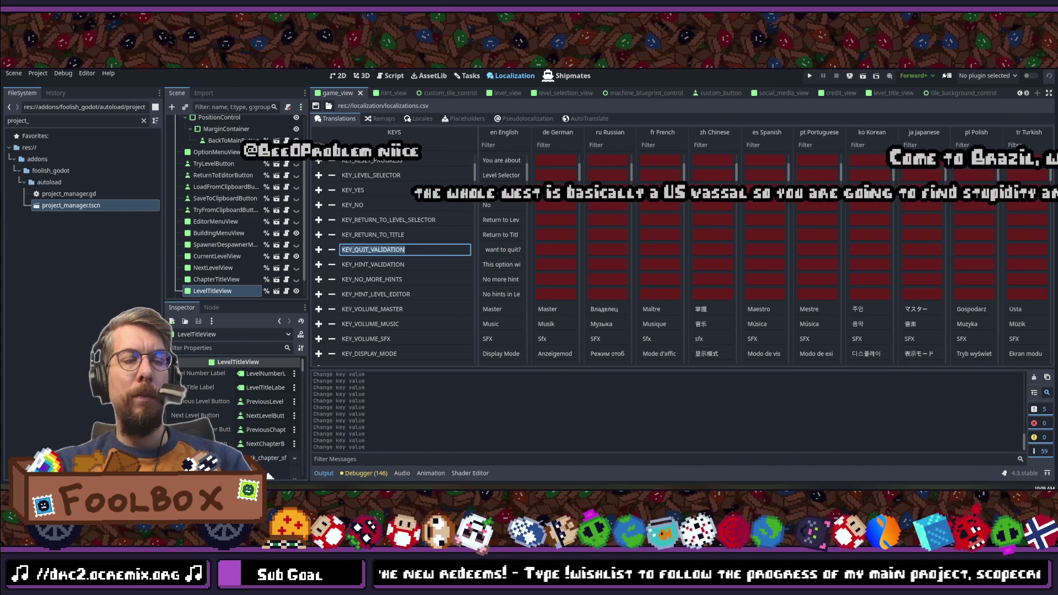
{"action": "key", "text": "alt+Tab"}
{"action": "key", "text": "Up"}
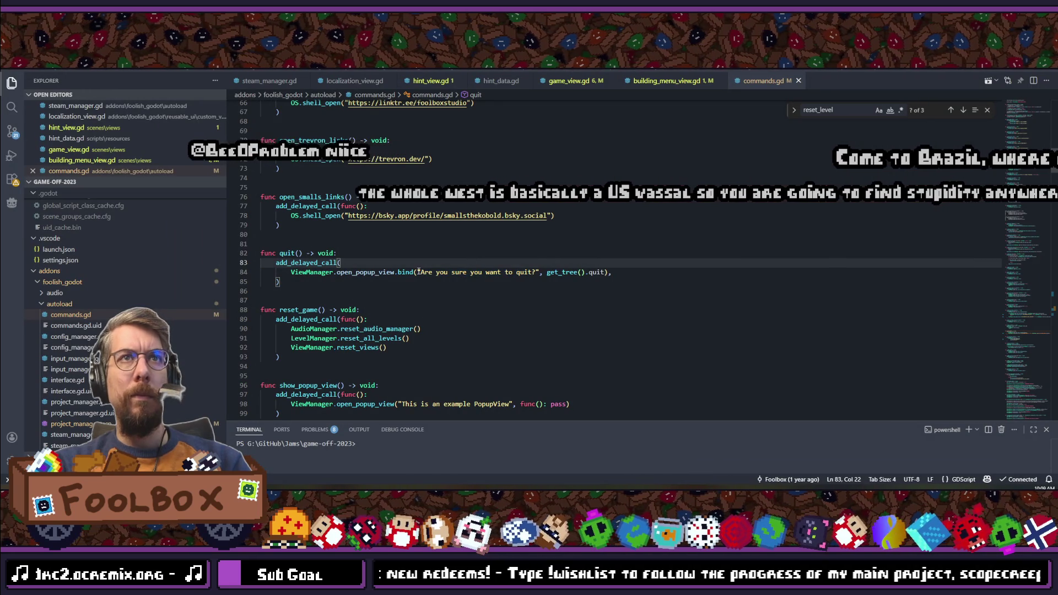
Step: Replace line 84's hard-coded quit message with tr("KEY_QUIT_VALIDATION") and look through commands.gd
{"action": "left_click_drag", "start_coordinate": [417, 272], "coordinate": [500, 272]}
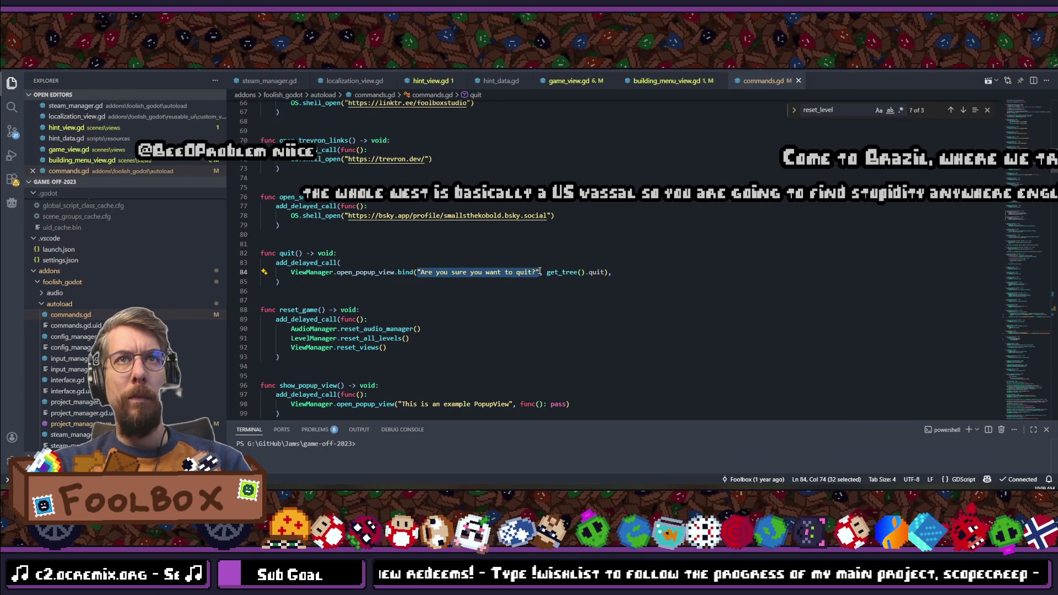
{"action": "type", "text": "tr("}
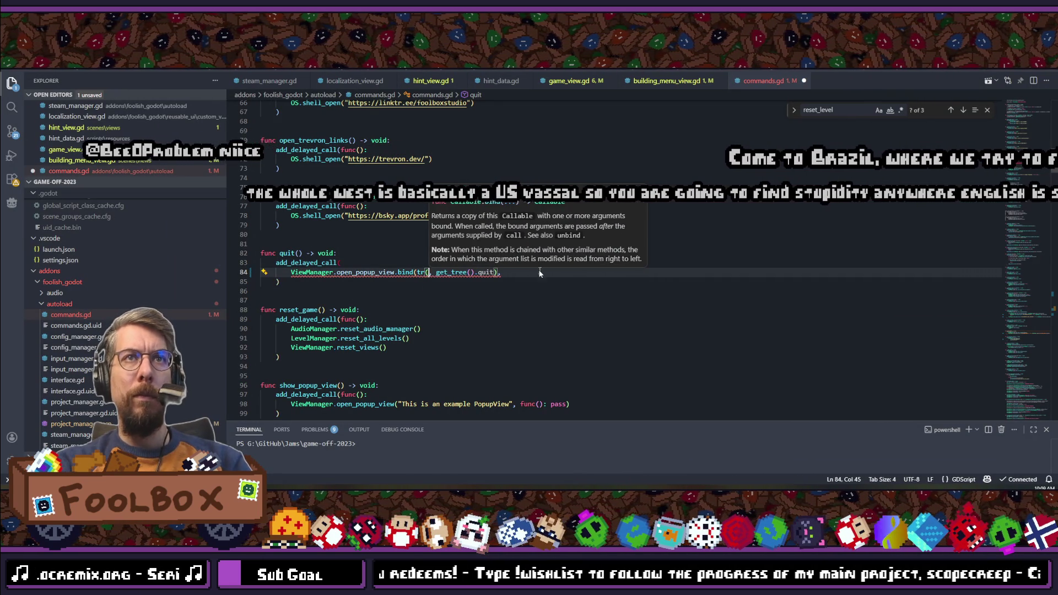
{"action": "type", "text": "\"KEY_QUIT_VALIDATION"}
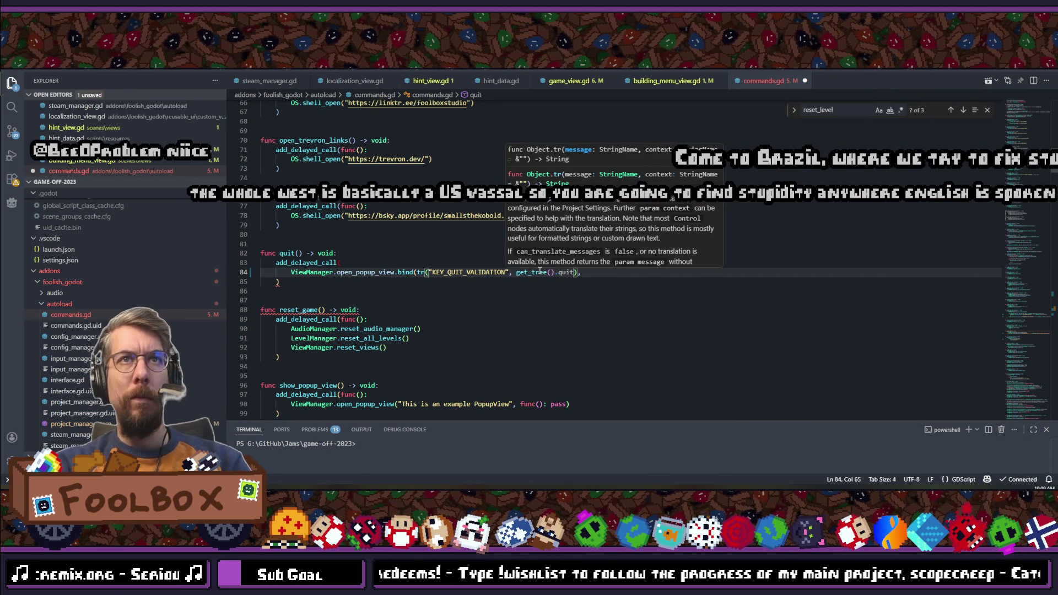
{"action": "type", "text": "\")"}
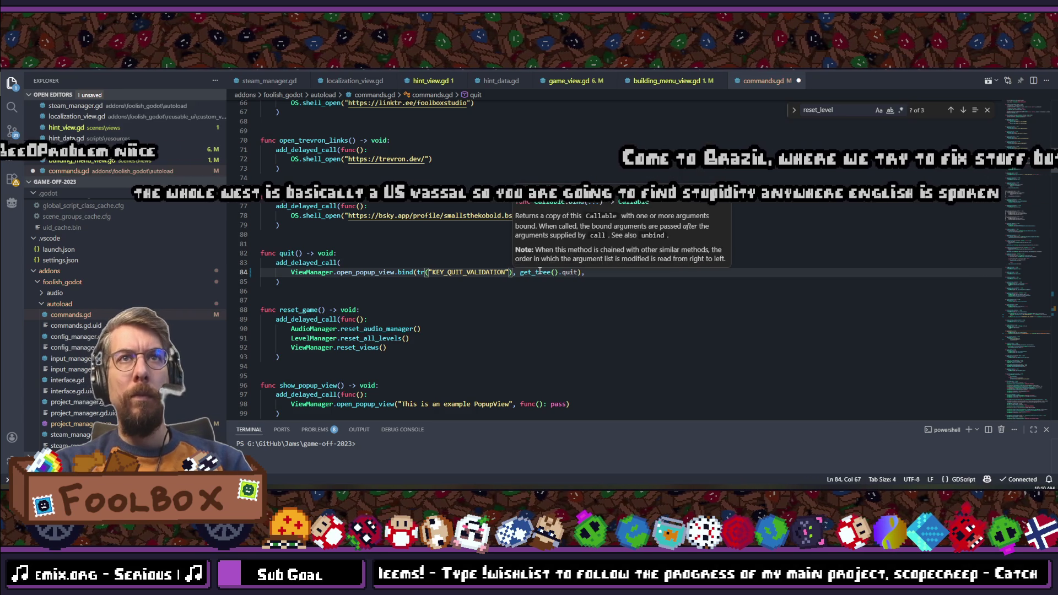
{"action": "key", "text": "Down"}
{"action": "key", "text": "Down"}
{"action": "scroll", "coordinate": [591, 270], "scroll_direction": "up", "scroll_amount": 20}
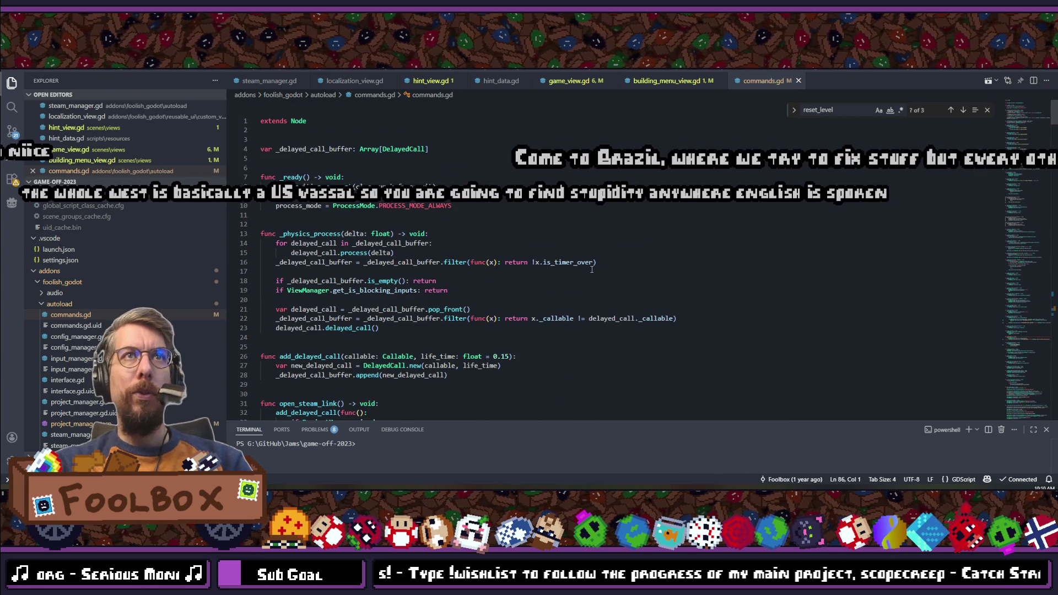
{"action": "scroll", "coordinate": [591, 269], "scroll_direction": "down", "scroll_amount": 20}
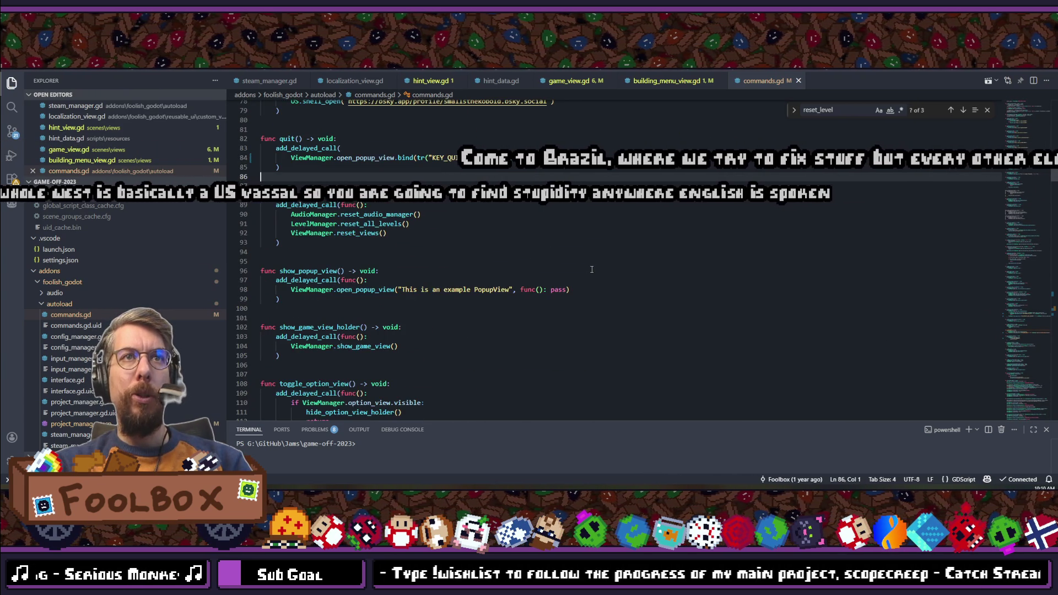
{"action": "scroll", "coordinate": [591, 270], "scroll_direction": "down", "scroll_amount": 20}
{"action": "scroll", "coordinate": [591, 269], "scroll_direction": "down", "scroll_amount": 20}
{"action": "scroll", "coordinate": [591, 269], "scroll_direction": "down", "scroll_amount": 20}
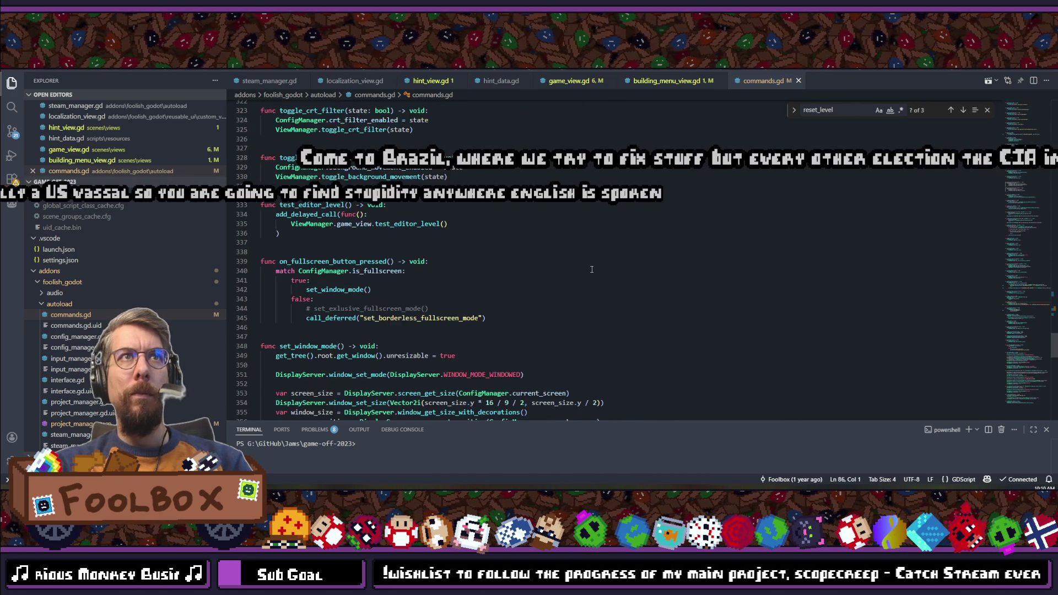
{"action": "scroll", "coordinate": [591, 269], "scroll_direction": "down", "scroll_amount": 6}
{"action": "scroll", "coordinate": [591, 270], "scroll_direction": "down", "scroll_amount": 11}
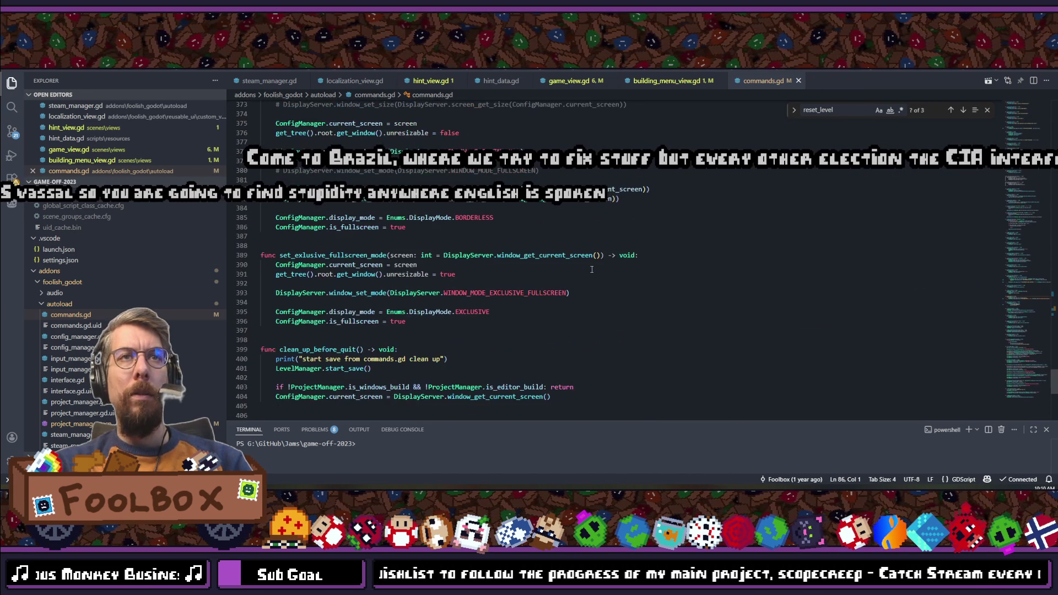
{"action": "scroll", "coordinate": [591, 269], "scroll_direction": "down", "scroll_amount": 5}
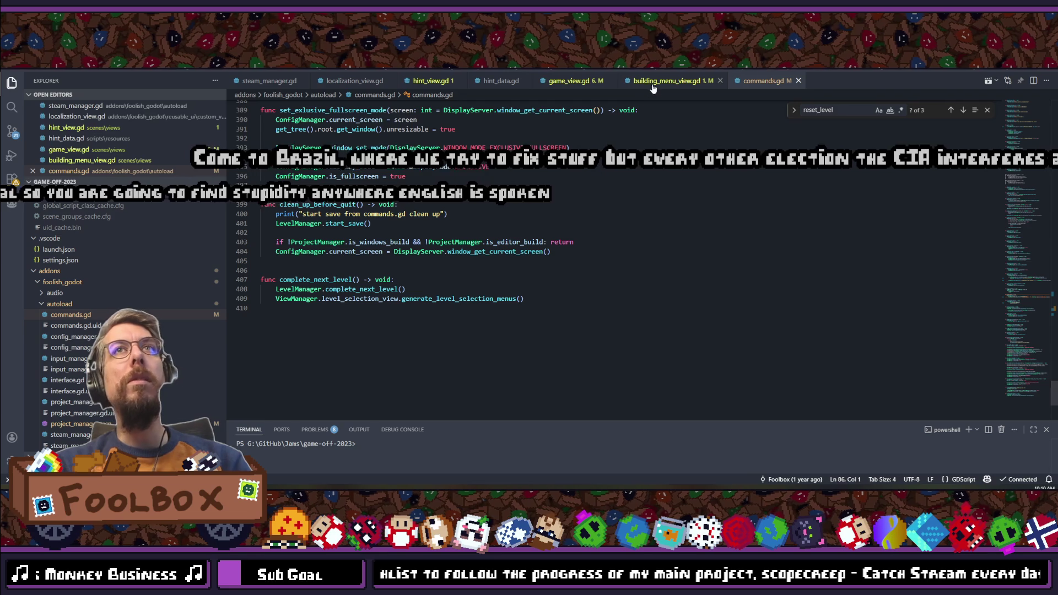
Step: Look over the button code in building_menu_view.gd around line 44, then bring up Chrome
{"action": "left_click", "coordinate": [653, 85]}
{"action": "scroll", "coordinate": [628, 211], "scroll_direction": "up", "scroll_amount": 16}
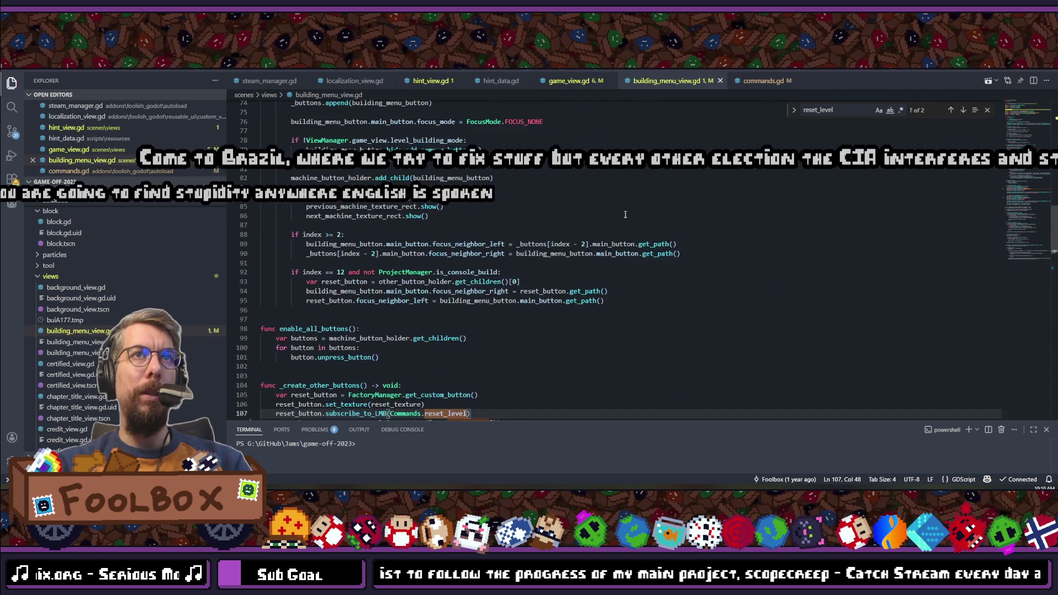
{"action": "scroll", "coordinate": [624, 214], "scroll_direction": "up", "scroll_amount": 14}
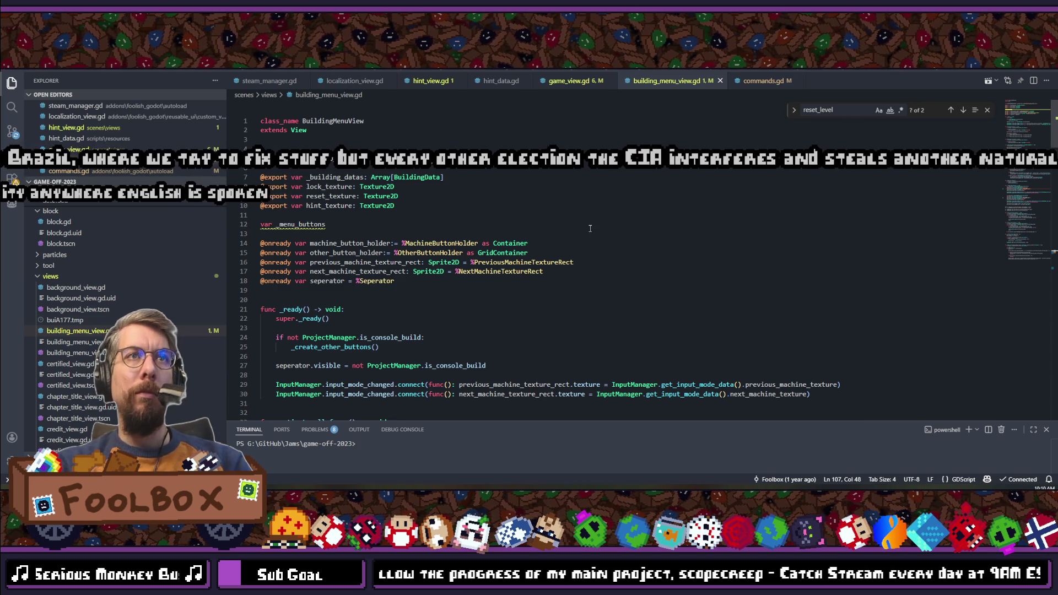
{"action": "scroll", "coordinate": [590, 230], "scroll_direction": "down", "scroll_amount": 8}
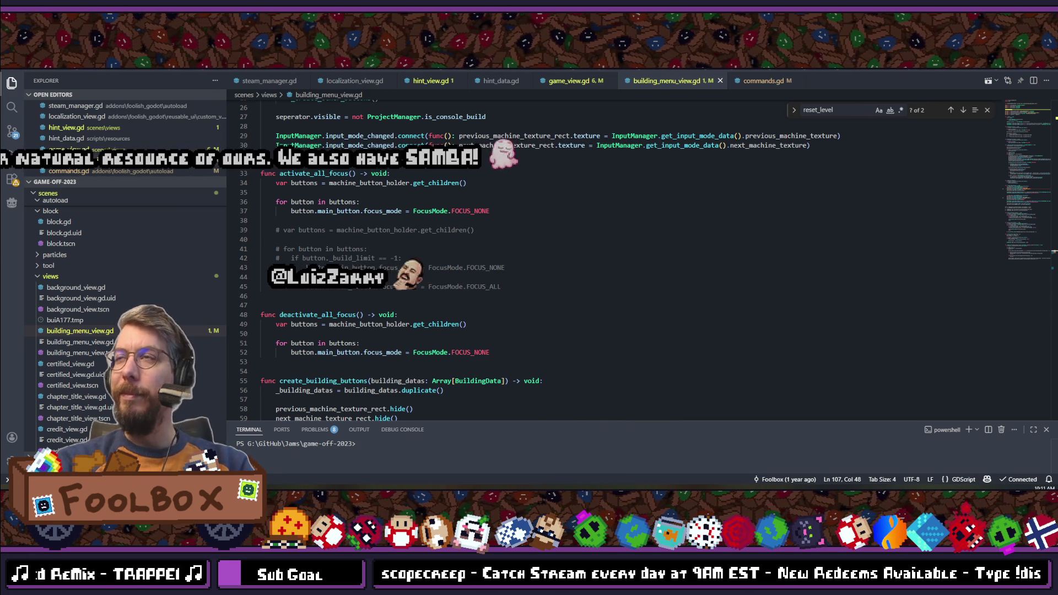
{"action": "left_click", "coordinate": [577, 276]}
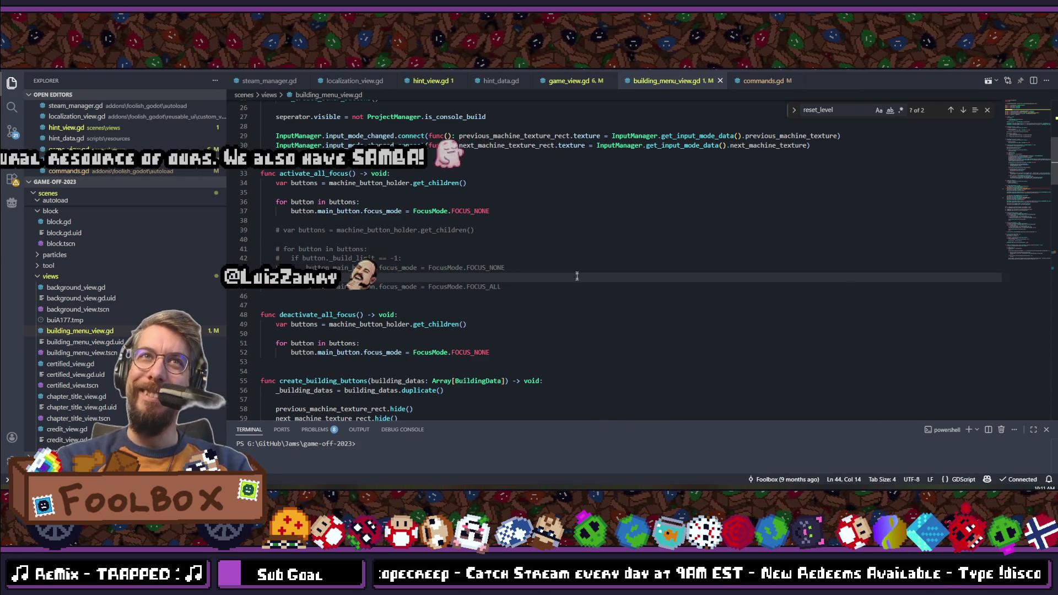
{"action": "scroll", "coordinate": [577, 276], "scroll_direction": "down", "scroll_amount": 20}
{"action": "scroll", "coordinate": [577, 297], "scroll_direction": "down", "scroll_amount": 20}
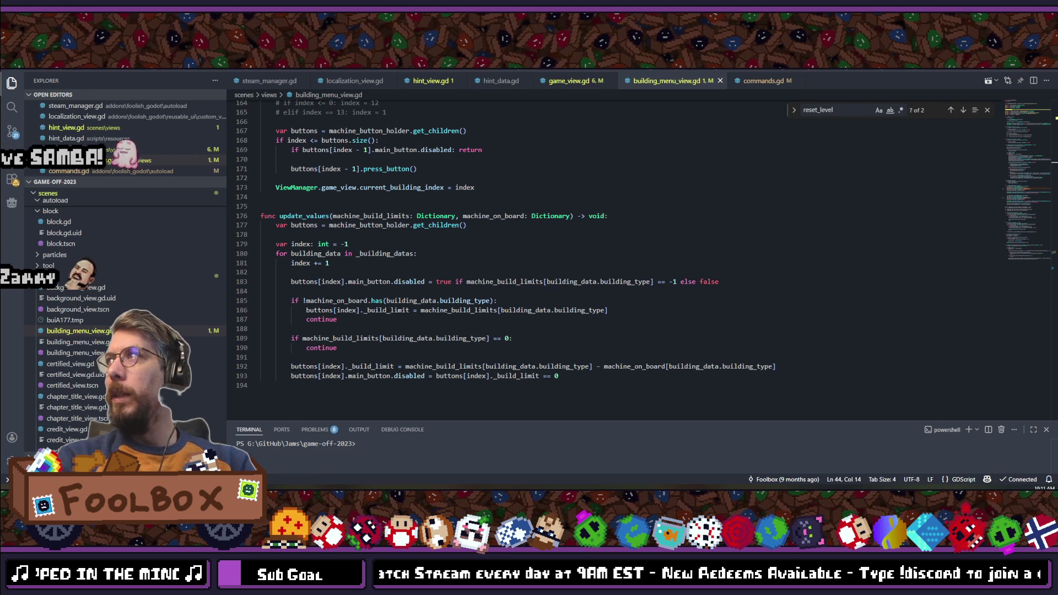
{"action": "key", "text": "alt+Tab"}
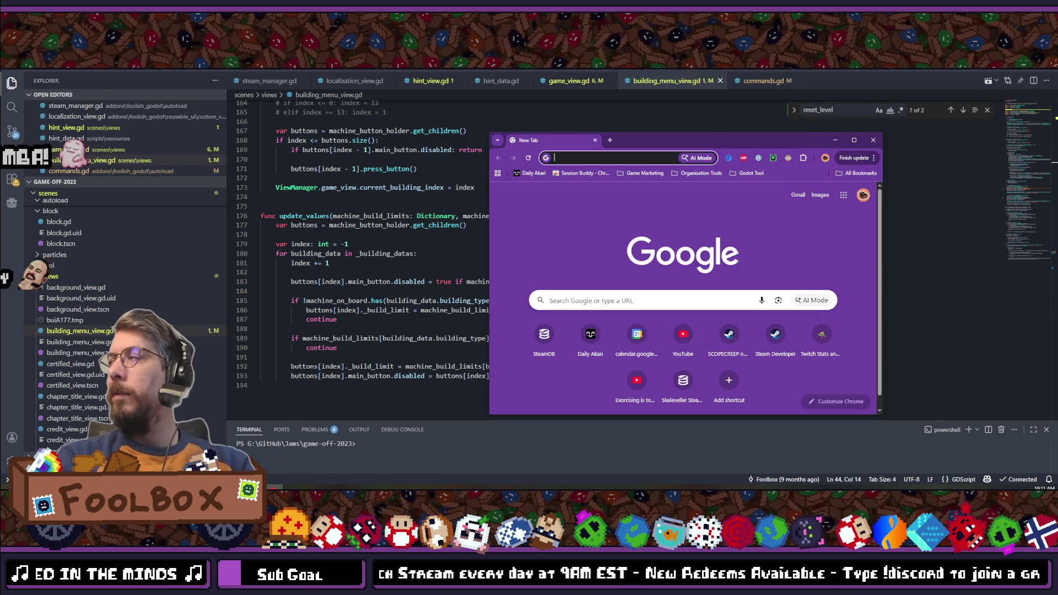
Step: Google 'i shouldn't be alive' in a maximized Chrome window and view the show's poster
{"action": "left_click", "coordinate": [852, 142]}
{"action": "left_click", "coordinate": [326, 80]}
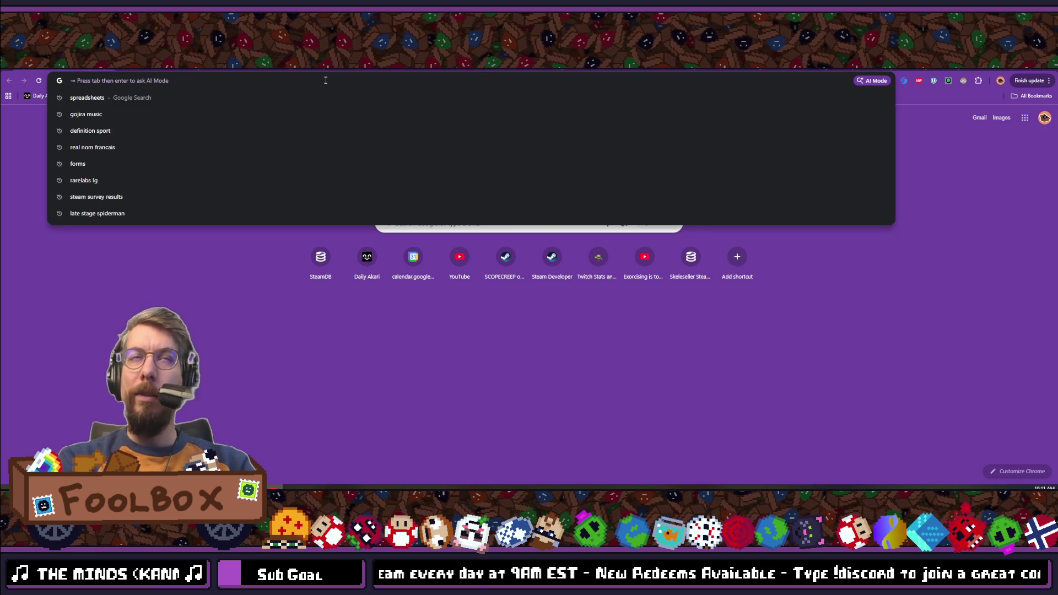
{"action": "type", "text": "i shouldn't be alive"}
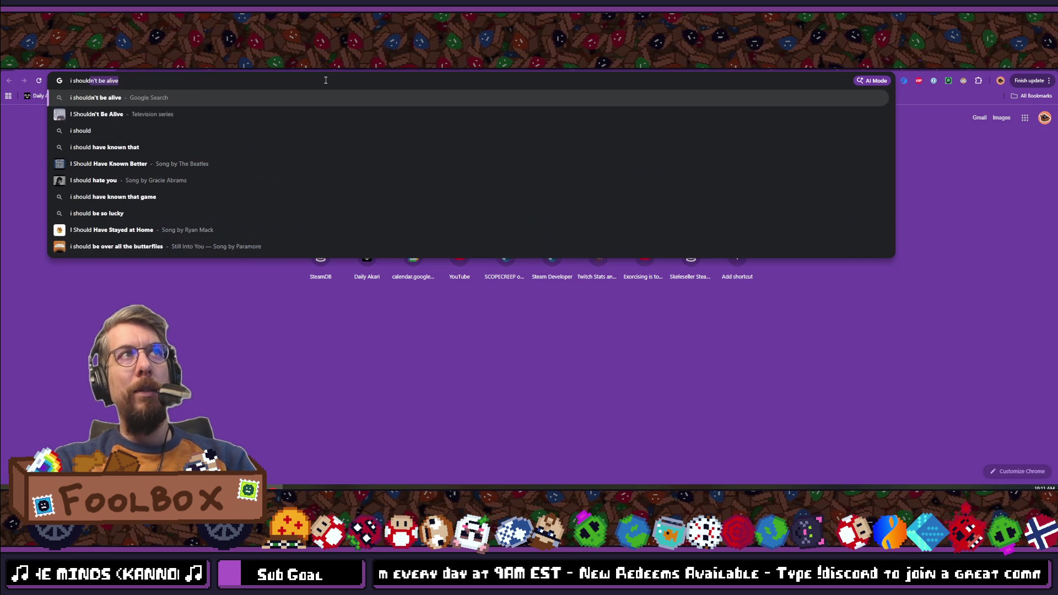
{"action": "key", "text": "Return"}
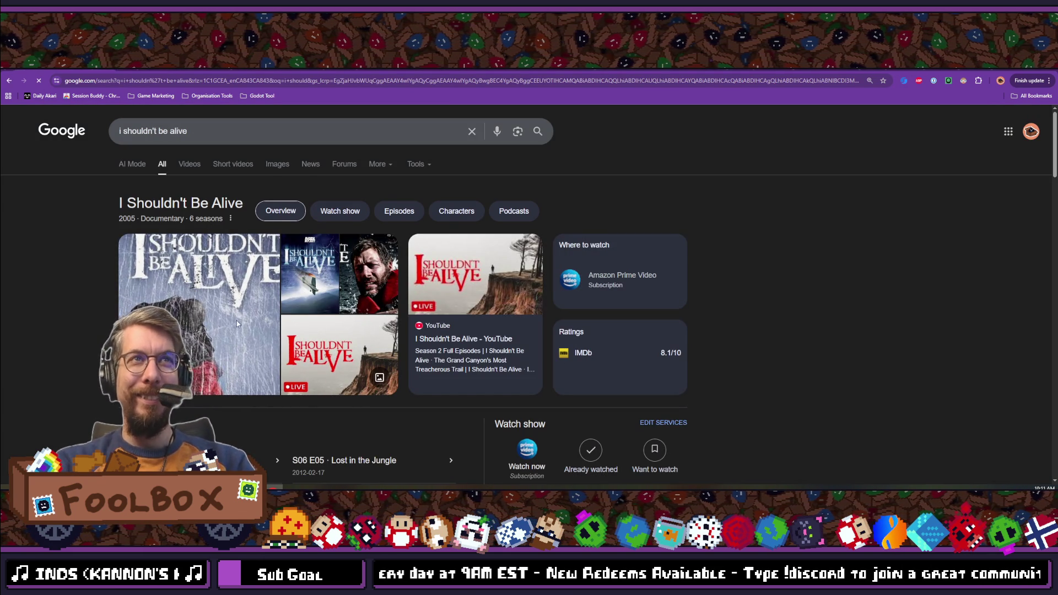
{"action": "left_click", "coordinate": [232, 287]}
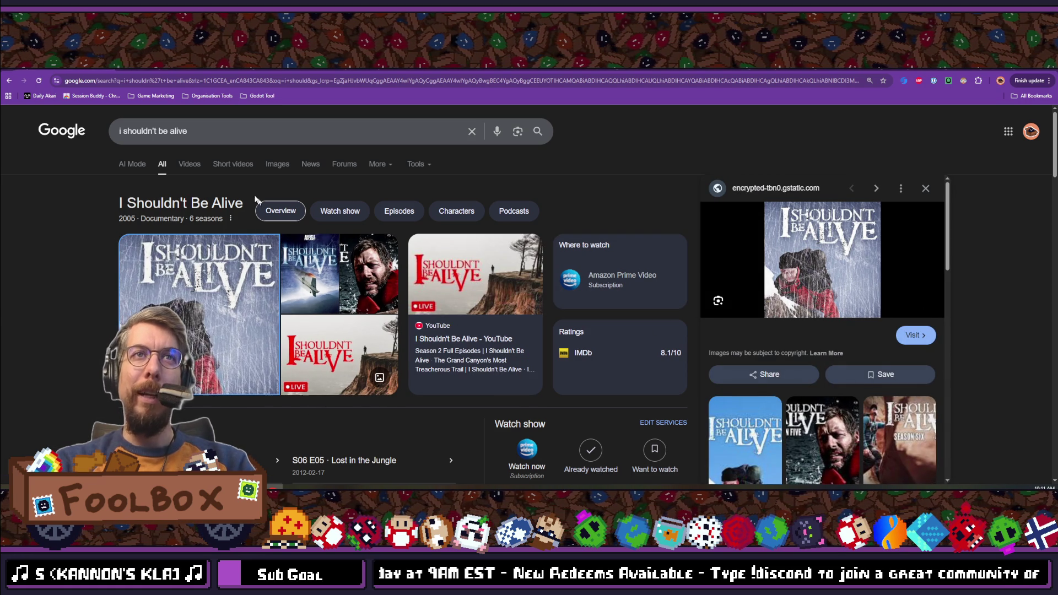
{"action": "scroll", "coordinate": [292, 325], "scroll_direction": "down", "scroll_amount": 5}
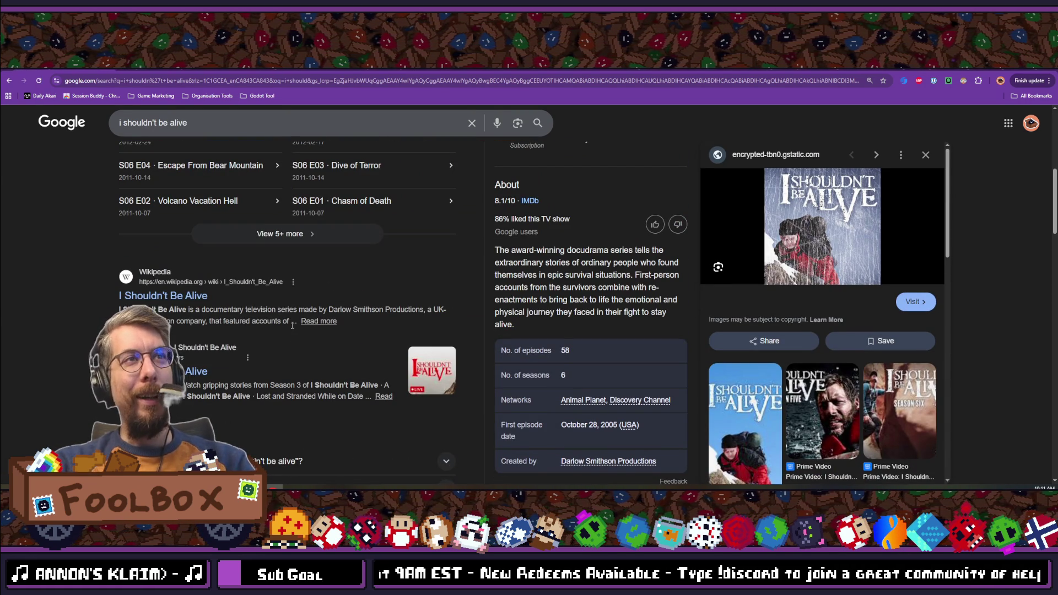
{"action": "scroll", "coordinate": [292, 325], "scroll_direction": "up", "scroll_amount": 5}
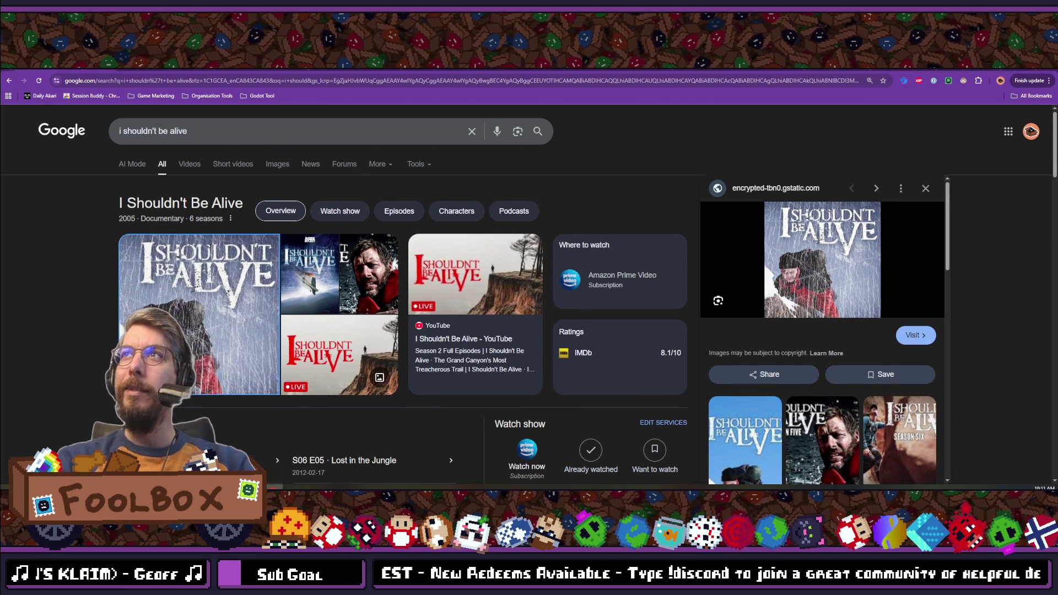
{"action": "key", "text": "alt+Tab"}
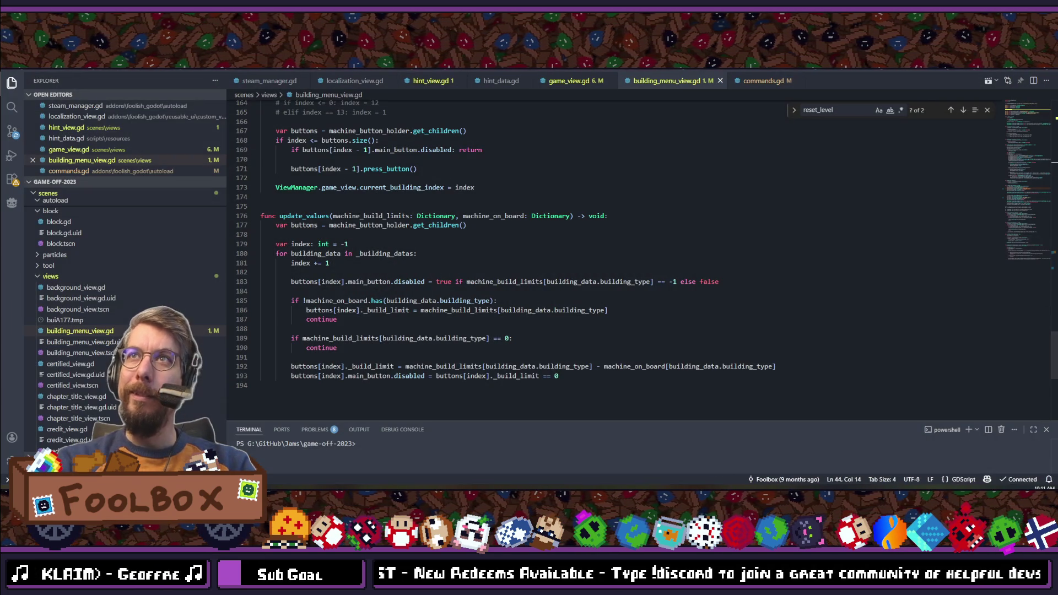
Step: Place the cursor on line 178 of building_menu_view.gd, then switch to Godot's localization table
{"action": "left_click", "coordinate": [479, 233]}
{"action": "scroll", "coordinate": [440, 275], "scroll_direction": "down", "scroll_amount": 3}
{"action": "scroll", "coordinate": [440, 275], "scroll_direction": "up", "scroll_amount": 10}
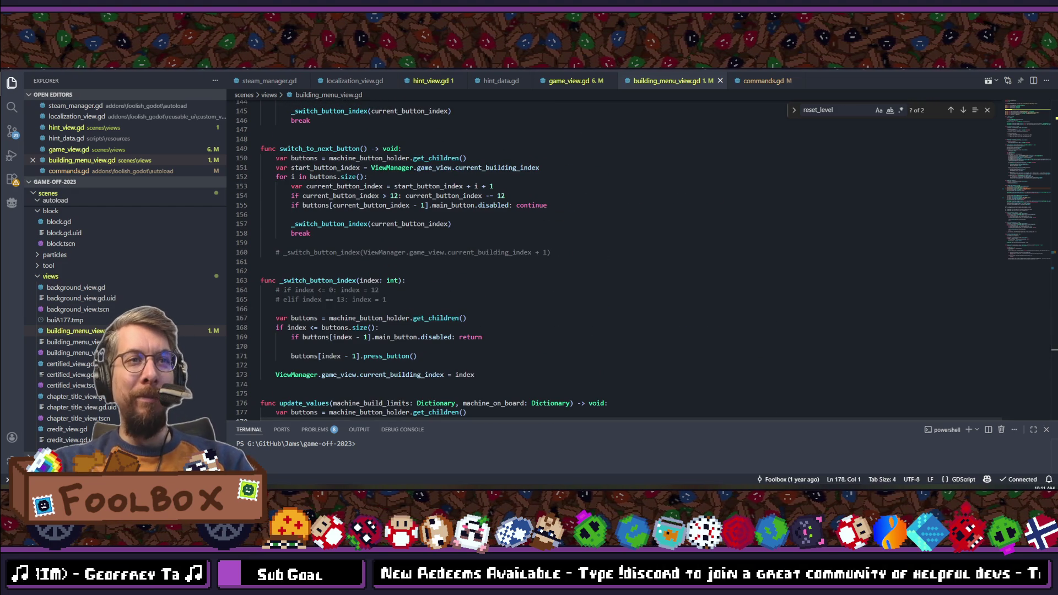
{"action": "key", "text": "alt+Tab"}
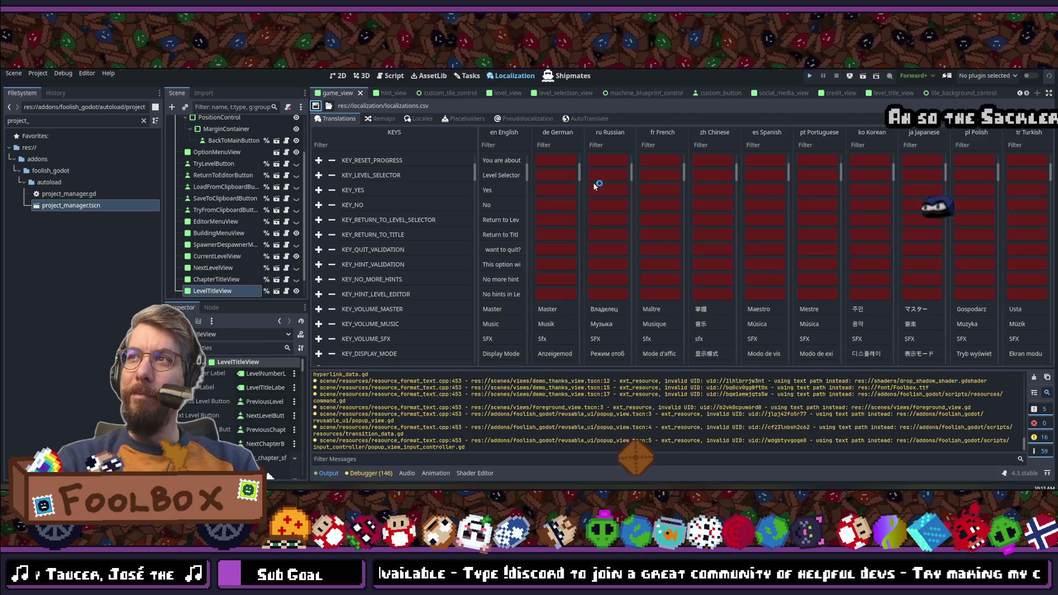
Step: Launch the Block Shop project from the Godot editor with Run Project (F5)
{"action": "key", "text": "F5"}
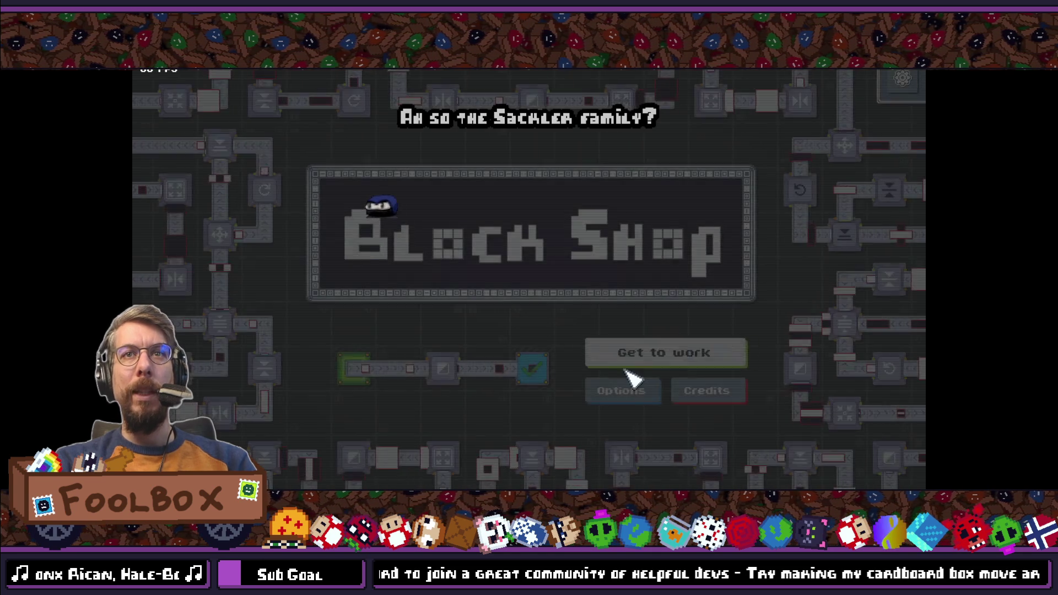
Step: Switch the game language to 中文 from the pause menu, check Options, and return to the title
{"action": "left_click", "coordinate": [903, 80]}
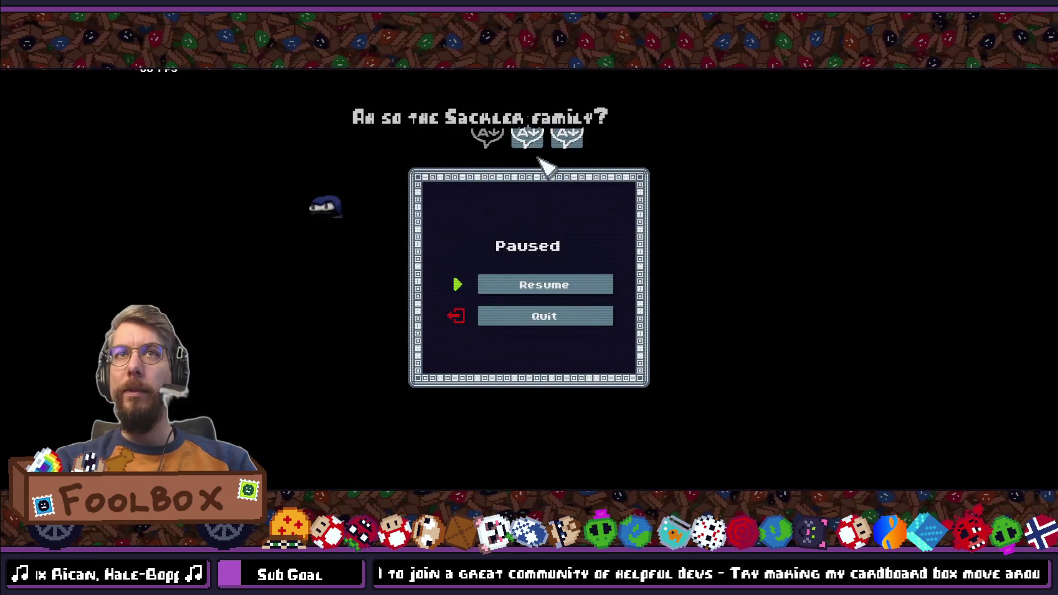
{"action": "left_click", "coordinate": [527, 137]}
{"action": "left_click", "coordinate": [540, 273]}
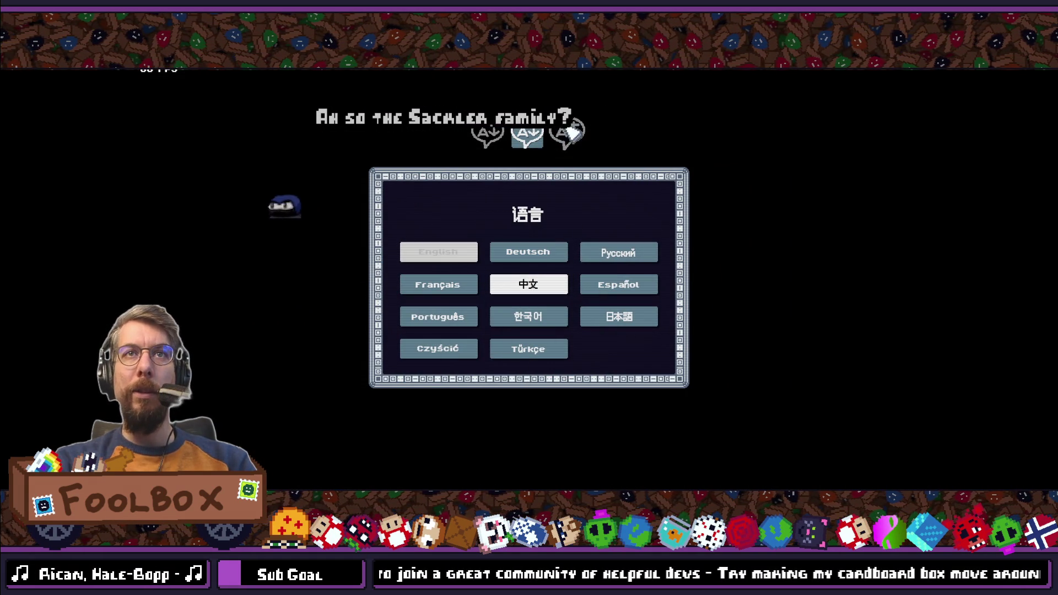
{"action": "left_click", "coordinate": [499, 137]}
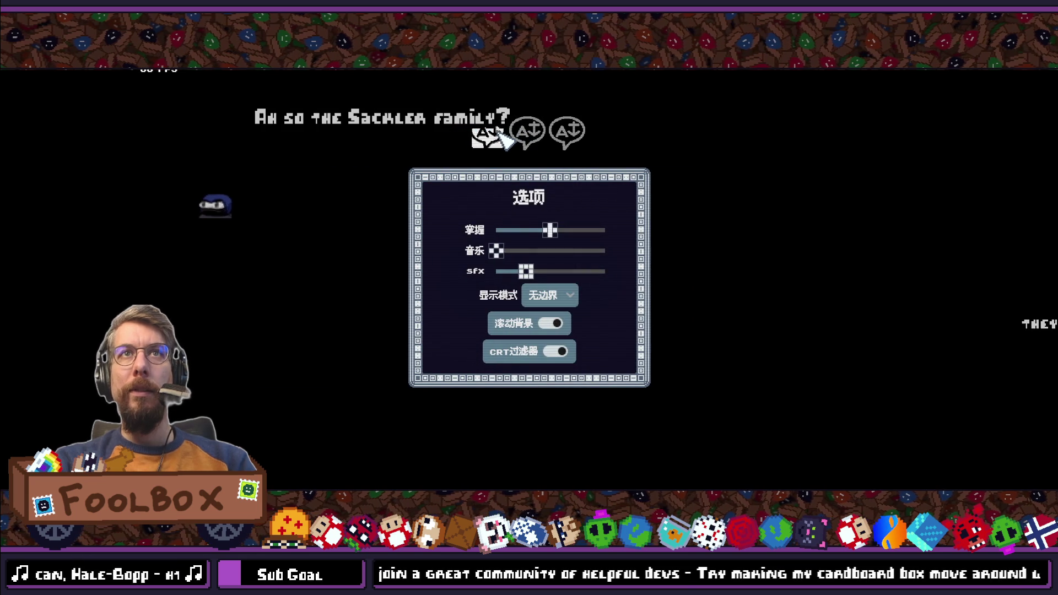
{"action": "left_click", "coordinate": [501, 135]}
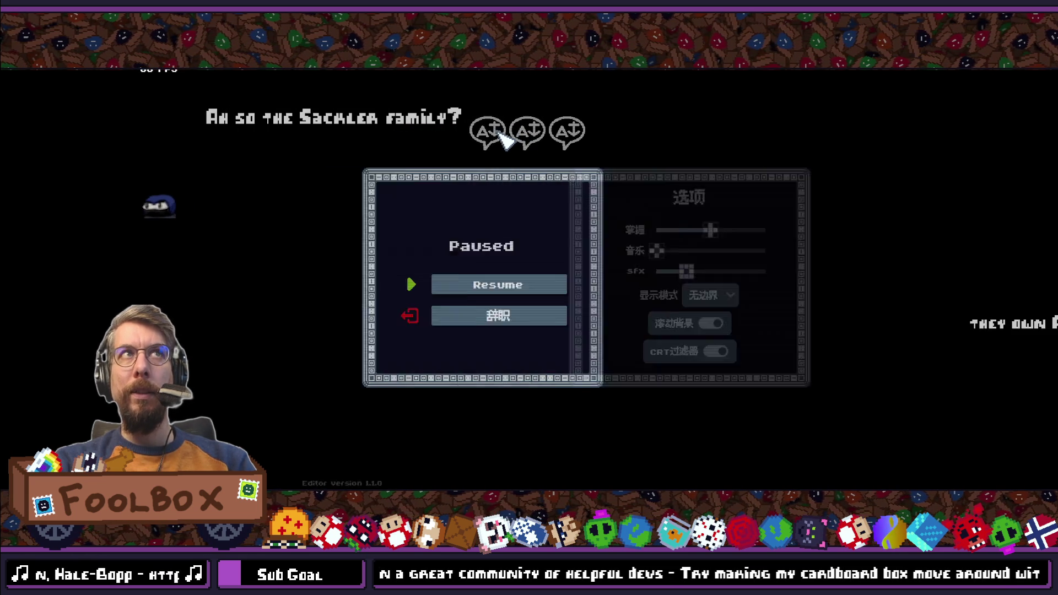
{"action": "left_click", "coordinate": [529, 315]}
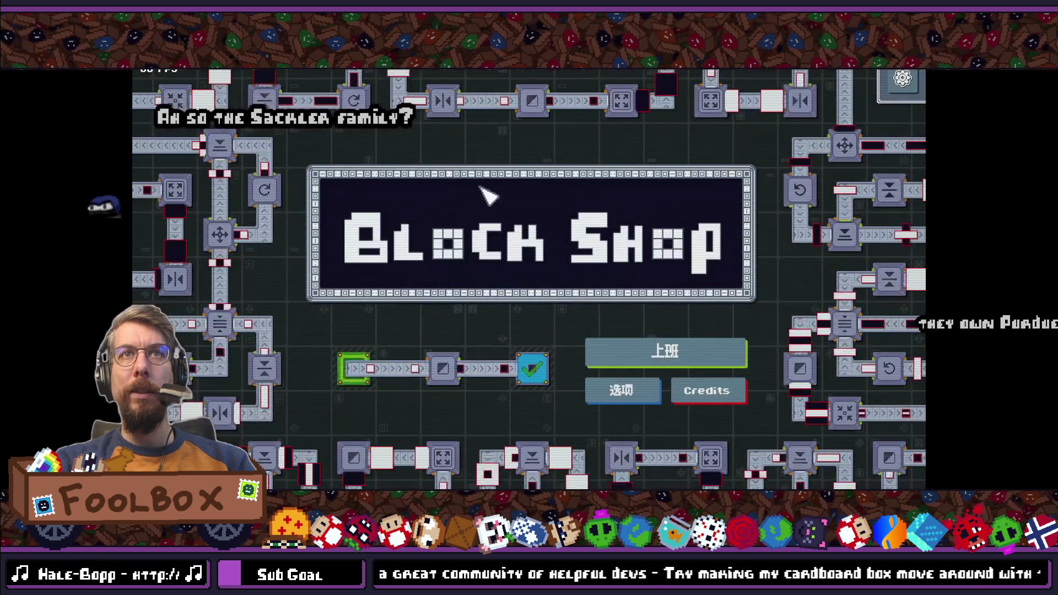
Step: Open the 上班 level select, cancel the Chinese quit confirmation, then open level 1:1
{"action": "left_click", "coordinate": [654, 366]}
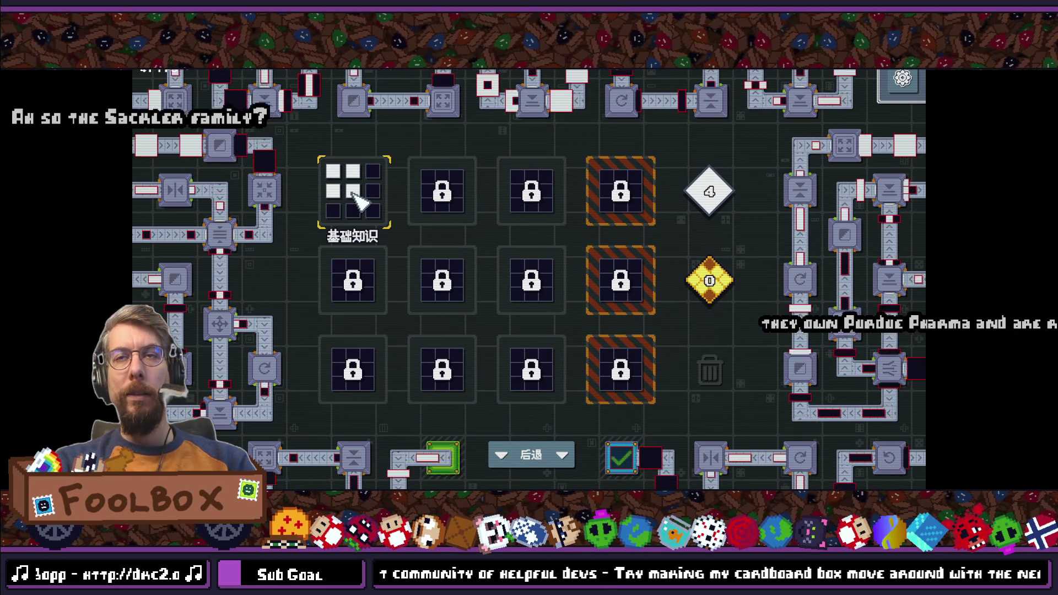
{"action": "key", "text": "Escape"}
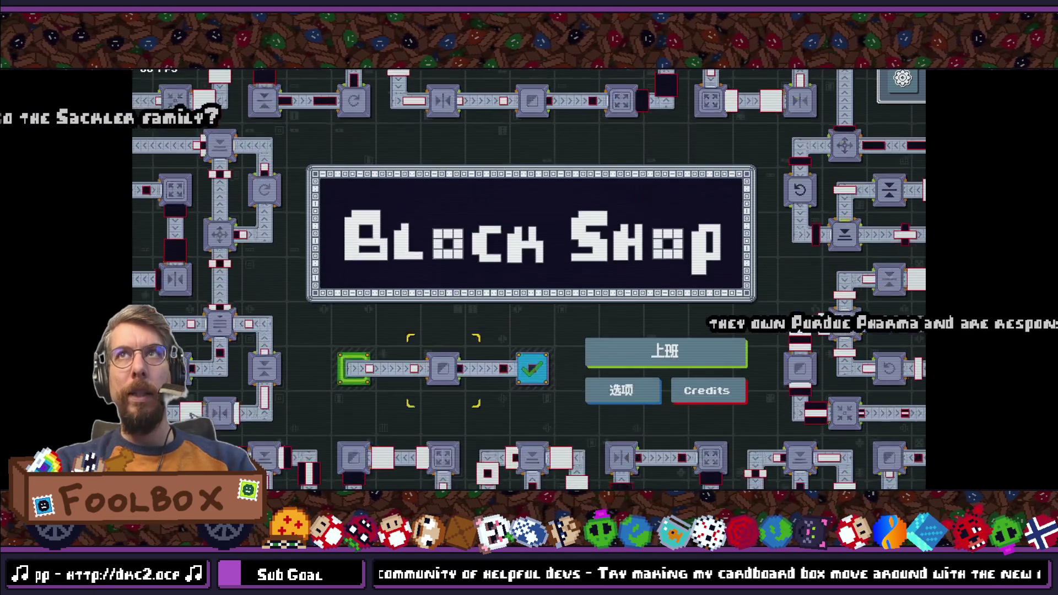
{"action": "key", "text": "Escape"}
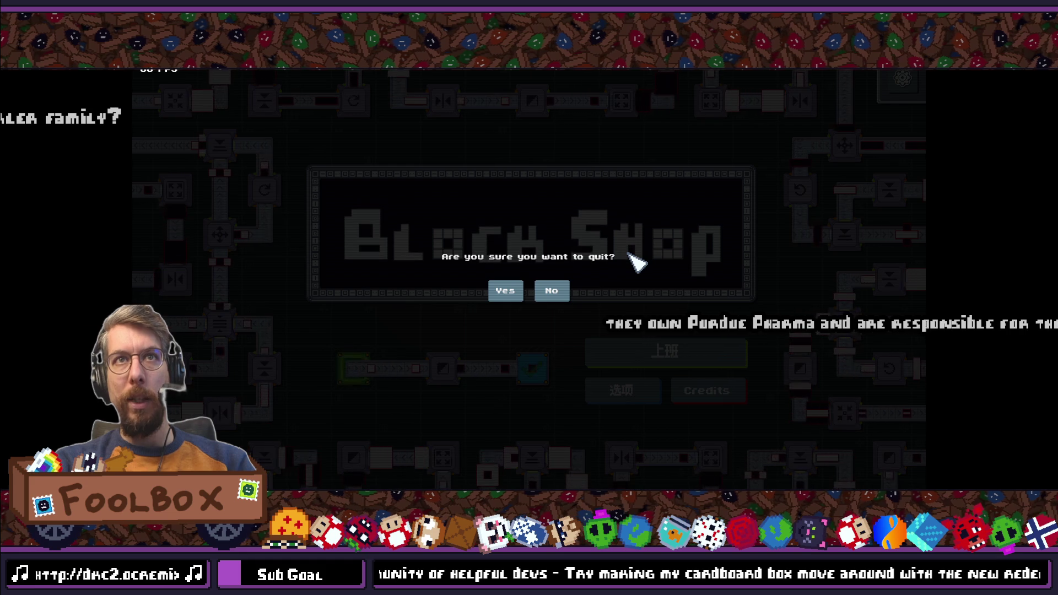
{"action": "left_click", "coordinate": [552, 292]}
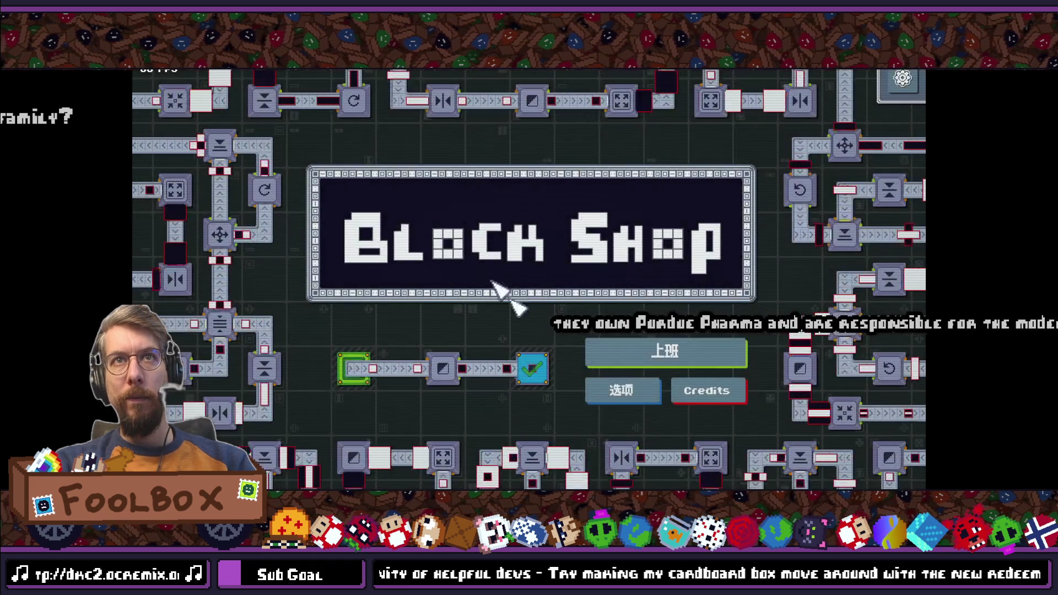
{"action": "left_click", "coordinate": [668, 354]}
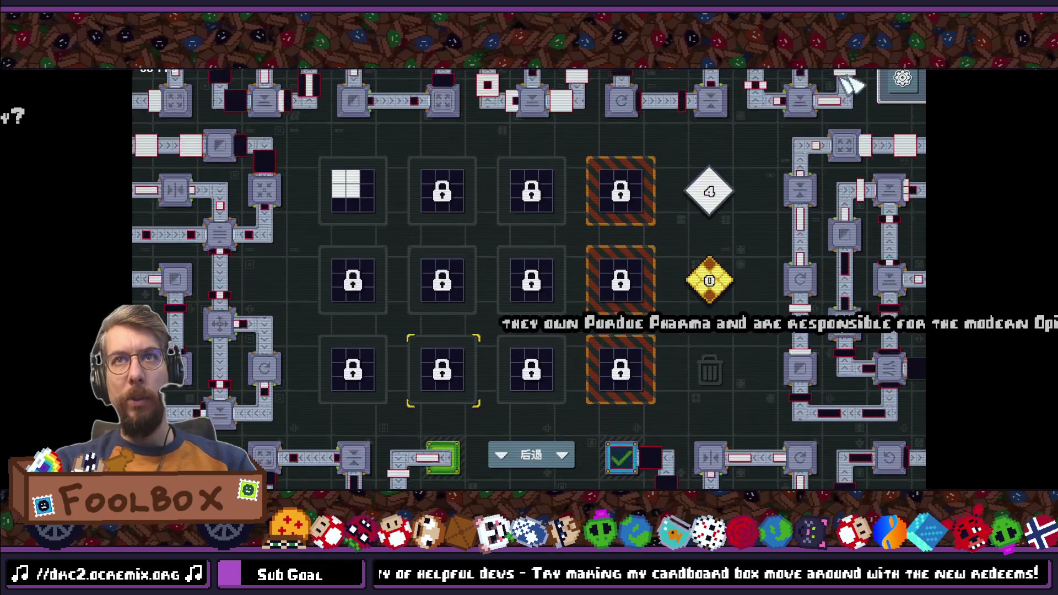
{"action": "left_click", "coordinate": [374, 187]}
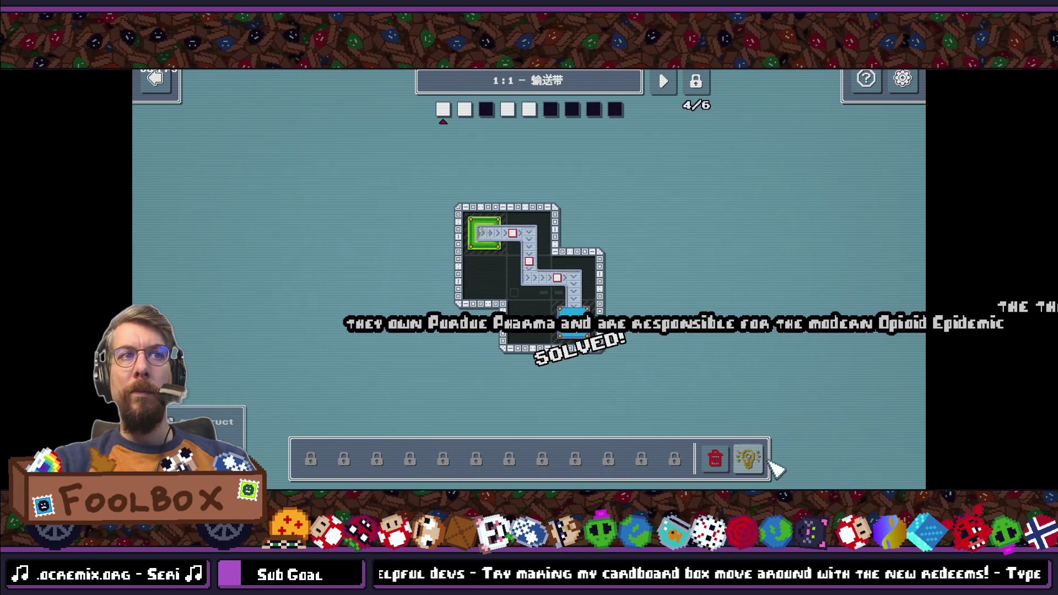
Step: Try the hint prompts on levels 1:1 through 1:4 and cancel a level reset
{"action": "left_click", "coordinate": [750, 462]}
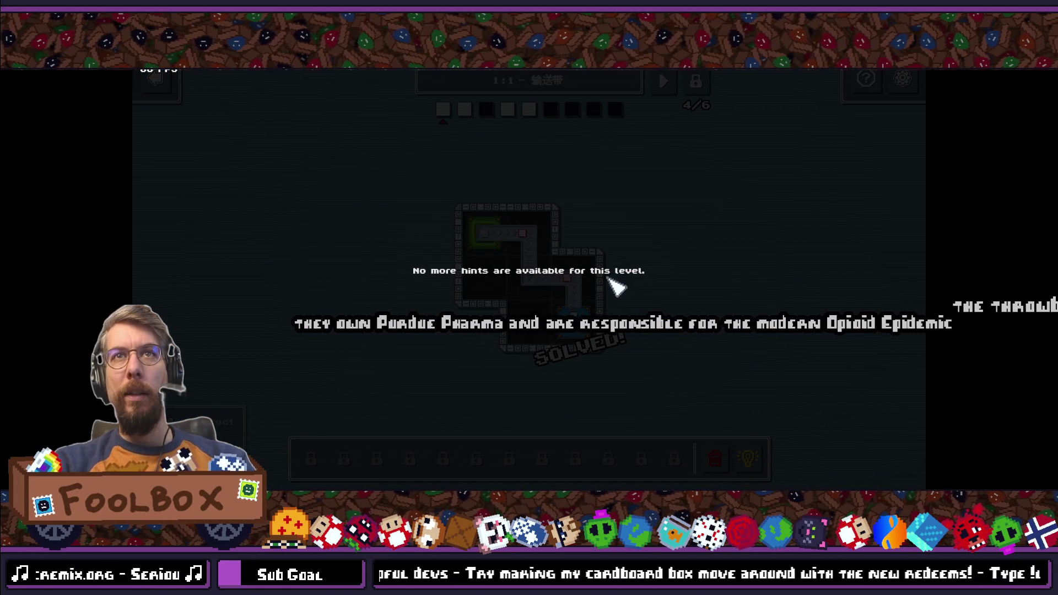
{"action": "left_click", "coordinate": [792, 308]}
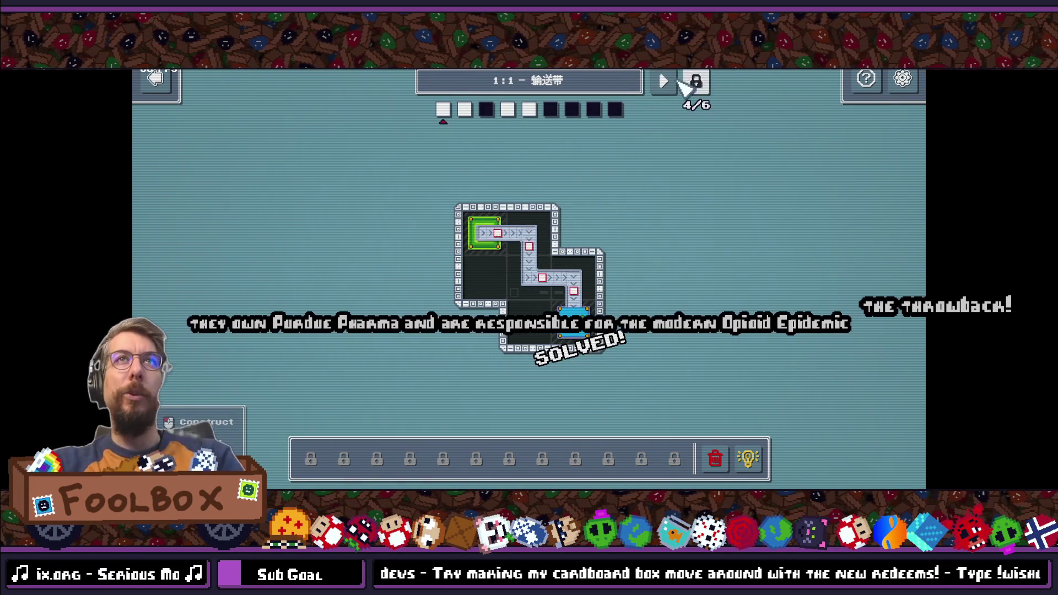
{"action": "left_click", "coordinate": [663, 82]}
{"action": "left_click", "coordinate": [748, 458]}
{"action": "left_click", "coordinate": [750, 458]}
{"action": "left_click", "coordinate": [663, 82]}
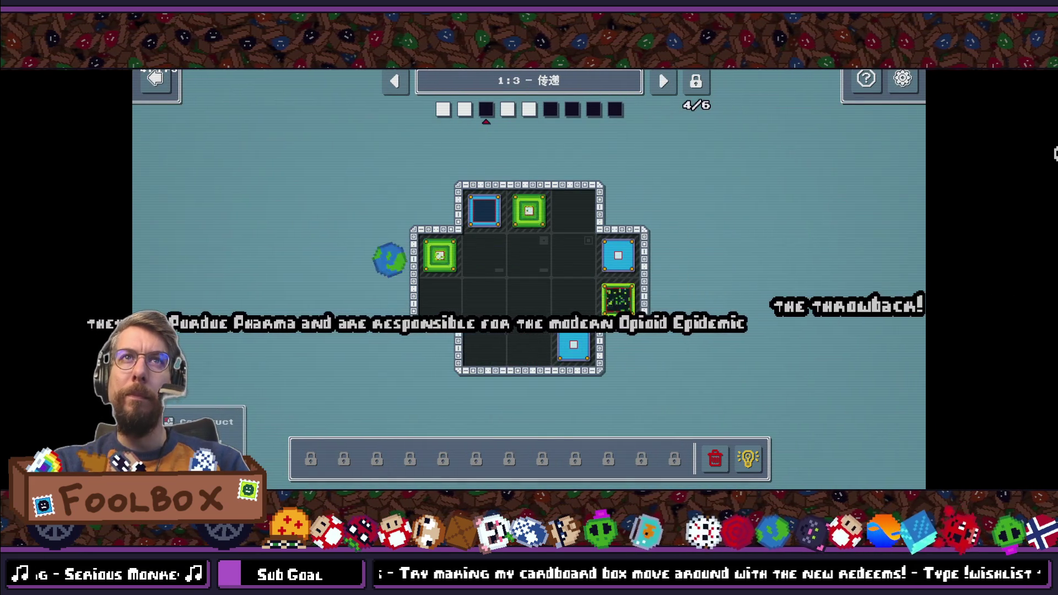
{"action": "left_click", "coordinate": [759, 464]}
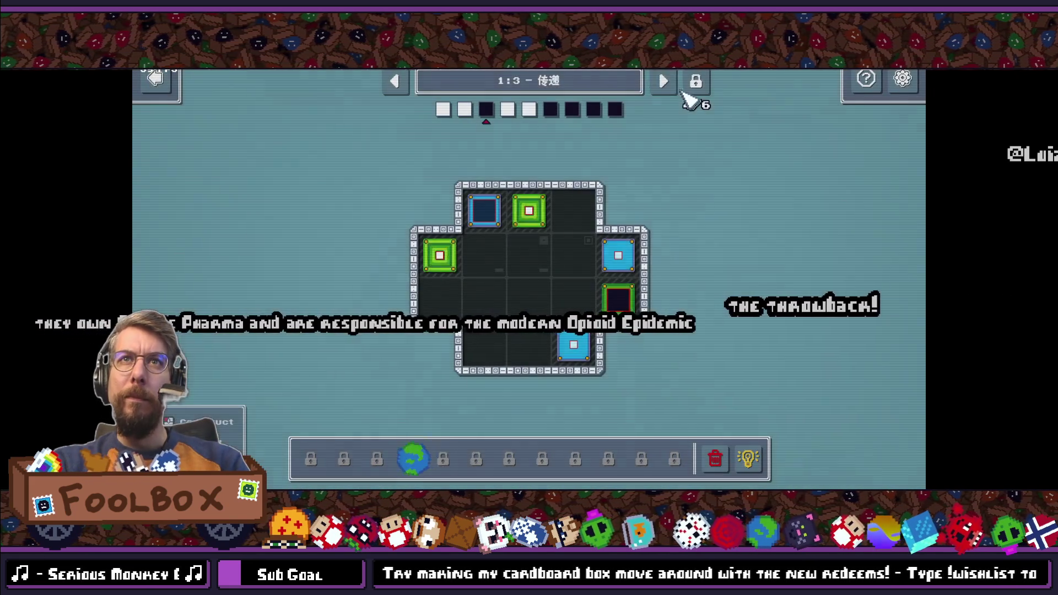
{"action": "left_click", "coordinate": [664, 81]}
{"action": "left_click", "coordinate": [747, 457]}
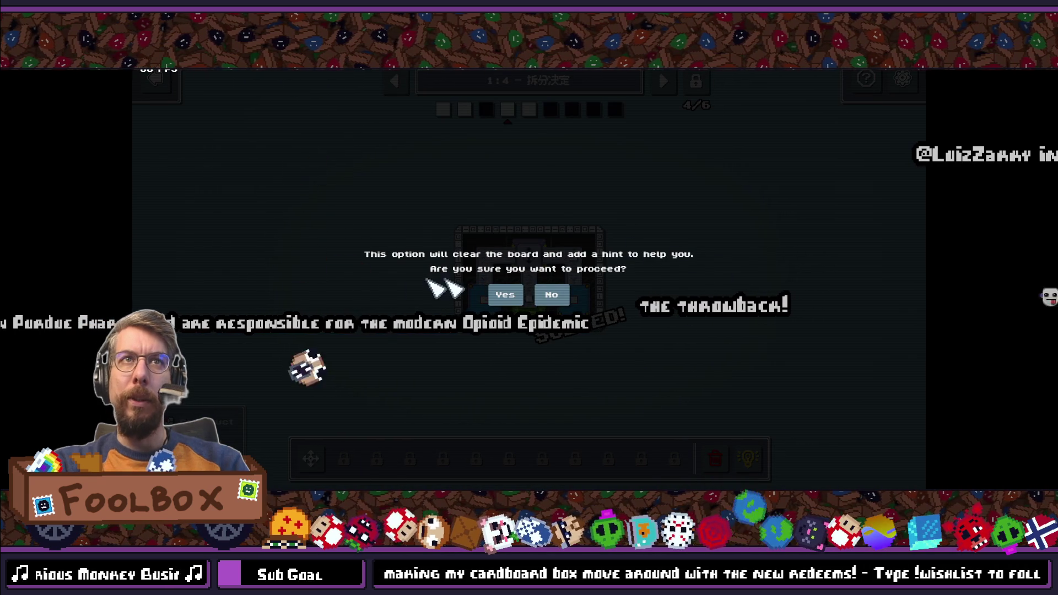
{"action": "left_click", "coordinate": [572, 296]}
{"action": "left_click", "coordinate": [716, 459]}
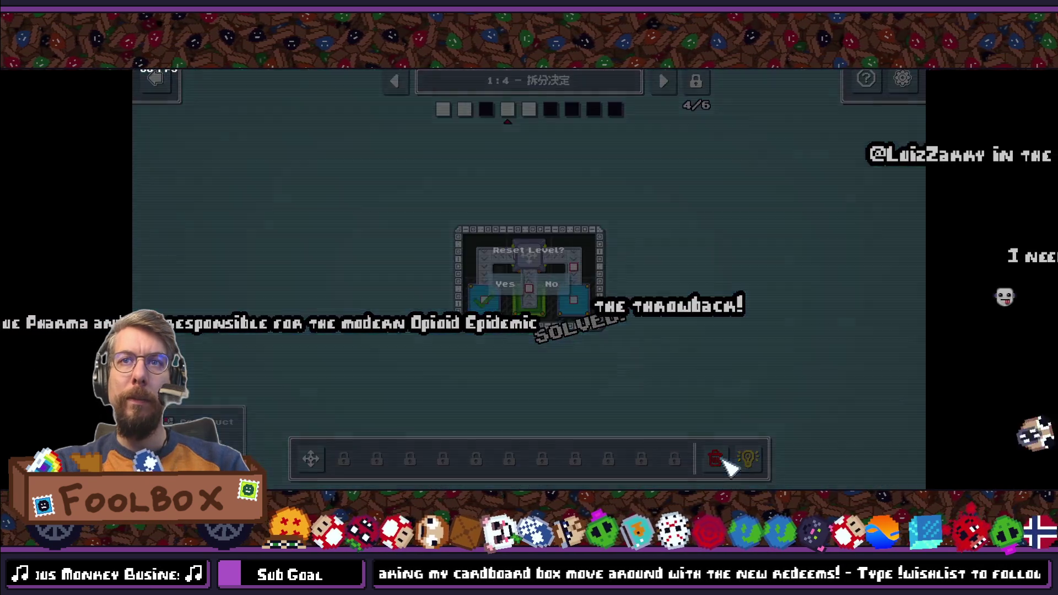
{"action": "left_click", "coordinate": [551, 290]}
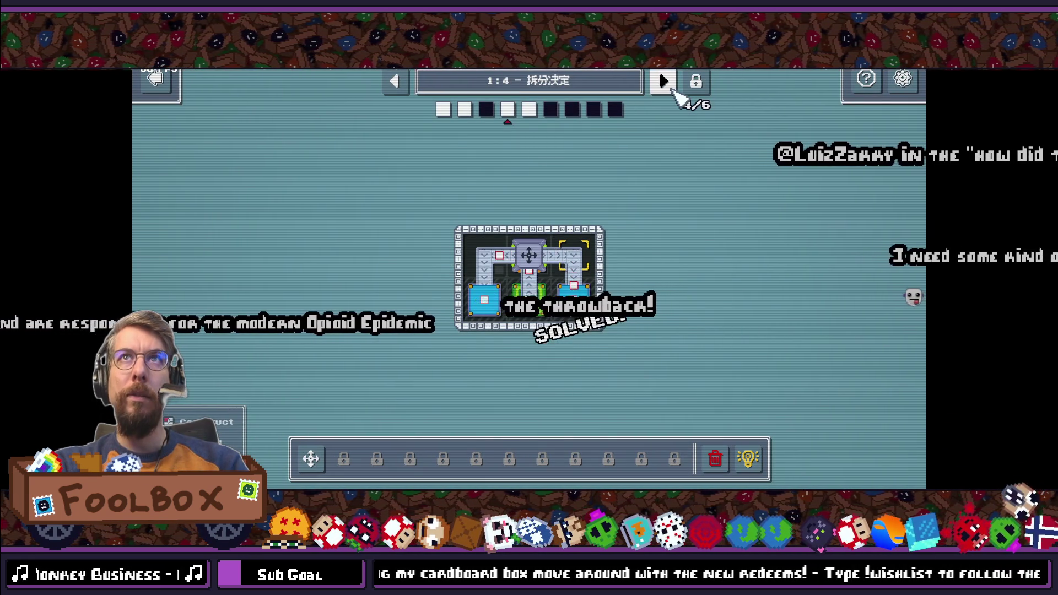
Step: Step forward through the levels to 1:9, then back two levels to 1:7
{"action": "left_click", "coordinate": [666, 83]}
{"action": "left_click", "coordinate": [666, 83]}
{"action": "left_click", "coordinate": [667, 82]}
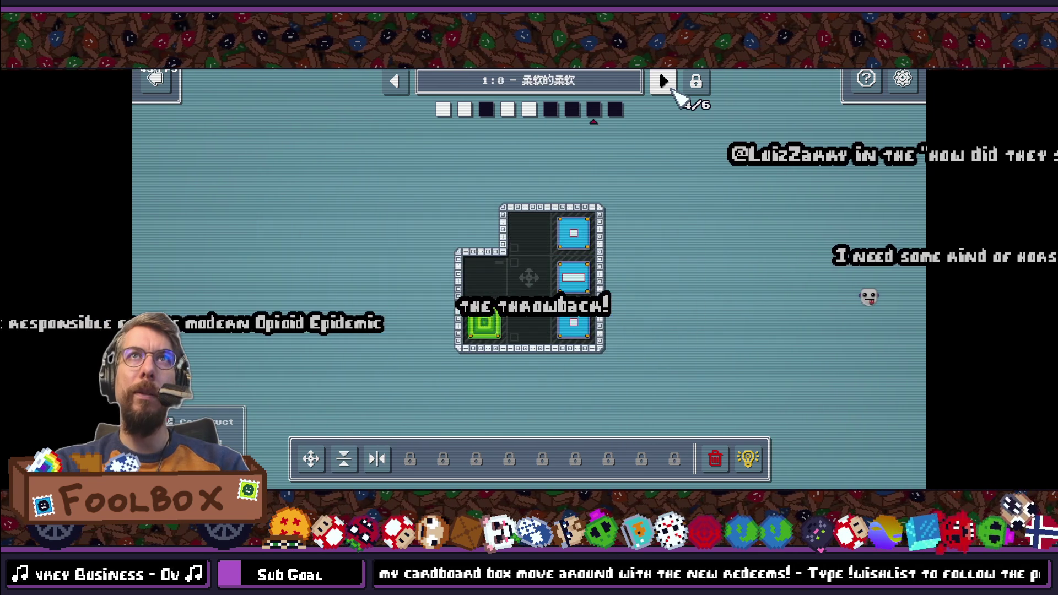
{"action": "left_click", "coordinate": [666, 82]}
{"action": "left_click", "coordinate": [671, 87]}
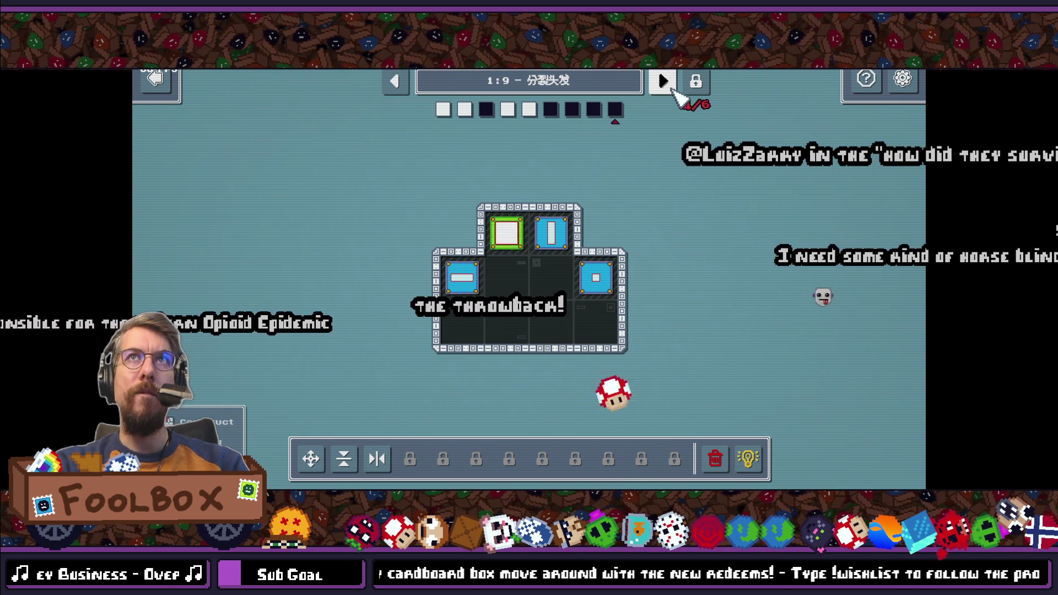
{"action": "left_click", "coordinate": [395, 81]}
{"action": "left_click", "coordinate": [395, 81]}
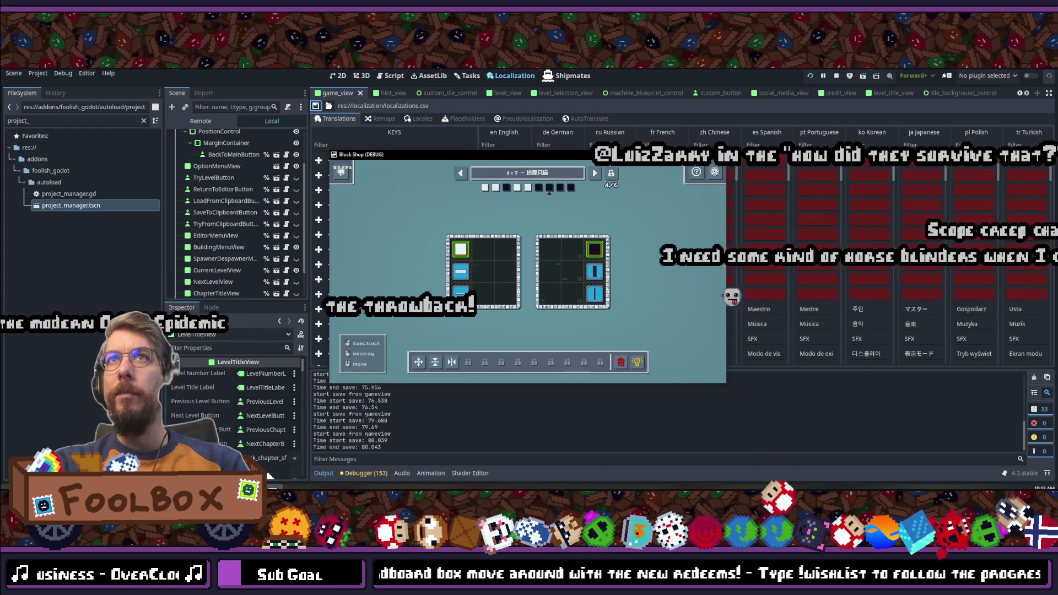
Step: Stop the running game with F8 and Quick Open search for 'popup_' to find the popup view
{"action": "key", "text": "F8"}
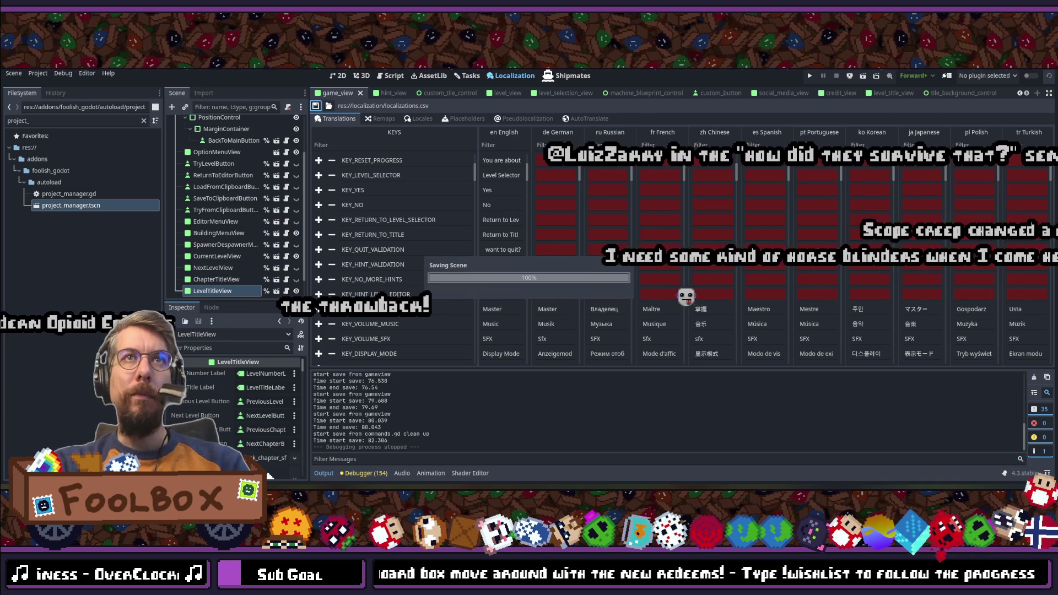
{"action": "key", "text": "shift+alt+o"}
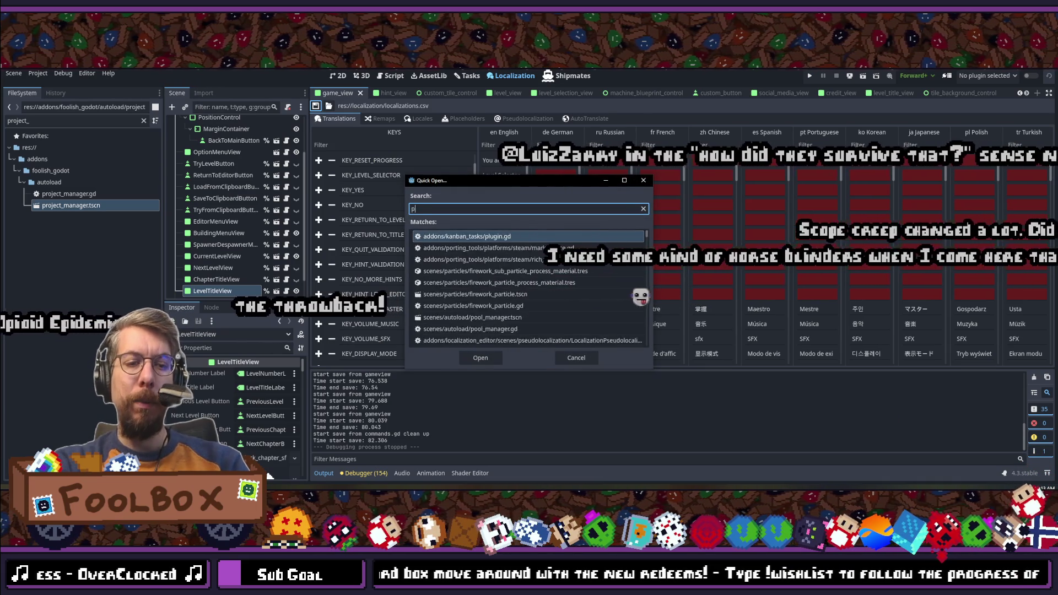
{"action": "type", "text": "popup_"}
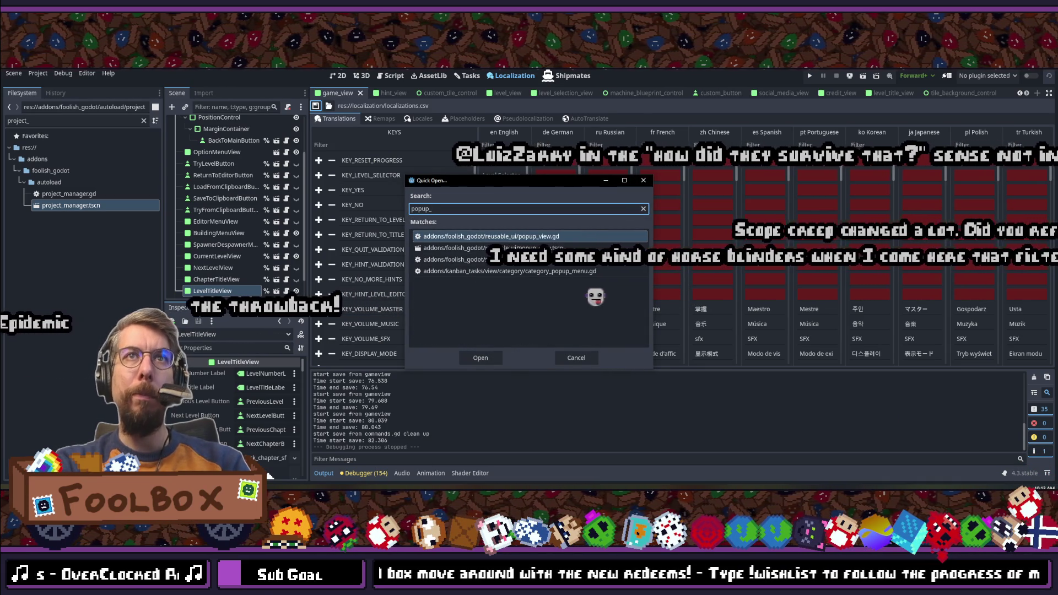
{"action": "key", "text": "Escape"}
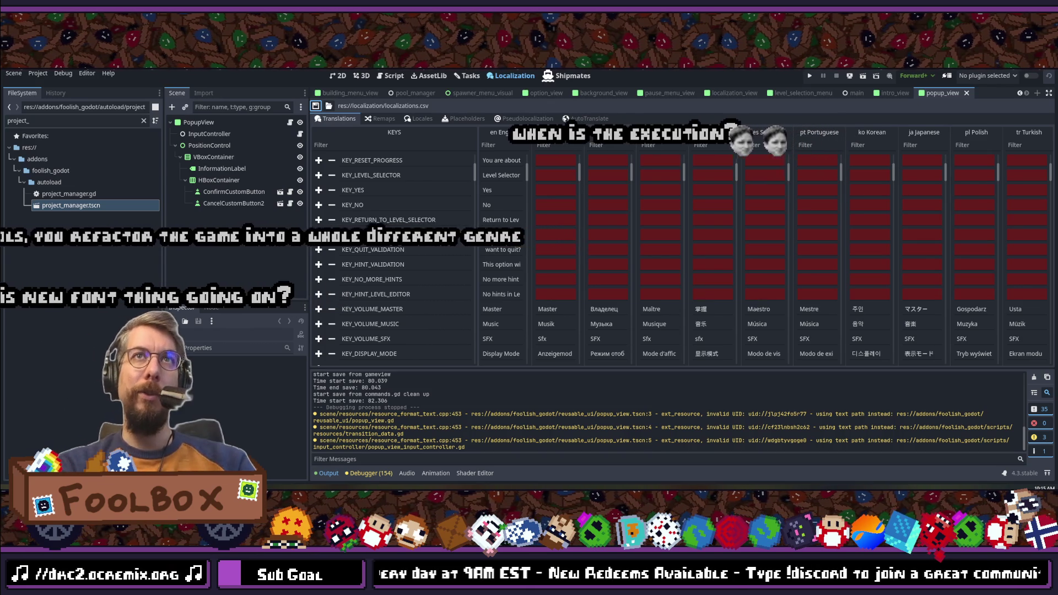
Step: Look over the Localization table, then filter the FileSystem dock with 'localizations'
{"action": "scroll", "coordinate": [567, 248], "scroll_direction": "up", "scroll_amount": 3}
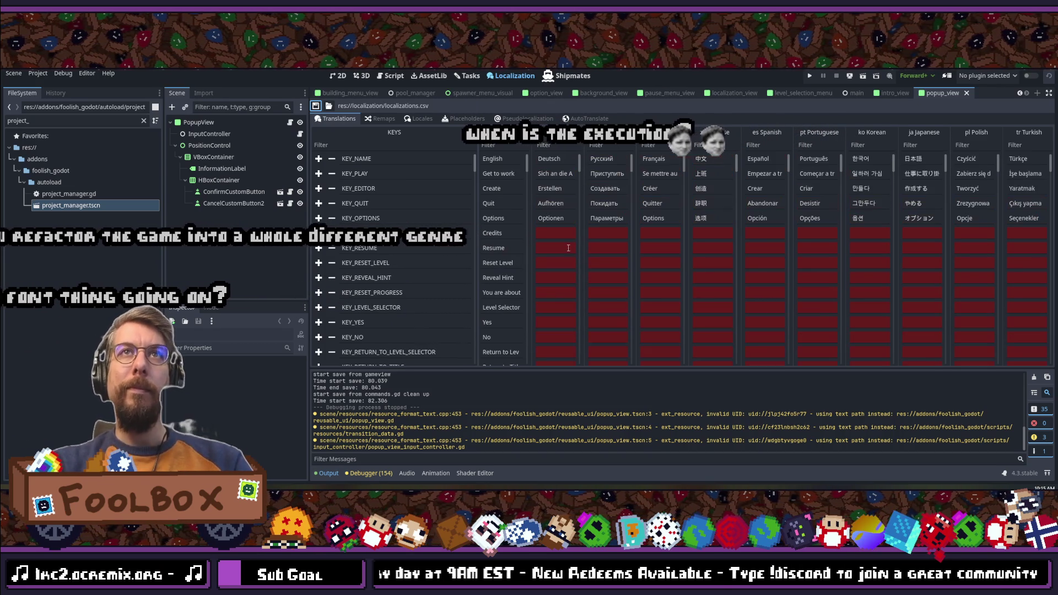
{"action": "scroll", "coordinate": [576, 227], "scroll_direction": "down", "scroll_amount": 10}
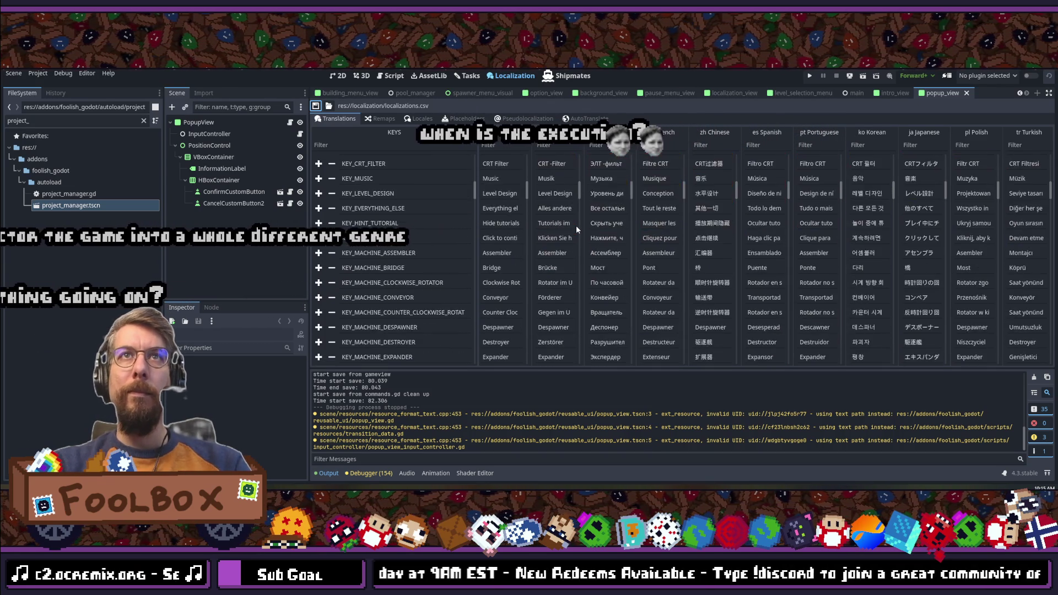
{"action": "scroll", "coordinate": [577, 226], "scroll_direction": "down", "scroll_amount": 5}
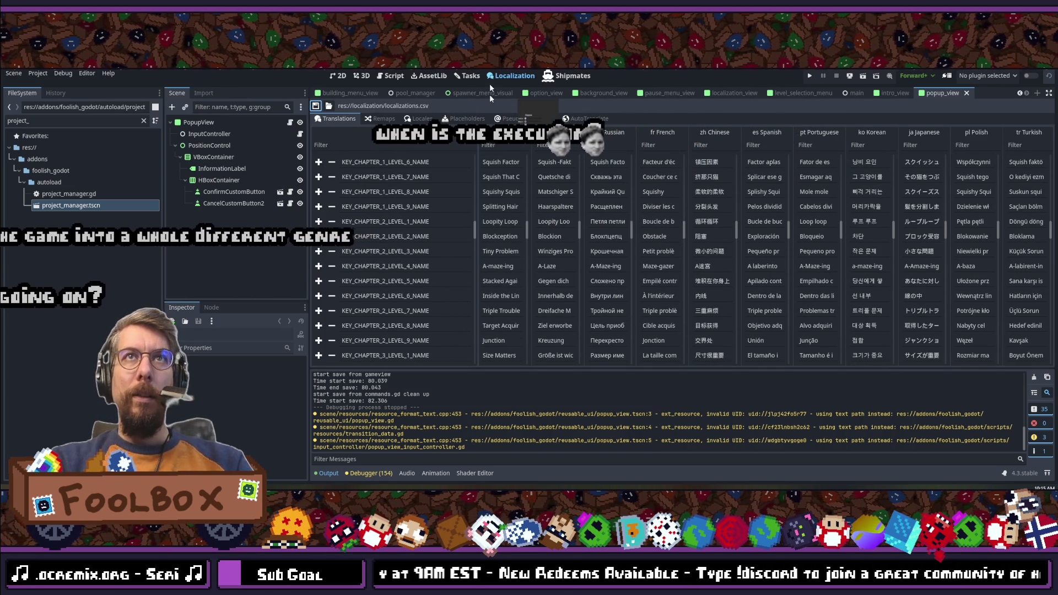
{"action": "scroll", "coordinate": [513, 206], "scroll_direction": "down", "scroll_amount": 9}
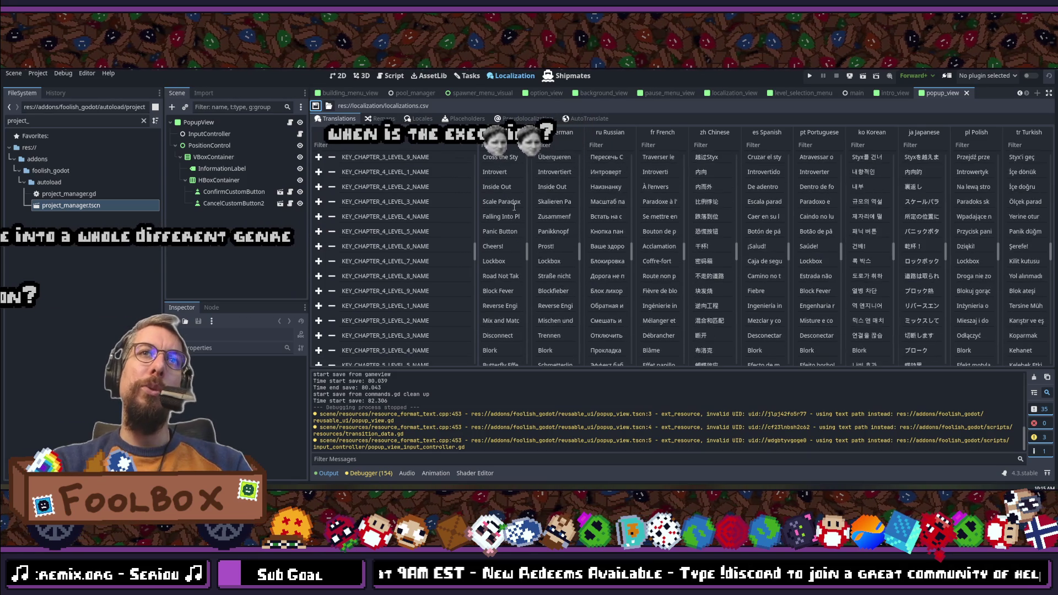
{"action": "scroll", "coordinate": [496, 199], "scroll_direction": "down", "scroll_amount": 10}
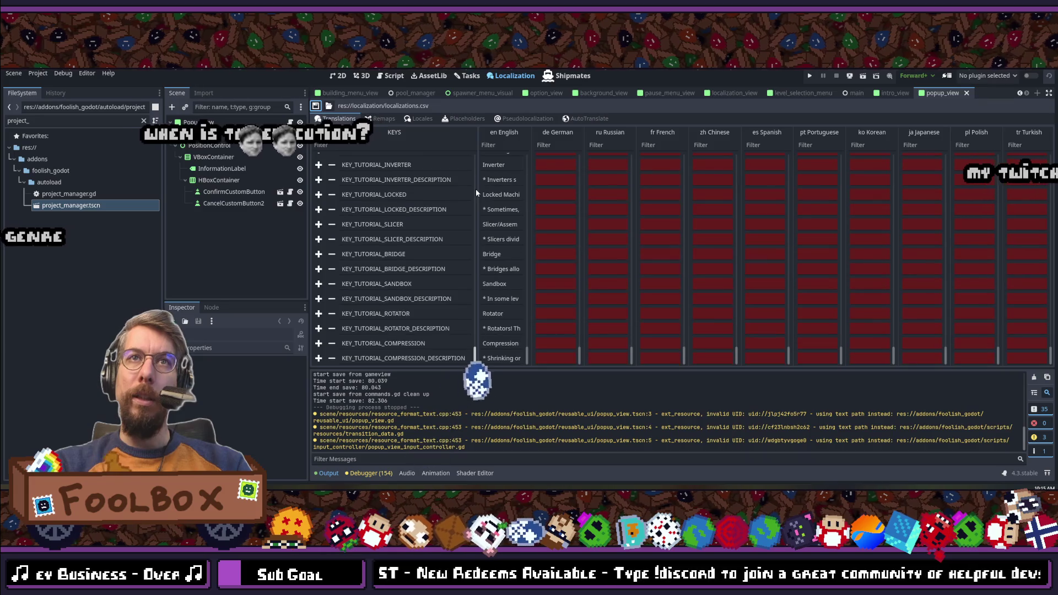
{"action": "scroll", "coordinate": [475, 191], "scroll_direction": "up", "scroll_amount": 20}
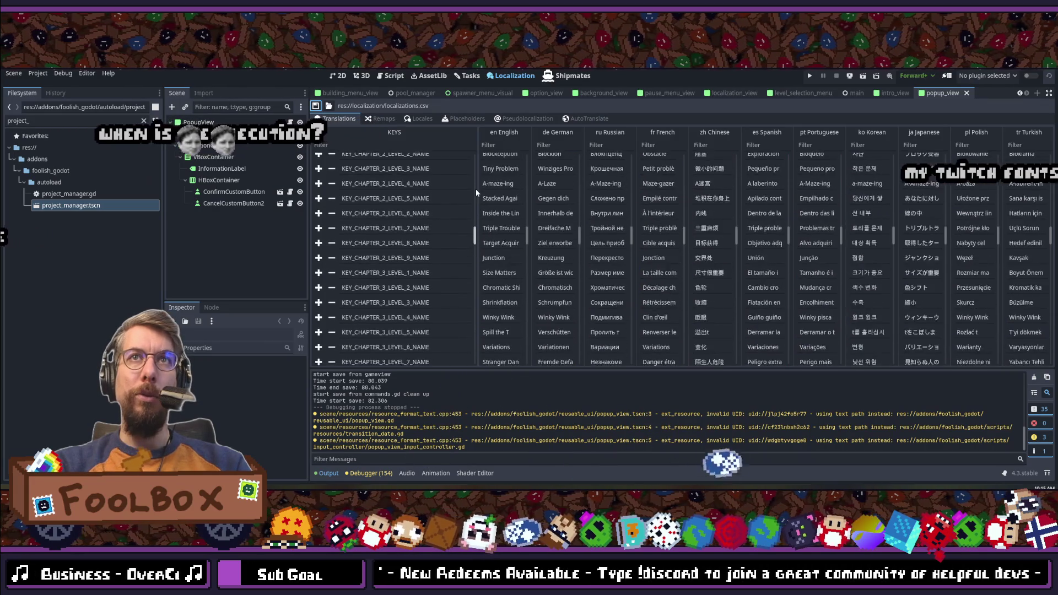
{"action": "scroll", "coordinate": [475, 190], "scroll_direction": "up", "scroll_amount": 10}
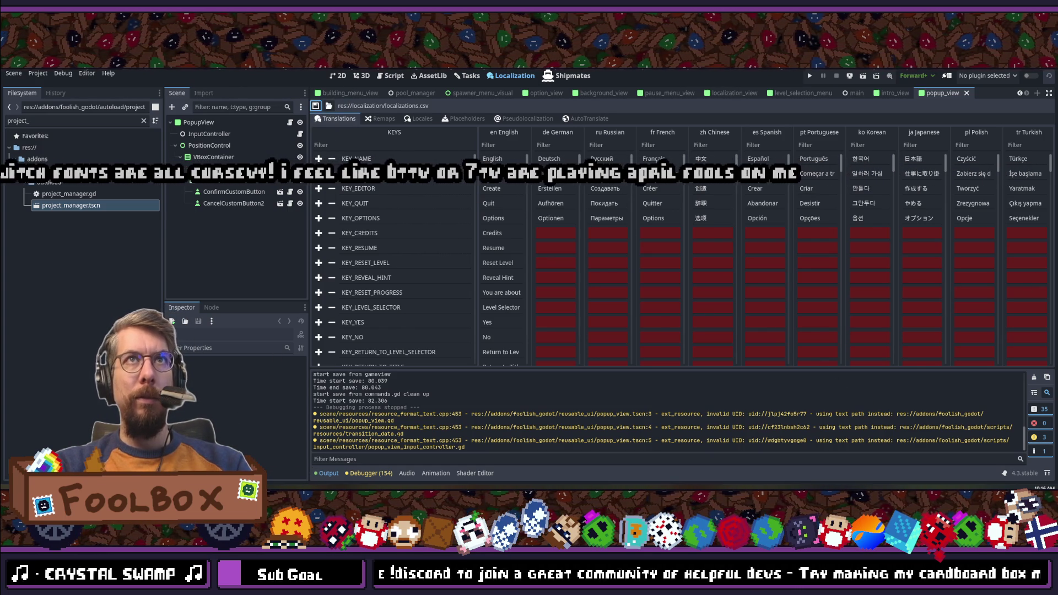
{"action": "left_click", "coordinate": [100, 243]}
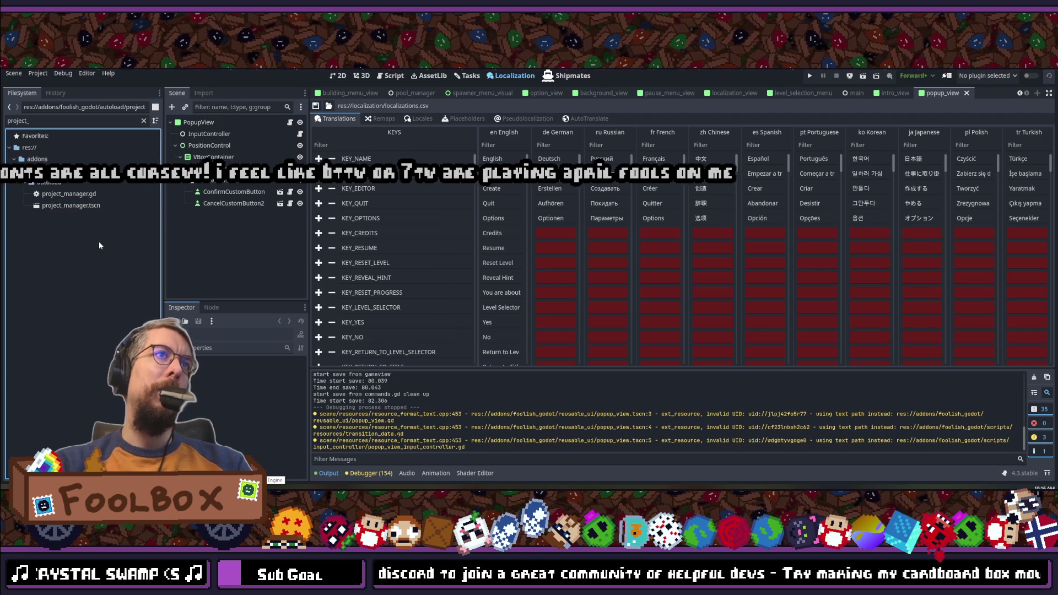
{"action": "left_click", "coordinate": [37, 121]}
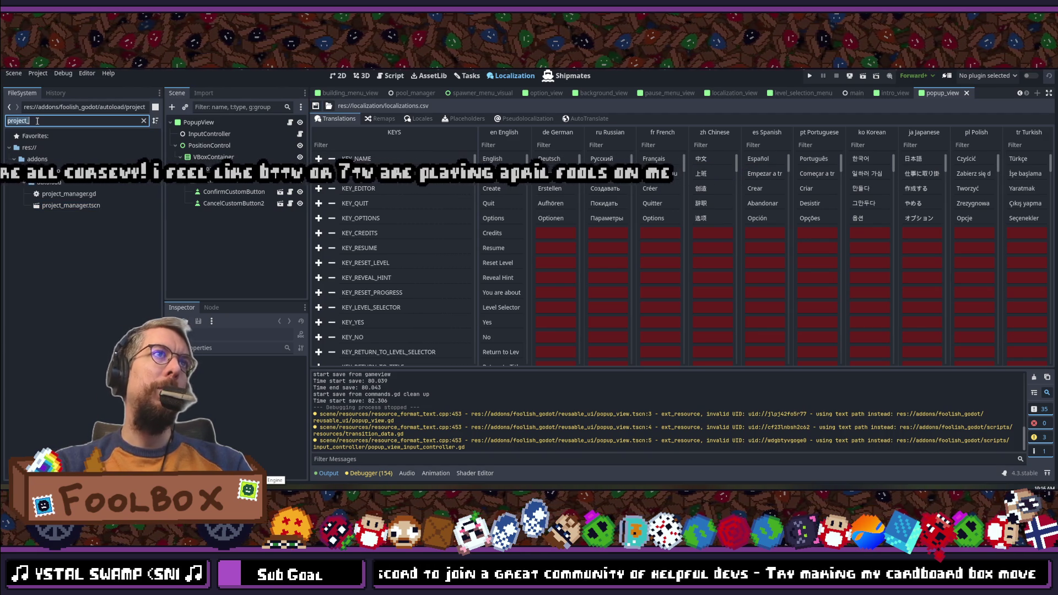
{"action": "type", "text": "localiz"}
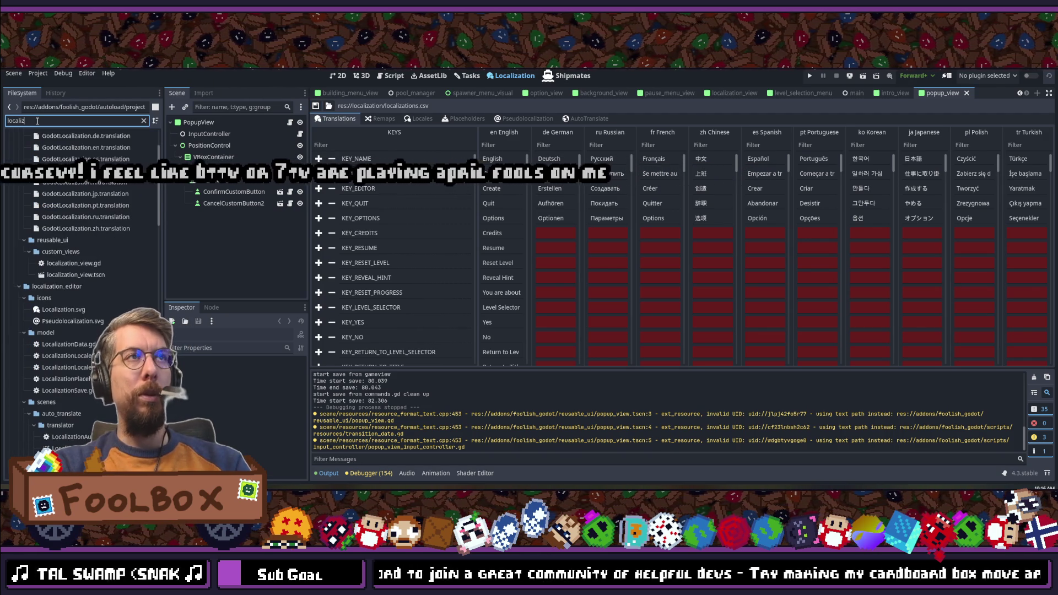
{"action": "type", "text": "ations"}
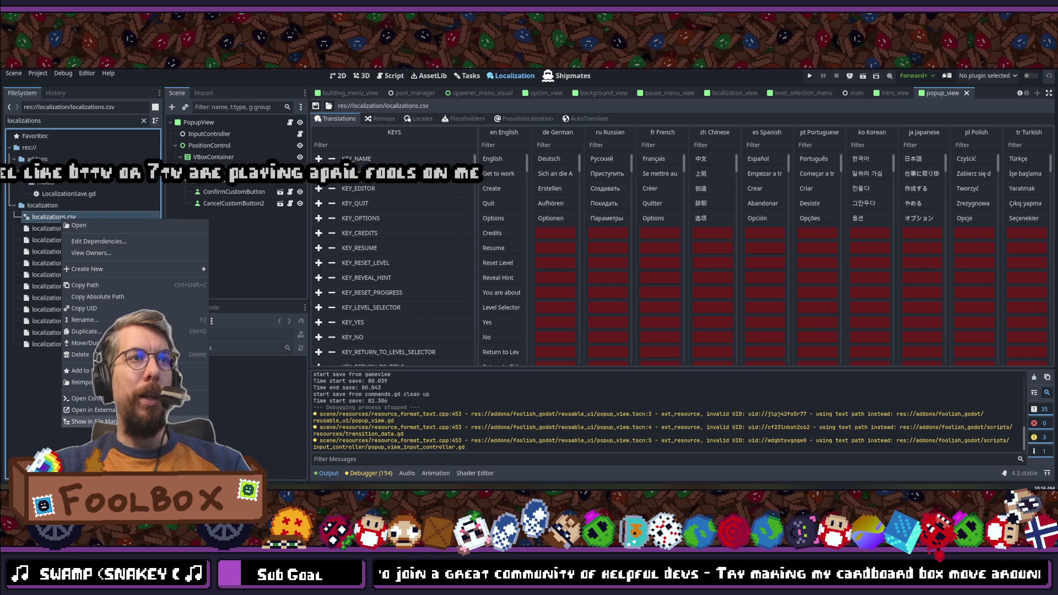
Step: Show localizations.csv's folder in File Explorer and select the folder's full path
{"action": "left_click", "coordinate": [61, 217]}
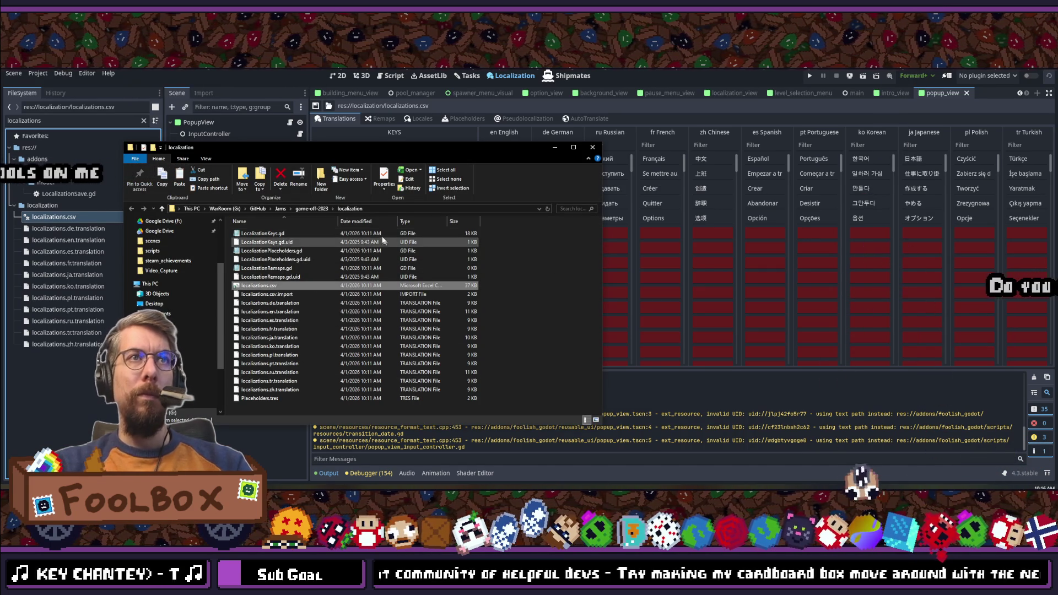
{"action": "left_click", "coordinate": [379, 208]}
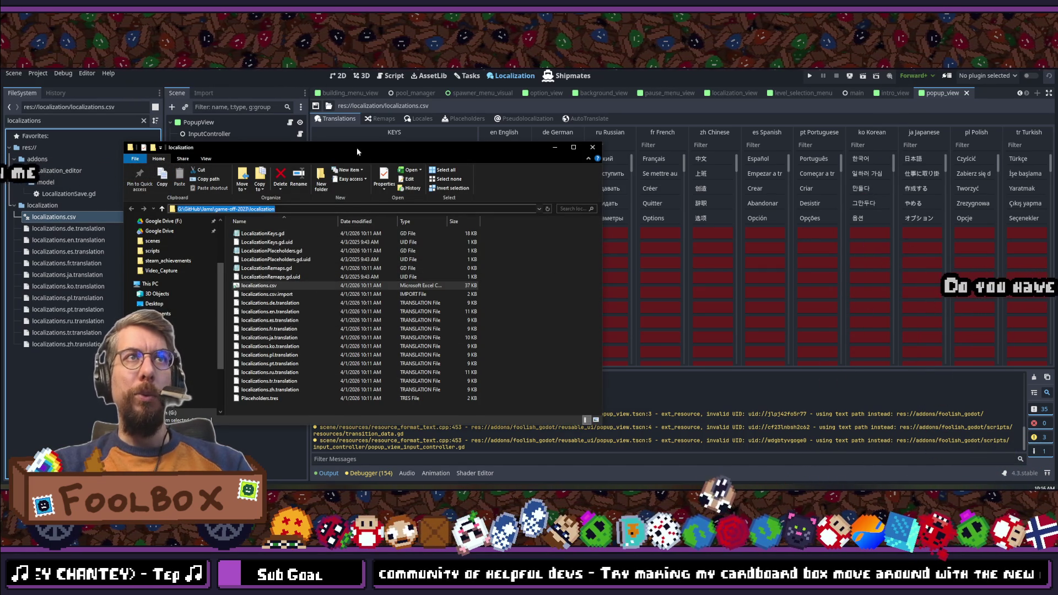
Step: Move the localization folder window aside and switch to the game-off-2023 repository in GitKraken
{"action": "left_click_drag", "start_coordinate": [356, 147], "coordinate": [679, 105]}
{"action": "key", "text": "alt+Tab"}
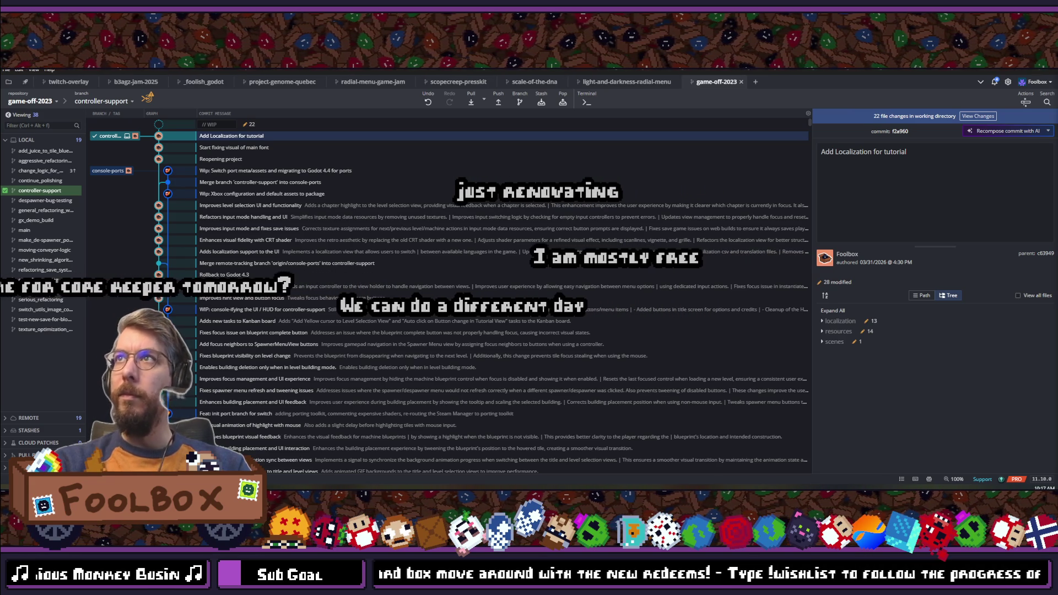
Step: Stage all 22 changes, commit as 'Add Localization for a bunch of stuff around', and push
{"action": "left_click", "coordinate": [975, 117]}
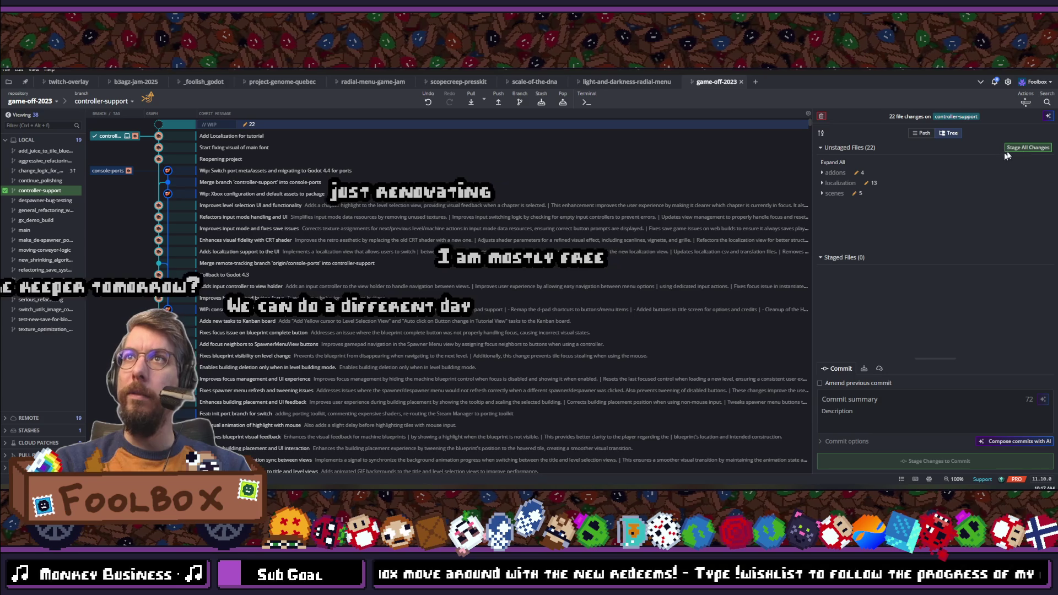
{"action": "left_click", "coordinate": [853, 402]}
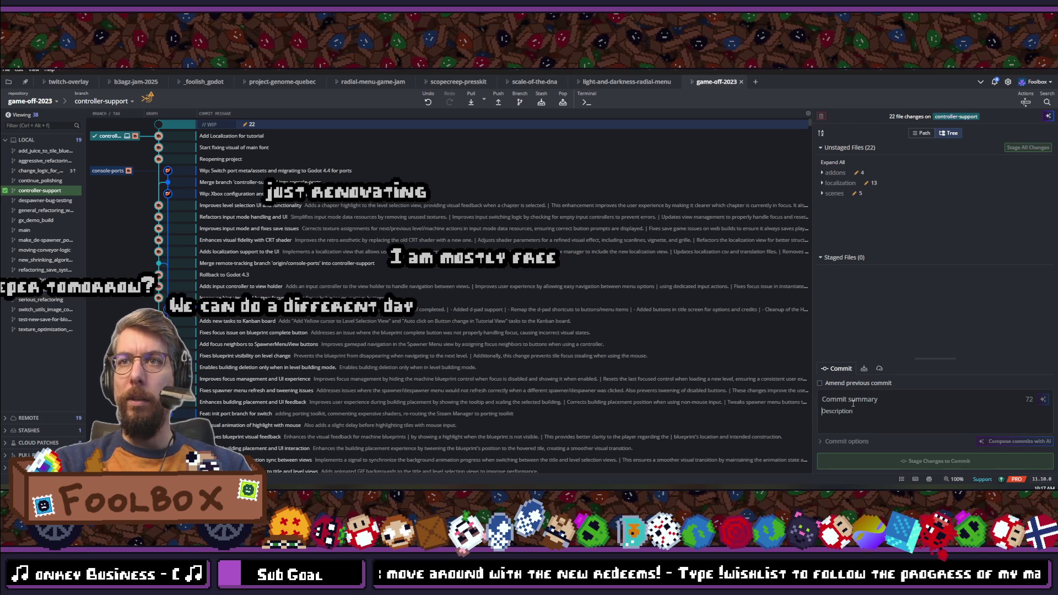
{"action": "type", "text": "Add Local"}
{"action": "key", "text": "ctrl+shift+s"}
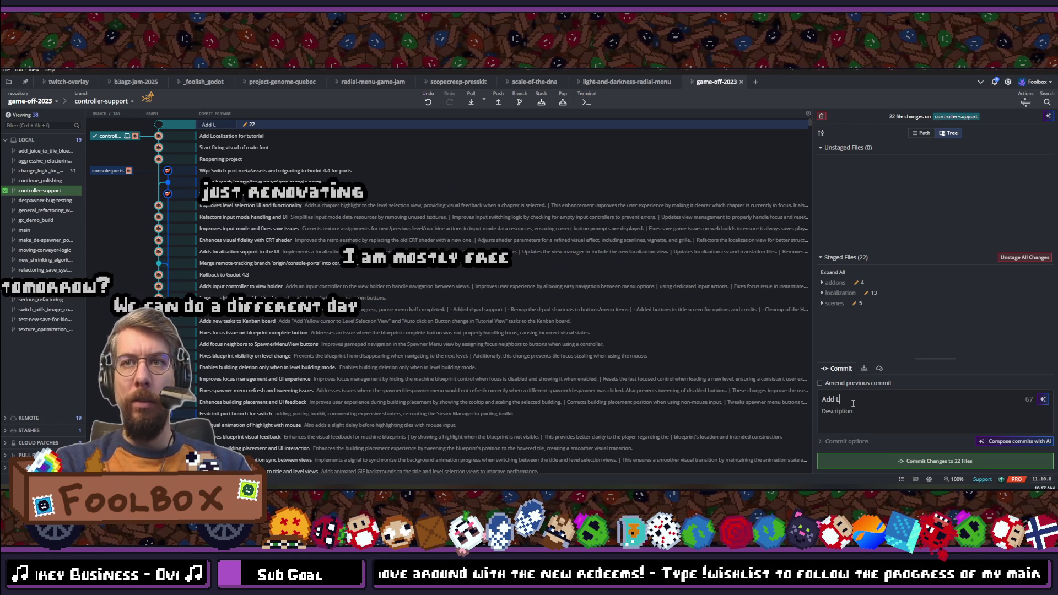
{"action": "type", "text": "ization for a "}
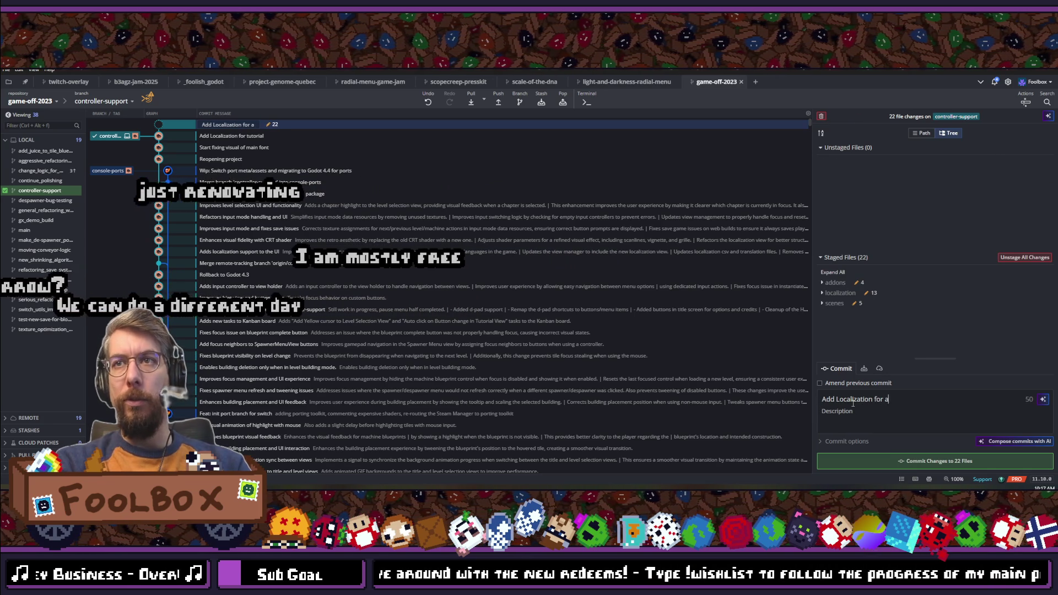
{"action": "type", "text": "b"}
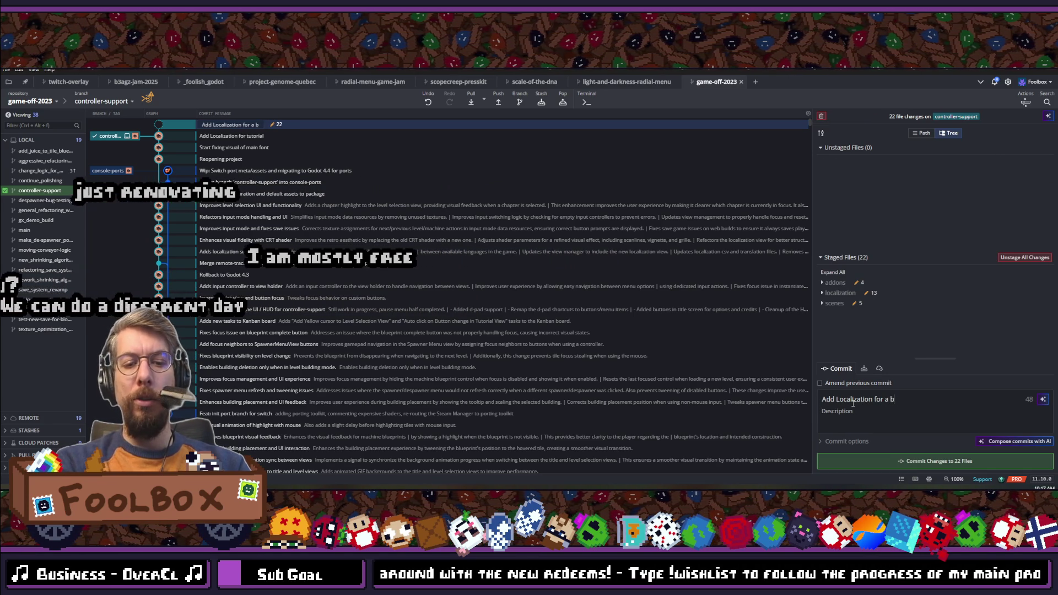
{"action": "type", "text": "unch of st"}
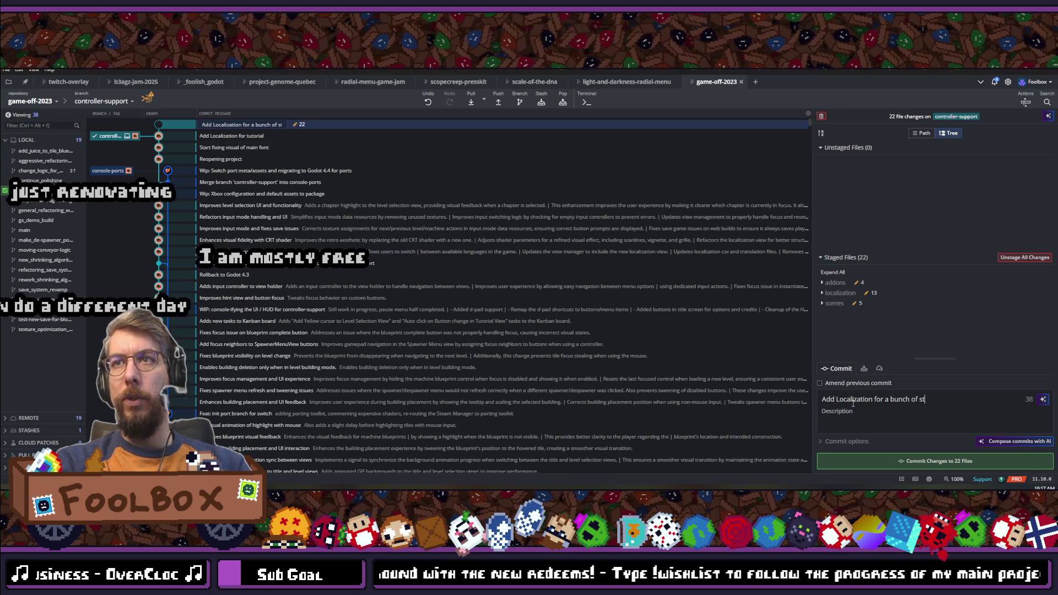
{"action": "type", "text": "uff around"}
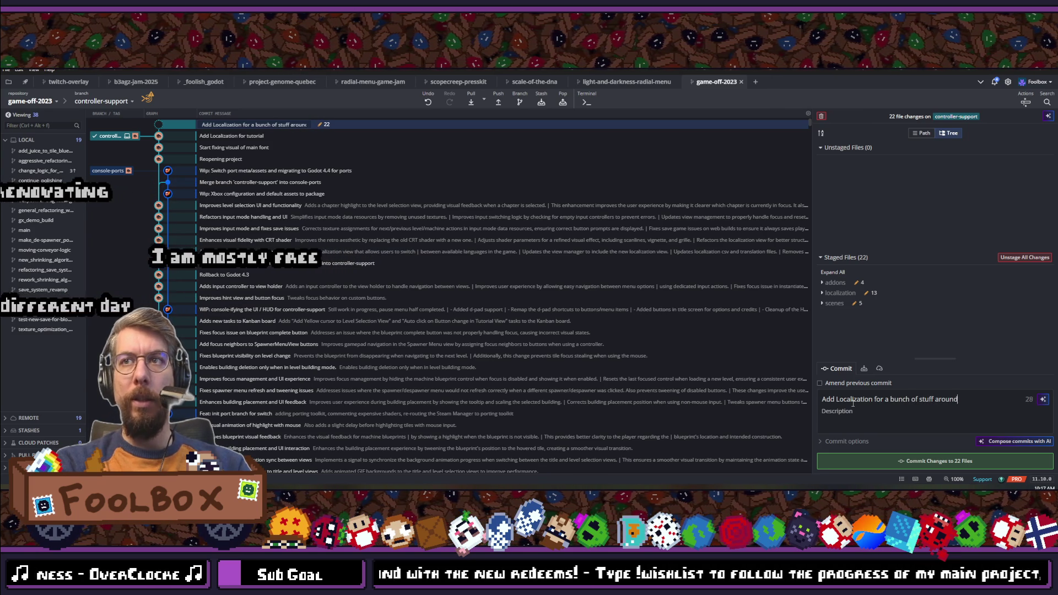
{"action": "left_click", "coordinate": [862, 461]}
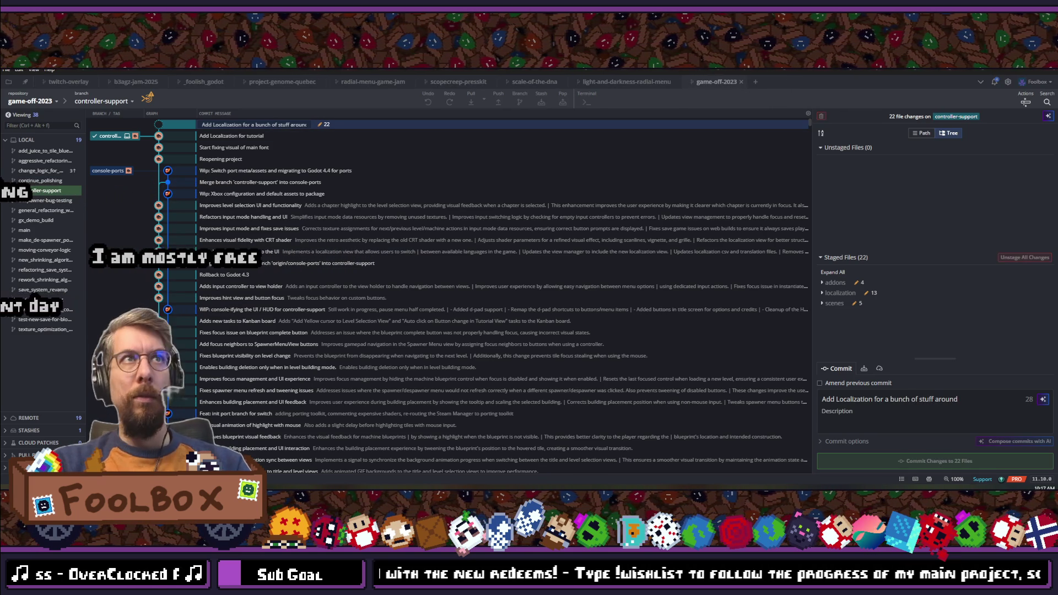
{"action": "left_click", "coordinate": [496, 102]}
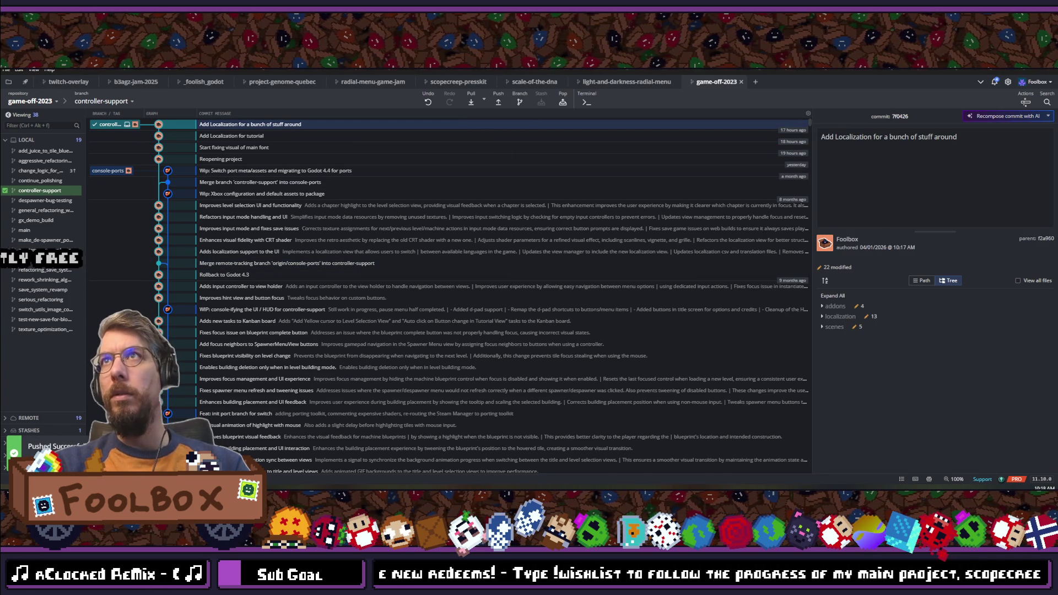
{"action": "key", "text": "alt+Tab"}
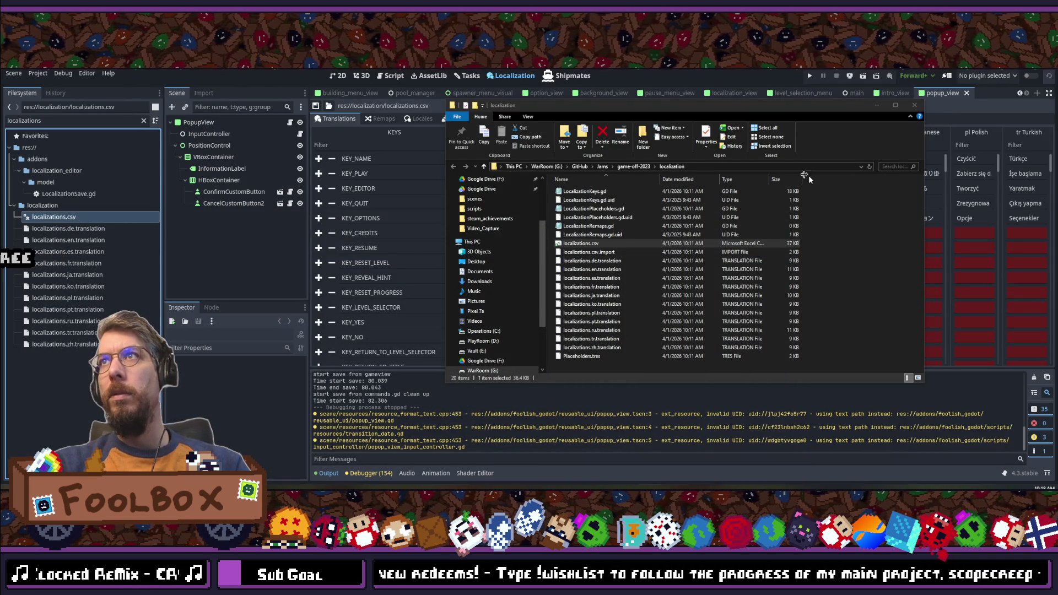
Step: Copy the localization folder's path from File Explorer and bring up Chrome's blank spreadsheet
{"action": "left_click", "coordinate": [855, 248]}
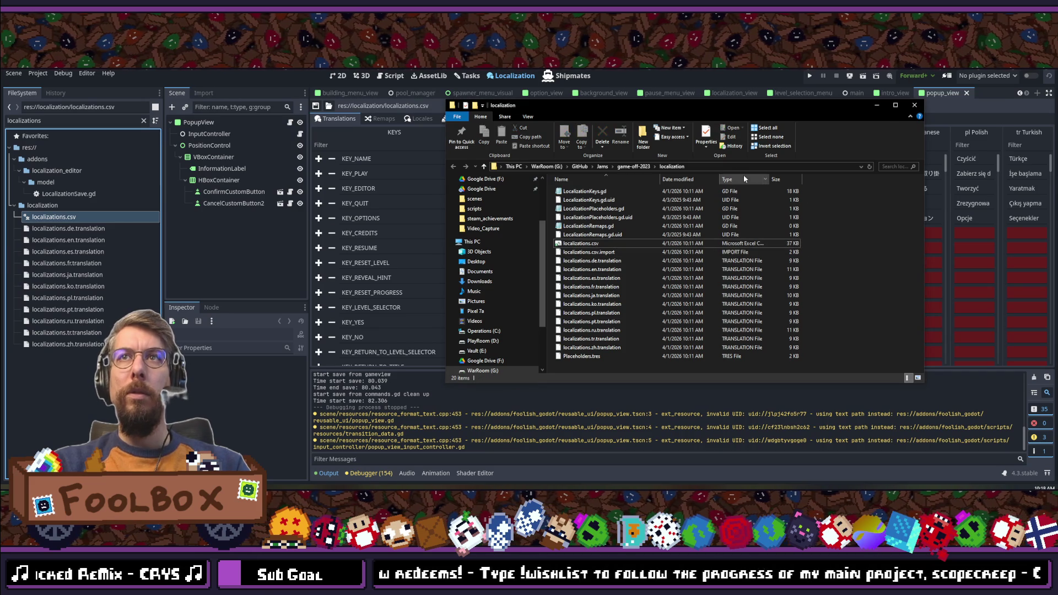
{"action": "left_click", "coordinate": [730, 166]}
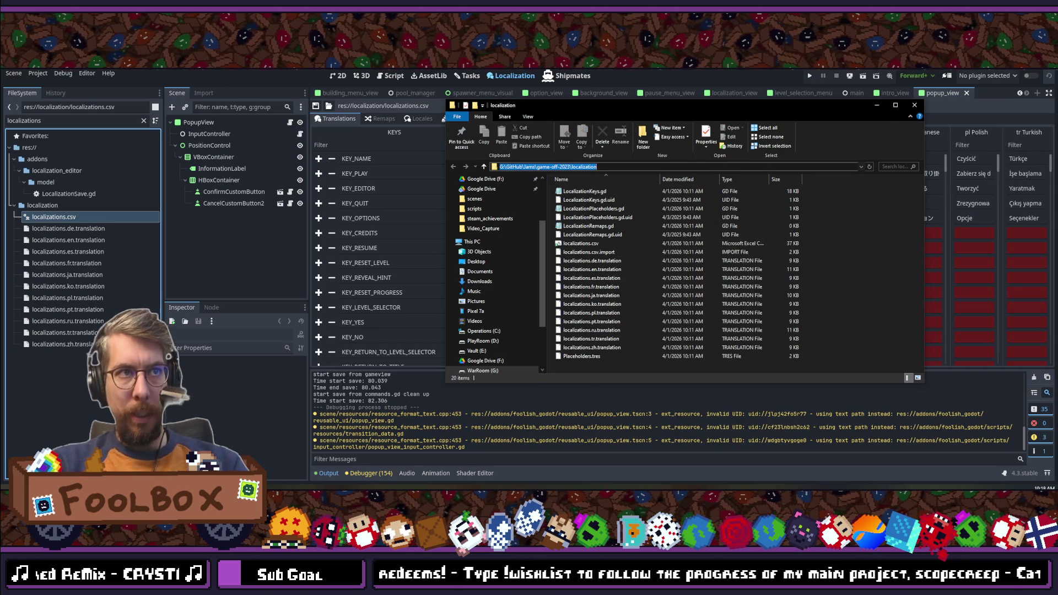
{"action": "key", "text": "alt+Tab"}
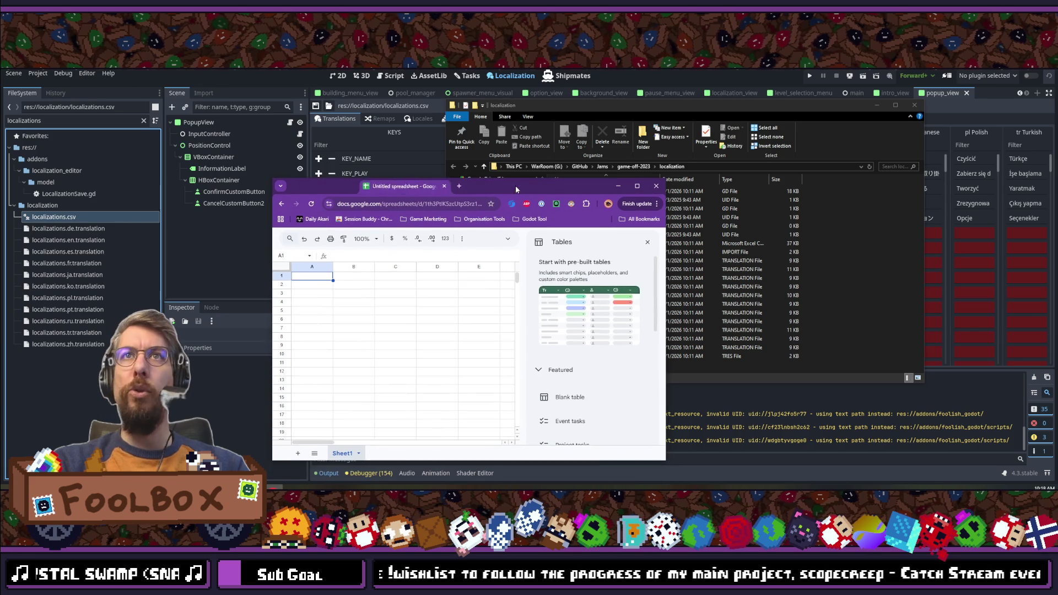
{"action": "double_click", "coordinate": [556, 186]}
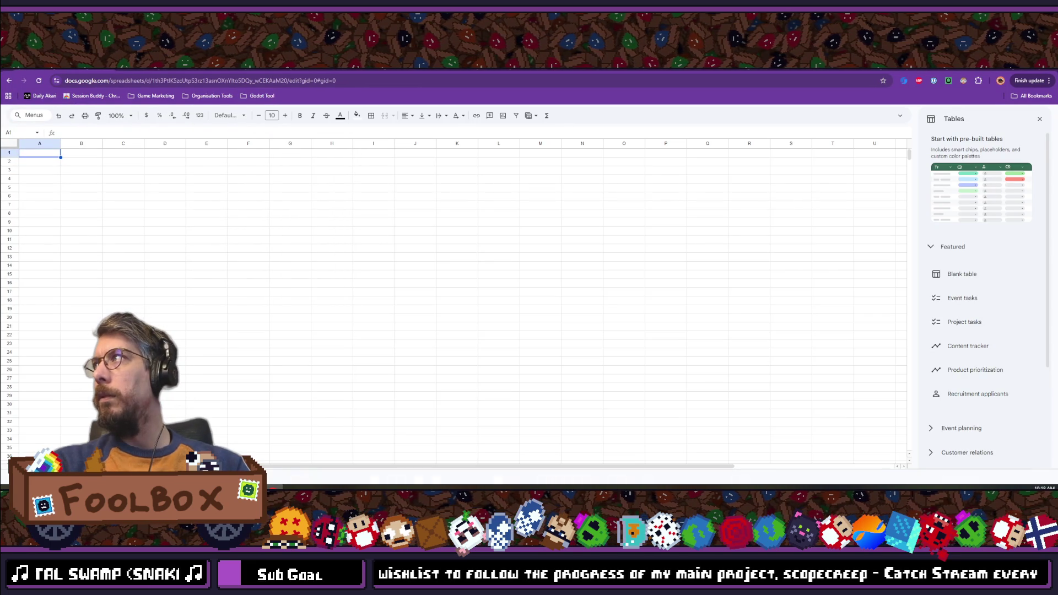
Step: Dismiss the table suggestions and reach the Google Sheets home page via docs.google.com
{"action": "left_click", "coordinate": [1039, 120]}
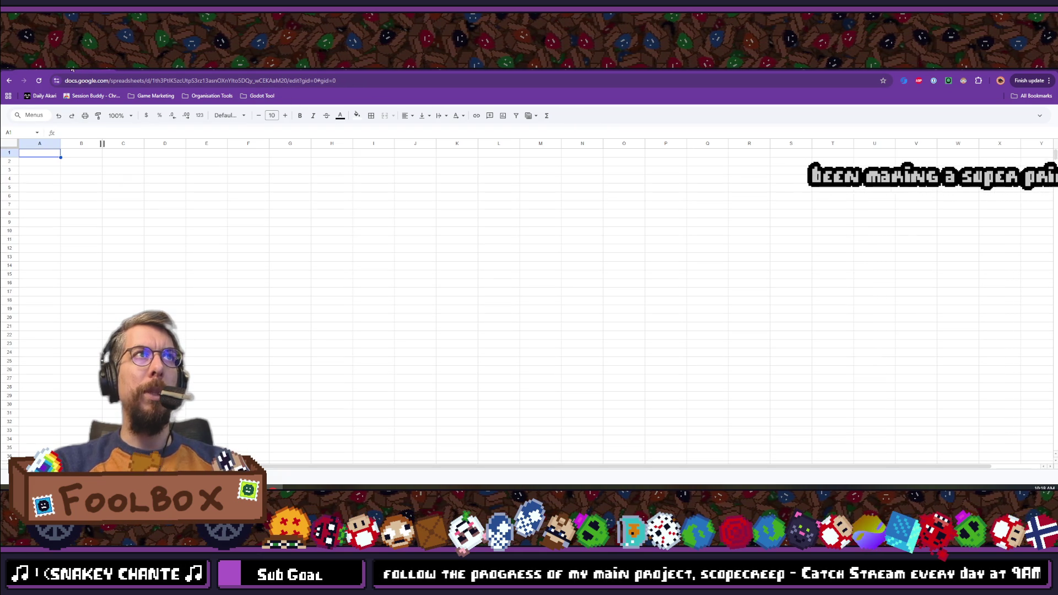
{"action": "left_click", "coordinate": [93, 78]}
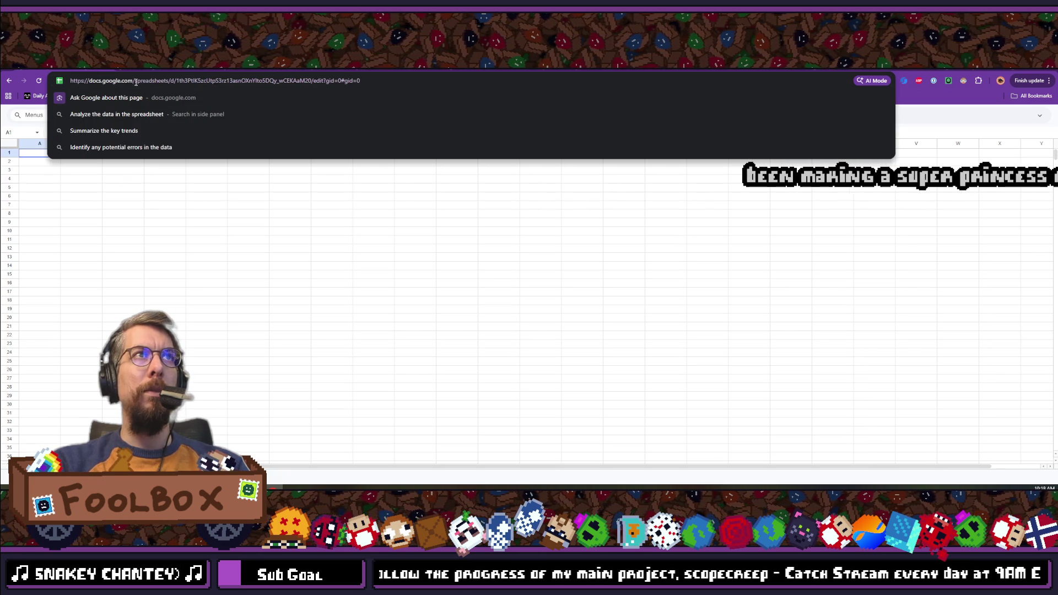
{"action": "type", "text": "docs.google.com/"}
{"action": "key", "text": "Return"}
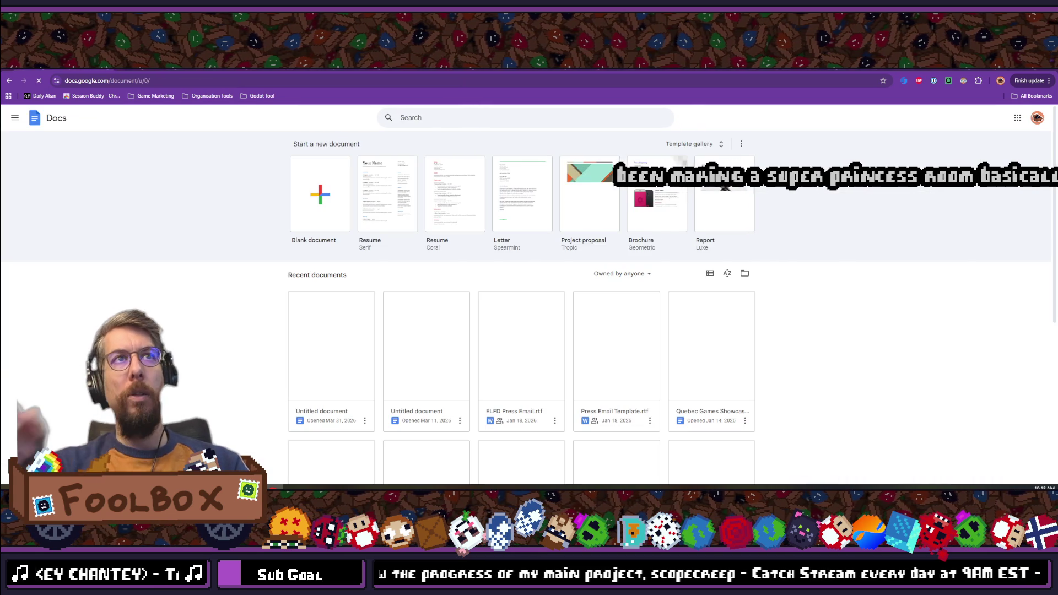
{"action": "left_click", "coordinate": [15, 117]}
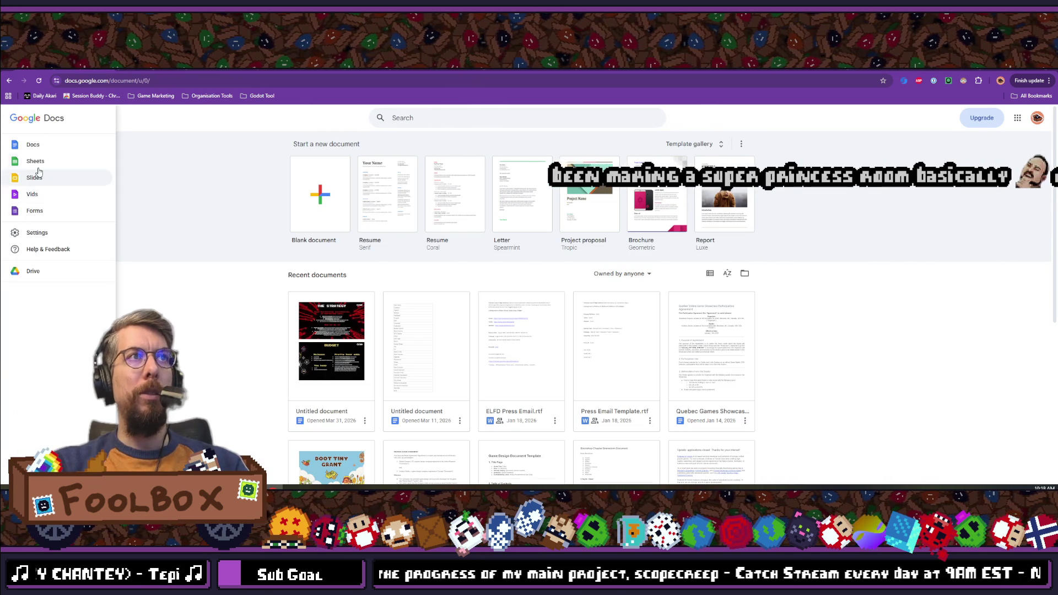
{"action": "left_click", "coordinate": [37, 161]}
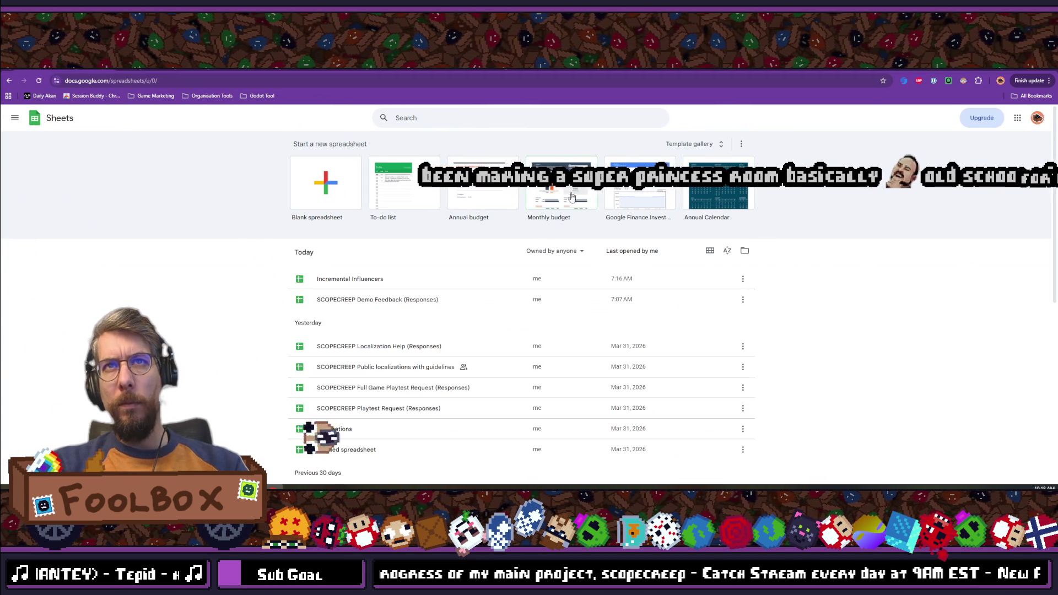
Step: Switch the Open a file dialog to Upload and browse the computer for a file
{"action": "left_click", "coordinate": [742, 251]}
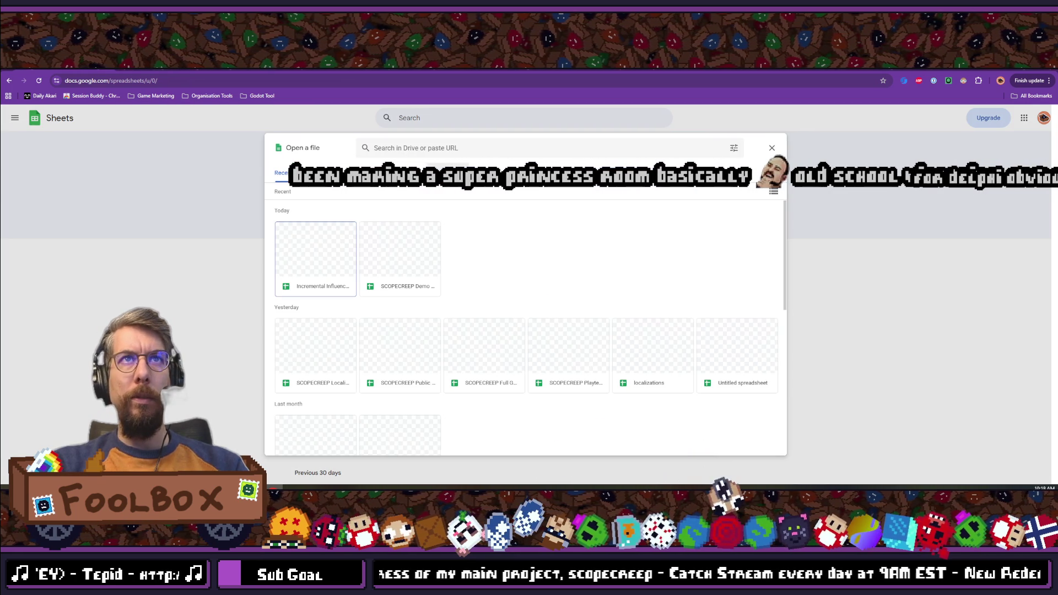
{"action": "left_click", "coordinate": [465, 173]}
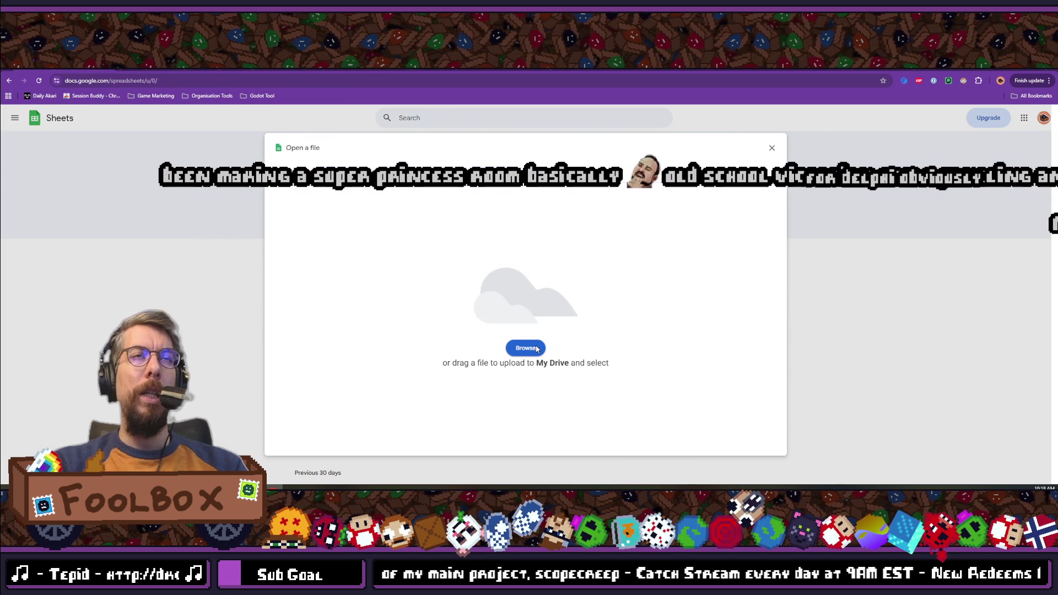
{"action": "left_click", "coordinate": [536, 348]}
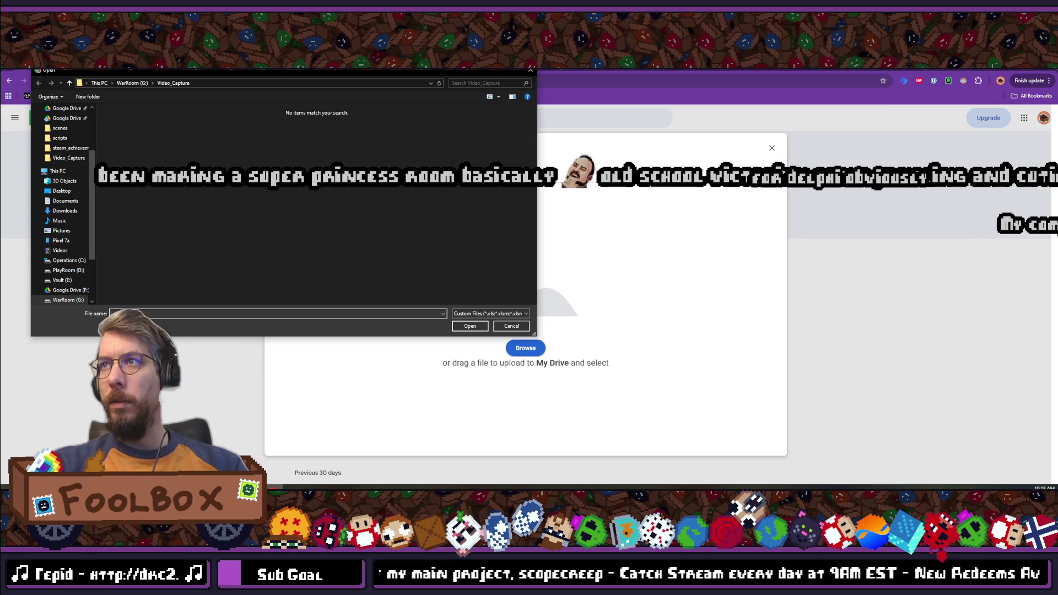
Step: Paste the localization folder path into the picker and open localizations.csv
{"action": "left_click", "coordinate": [250, 84]}
{"action": "key", "text": "ctrl+v"}
{"action": "key", "text": "Return"}
{"action": "double_click", "coordinate": [127, 121]}
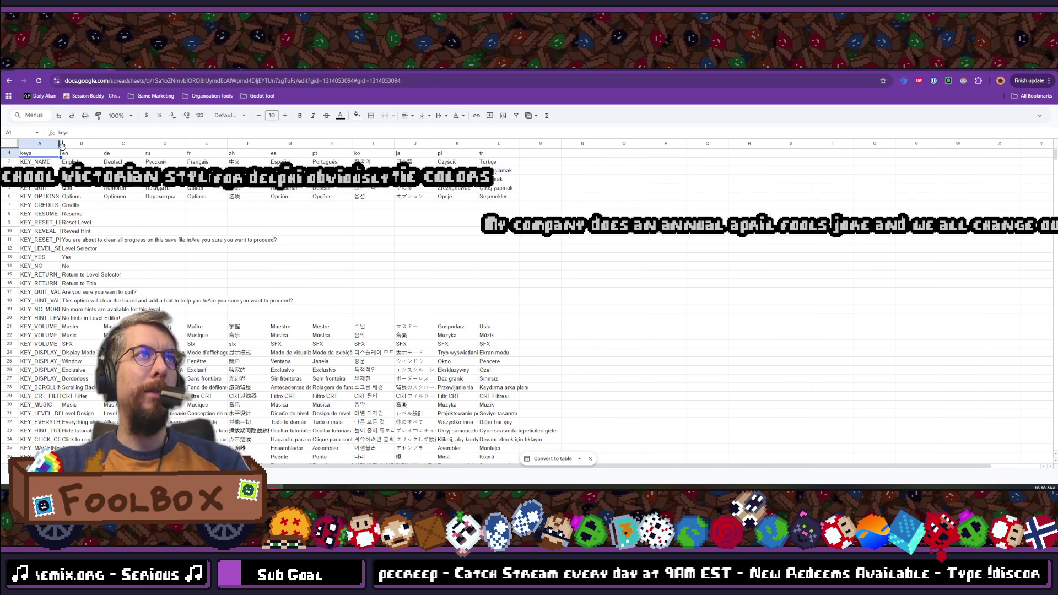
Step: Widen column A for the full keys, size column B and wrap the text
{"action": "left_click_drag", "start_coordinate": [160, 154], "coordinate": [137, 144]}
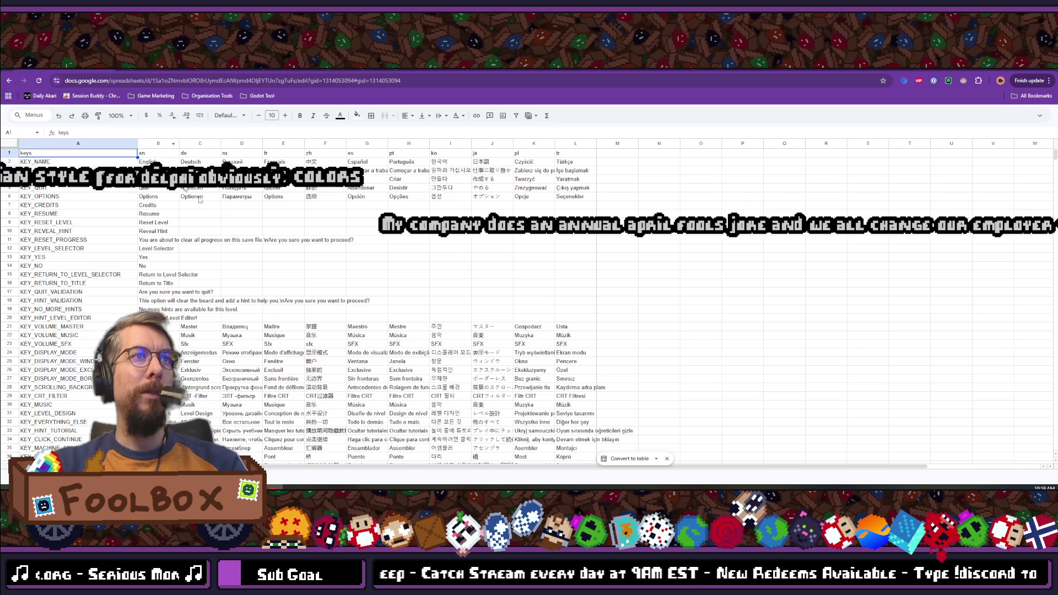
{"action": "double_click", "coordinate": [179, 144]}
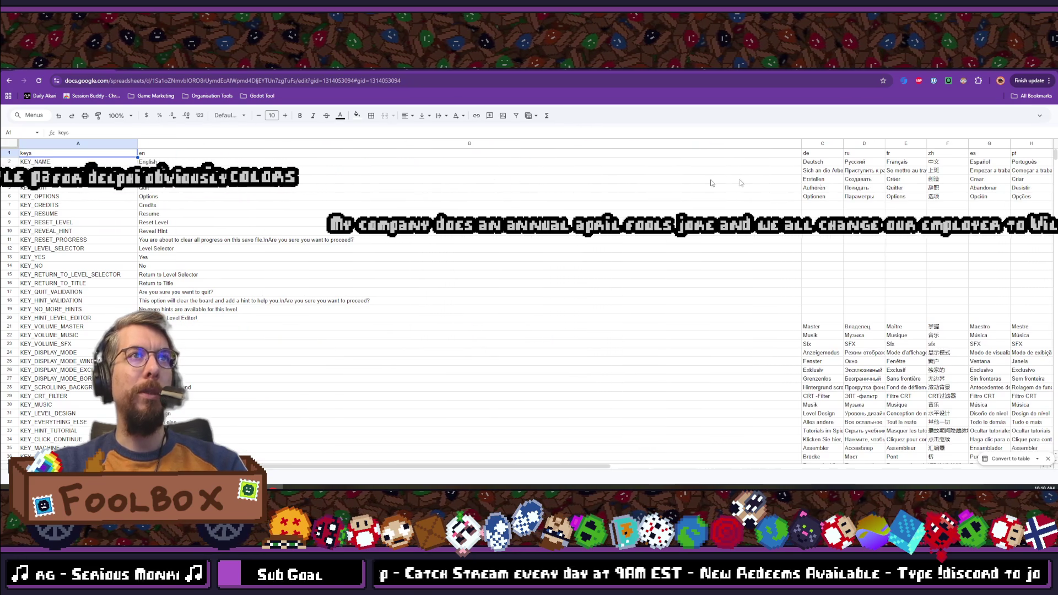
{"action": "mouse_move", "coordinate": [802, 144]}
{"action": "left_mouse_down"}
{"action": "mouse_move", "coordinate": [224, 142]}
{"action": "mouse_move", "coordinate": [636, 144]}
{"action": "left_mouse_up"}
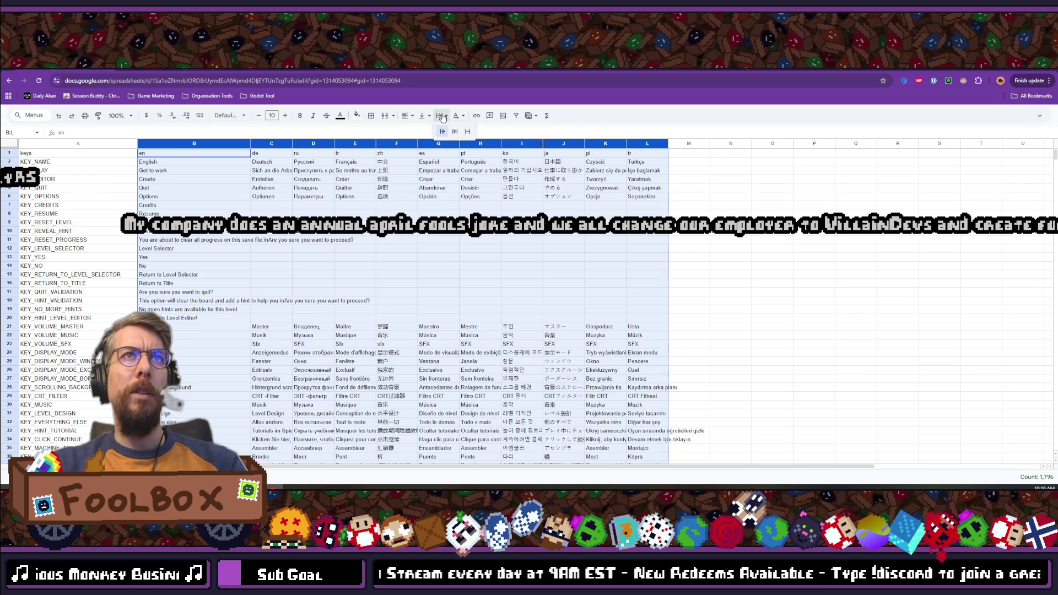
{"action": "left_click", "coordinate": [455, 131]}
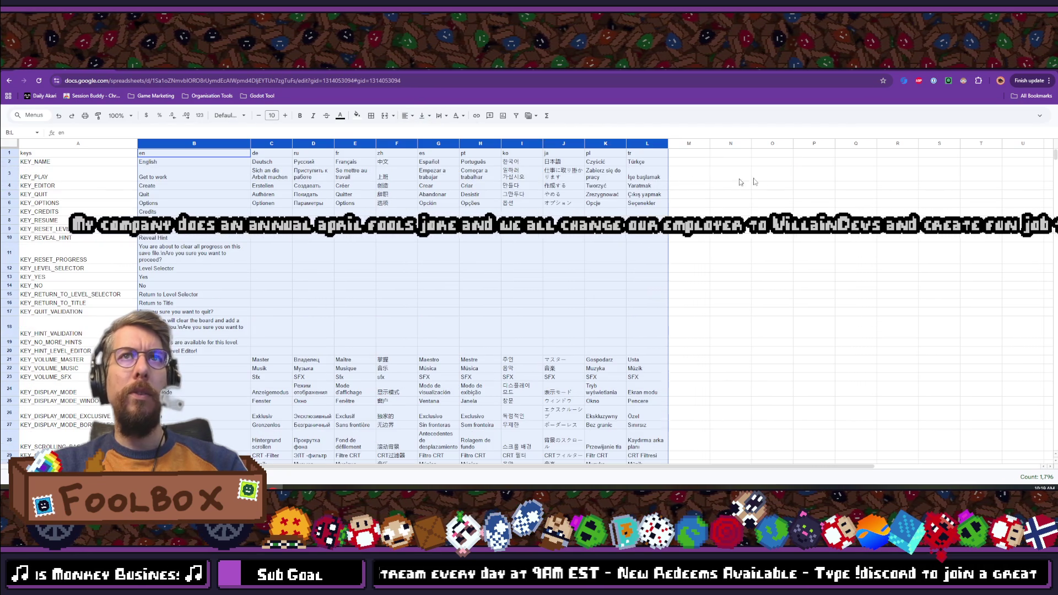
{"action": "left_click", "coordinate": [754, 179]}
Step: Auto-fit columns C through L to their translation contents
{"action": "left_click", "coordinate": [287, 145]}
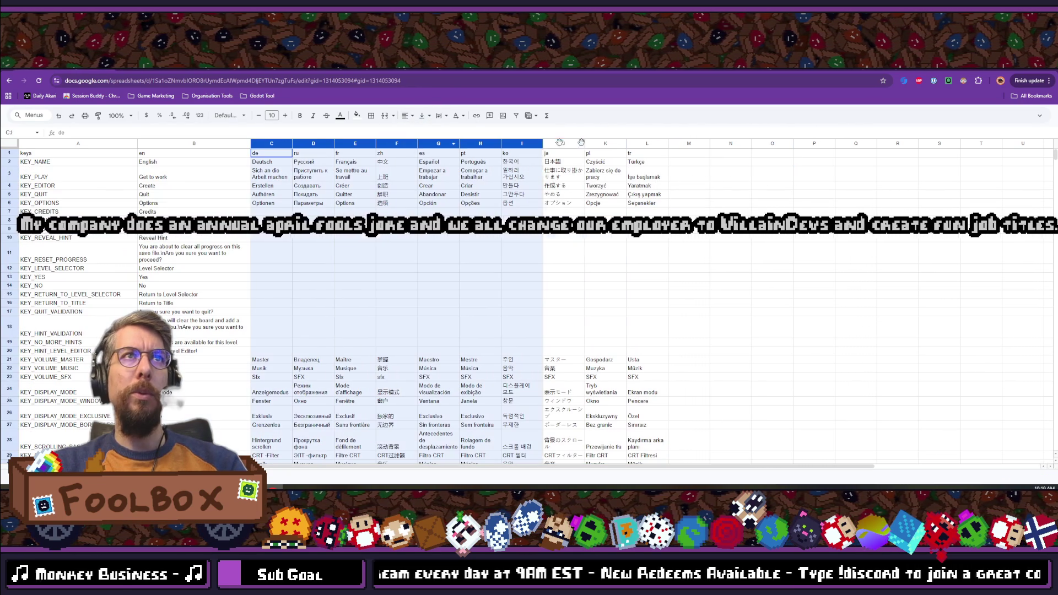
{"action": "key", "text": "ctrl+shift+Right"}
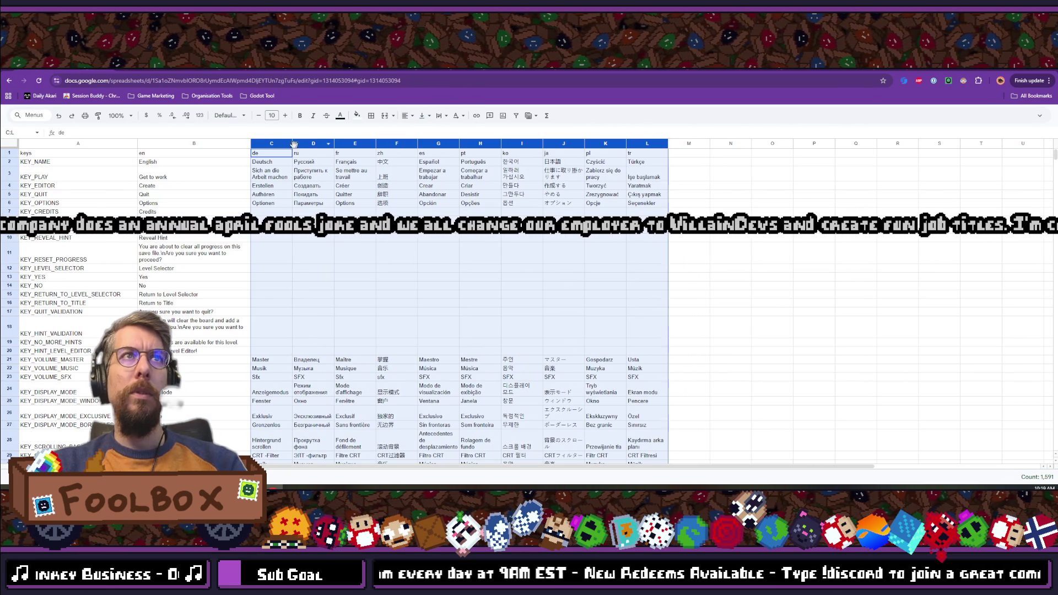
{"action": "double_click", "coordinate": [359, 144]}
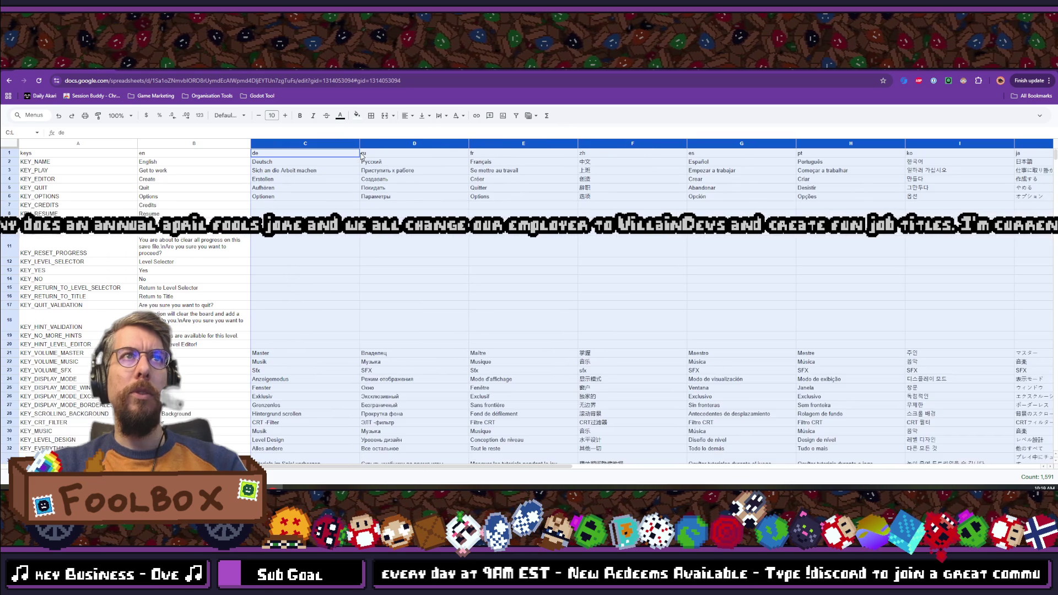
{"action": "left_click", "coordinate": [466, 206]}
{"action": "scroll", "coordinate": [440, 270], "scroll_direction": "down", "scroll_amount": 4}
Step: Select the translation cells C3:L134 and delete them, keeping keys and English text
{"action": "scroll", "coordinate": [420, 273], "scroll_direction": "up", "scroll_amount": 4}
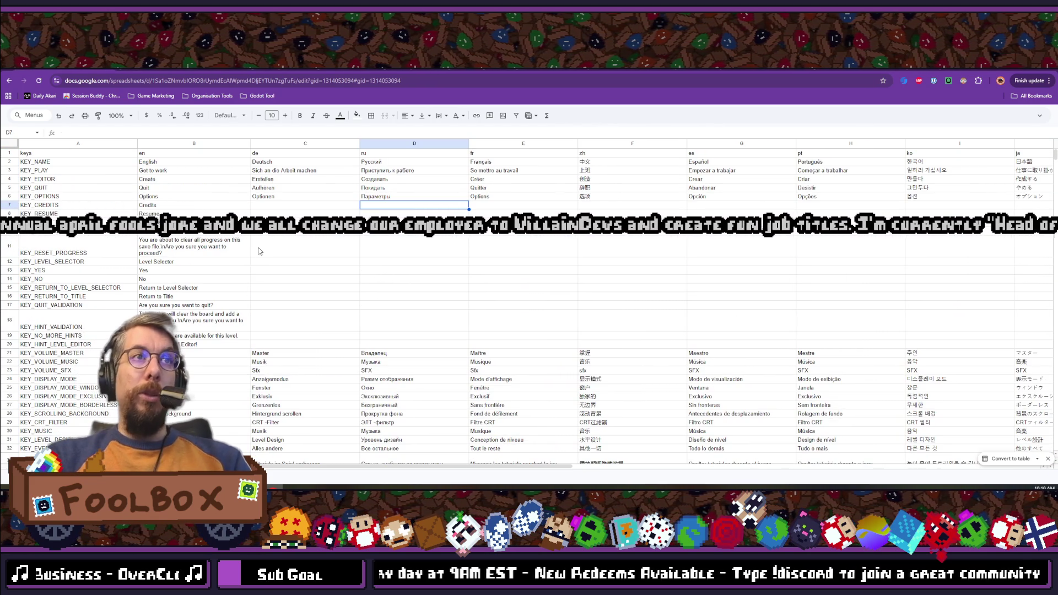
{"action": "scroll", "coordinate": [348, 319], "scroll_direction": "down", "scroll_amount": 20}
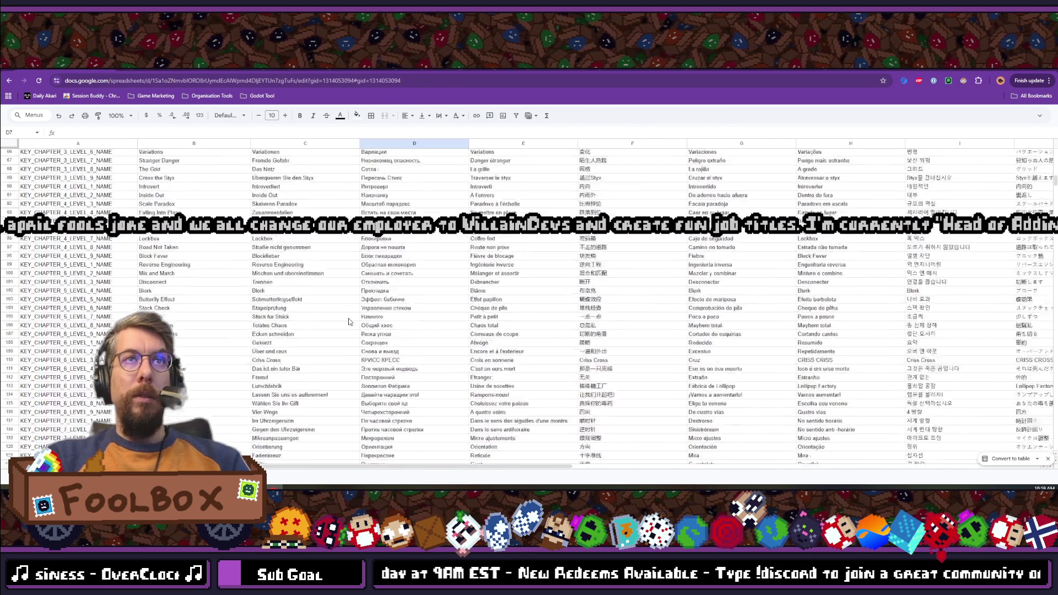
{"action": "scroll", "coordinate": [345, 337], "scroll_direction": "up", "scroll_amount": 10}
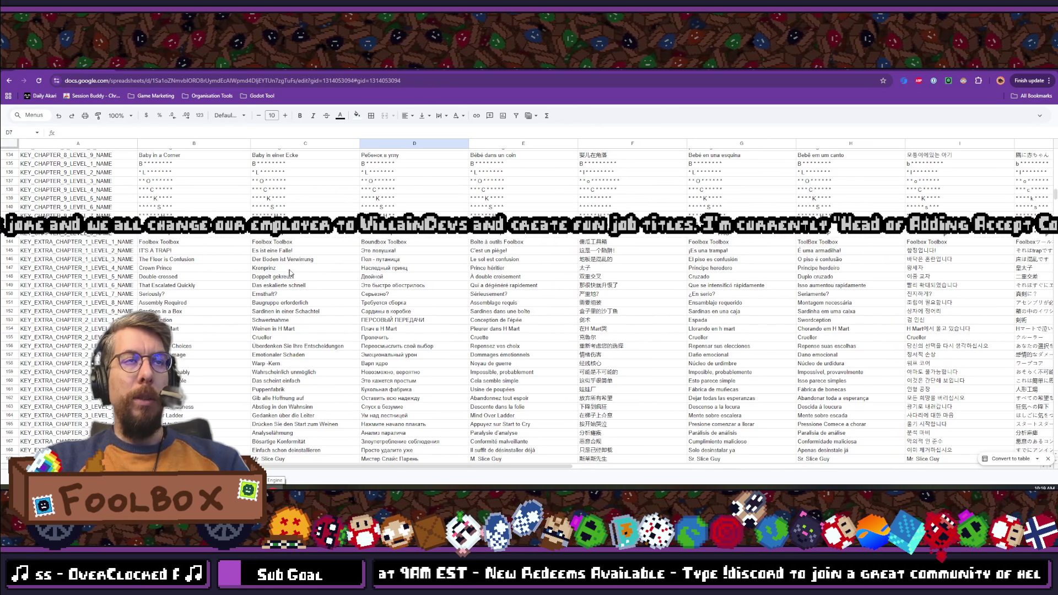
{"action": "scroll", "coordinate": [290, 272], "scroll_direction": "down", "scroll_amount": 8}
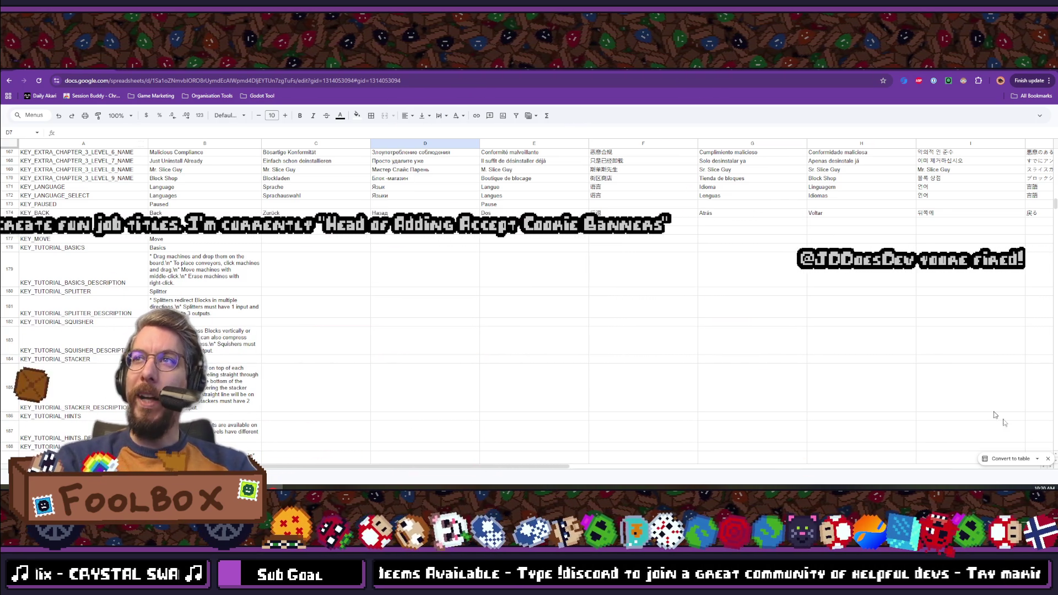
{"action": "scroll", "coordinate": [589, 296], "scroll_direction": "up", "scroll_amount": 10}
{"action": "scroll", "coordinate": [588, 296], "scroll_direction": "down", "scroll_amount": 3}
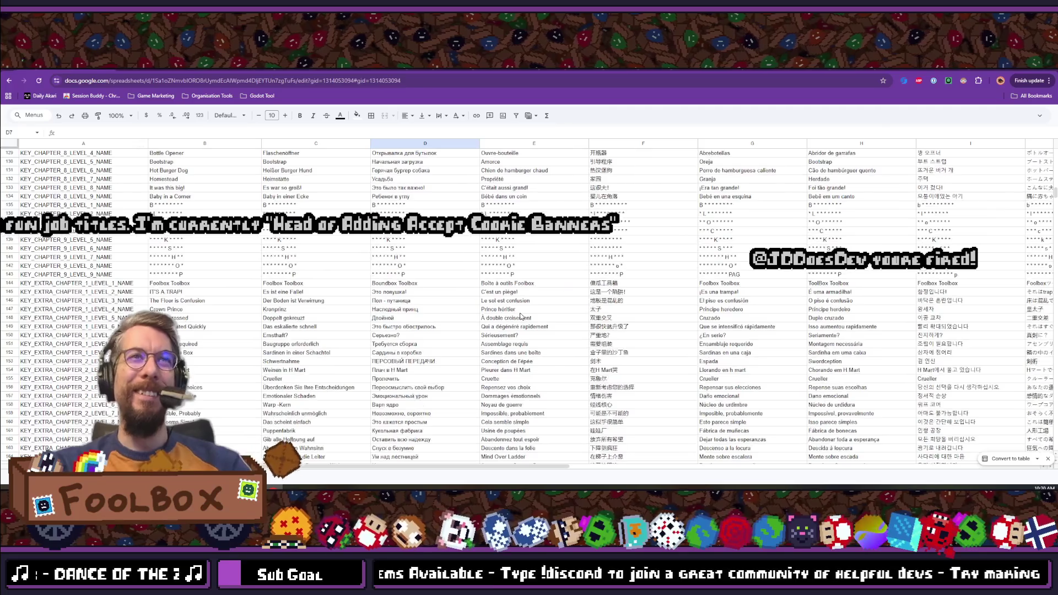
{"action": "mouse_move", "coordinate": [316, 283]}
{"action": "left_mouse_down"}
{"action": "mouse_move", "coordinate": [321, 361]}
{"action": "mouse_move", "coordinate": [344, 331]}
{"action": "left_mouse_up"}
{"action": "scroll", "coordinate": [349, 323], "scroll_direction": "down", "scroll_amount": 6}
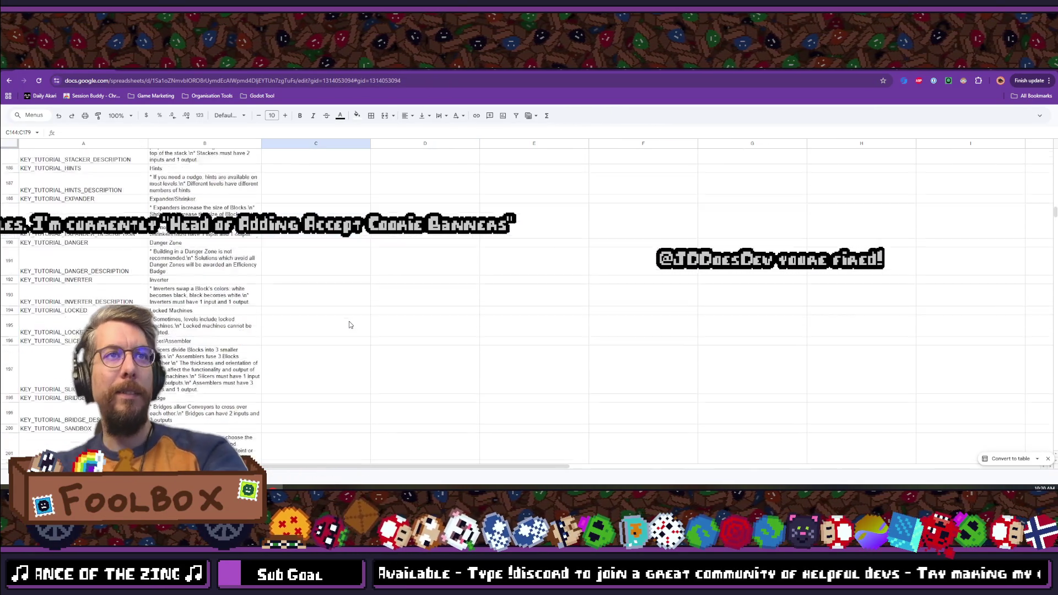
{"action": "scroll", "coordinate": [506, 273], "scroll_direction": "up", "scroll_amount": 8}
{"action": "mouse_move", "coordinate": [424, 155]}
{"action": "left_mouse_down"}
{"action": "mouse_move", "coordinate": [441, 386]}
{"action": "mouse_move", "coordinate": [1019, 397]}
{"action": "mouse_move", "coordinate": [492, 417]}
{"action": "mouse_move", "coordinate": [489, 406]}
{"action": "left_mouse_up"}
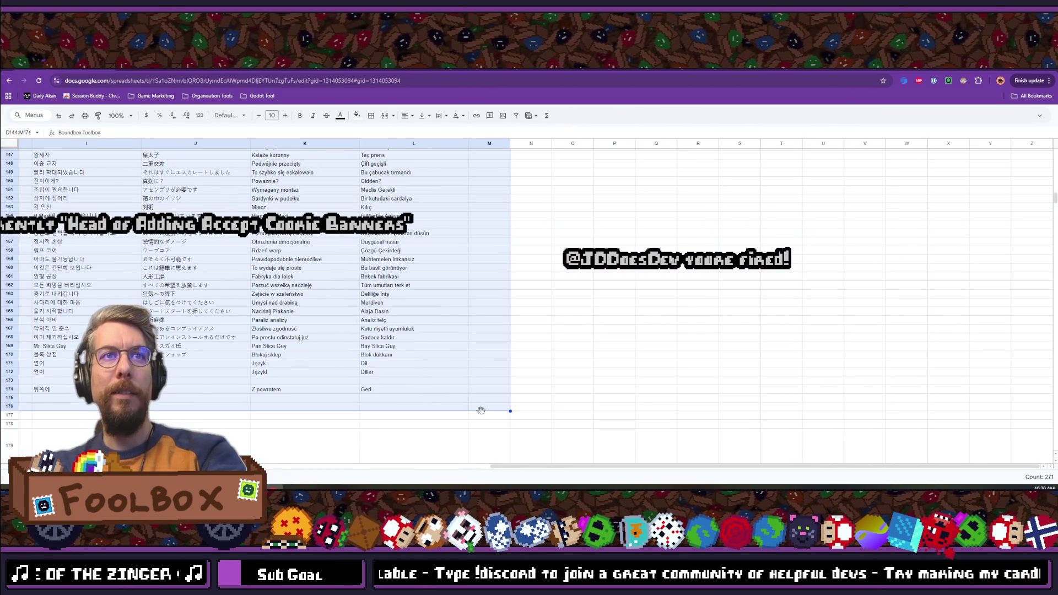
{"action": "scroll", "coordinate": [332, 325], "scroll_direction": "up", "scroll_amount": 11}
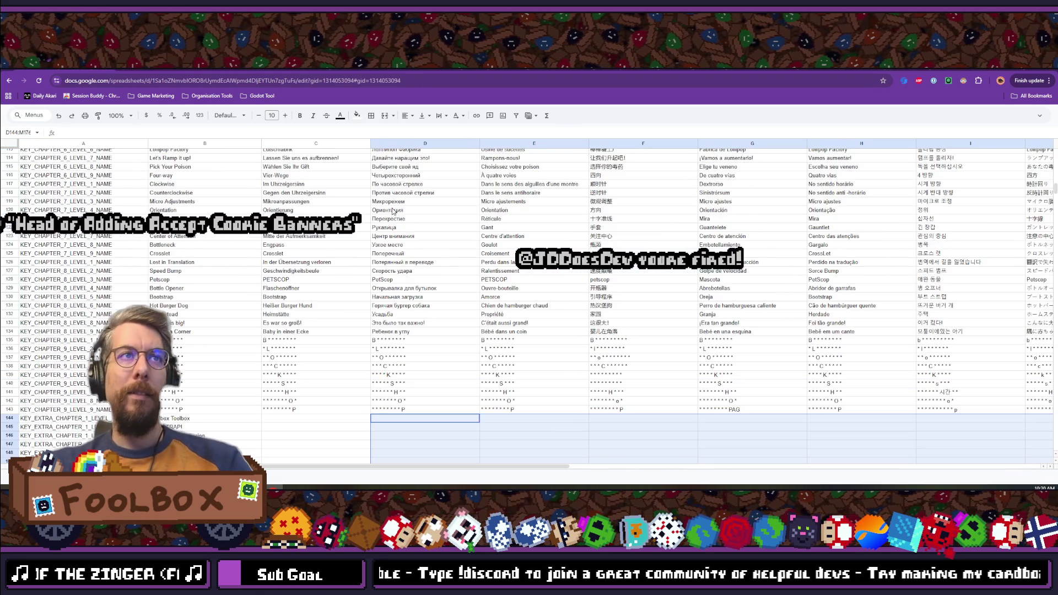
{"action": "mouse_move", "coordinate": [330, 331]}
{"action": "left_mouse_down"}
{"action": "mouse_move", "coordinate": [496, 165]}
{"action": "mouse_move", "coordinate": [826, 143]}
{"action": "mouse_move", "coordinate": [798, 307]}
{"action": "mouse_move", "coordinate": [710, 236]}
{"action": "mouse_move", "coordinate": [661, 172]}
{"action": "mouse_move", "coordinate": [639, 163]}
{"action": "mouse_move", "coordinate": [626, 172]}
{"action": "left_mouse_up"}
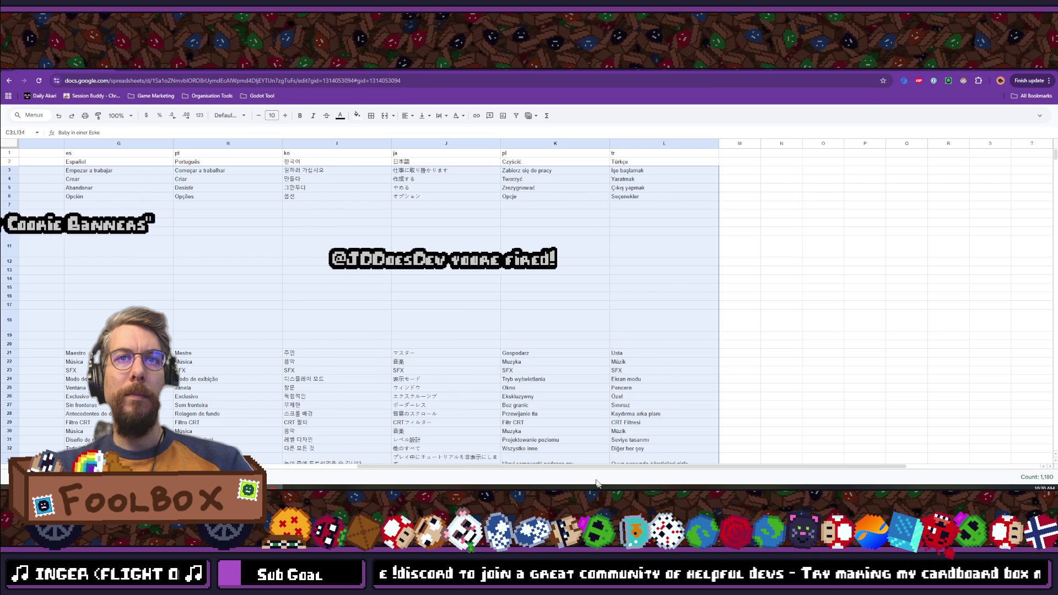
{"action": "scroll", "coordinate": [579, 467], "scroll_direction": "left", "scroll_amount": 5}
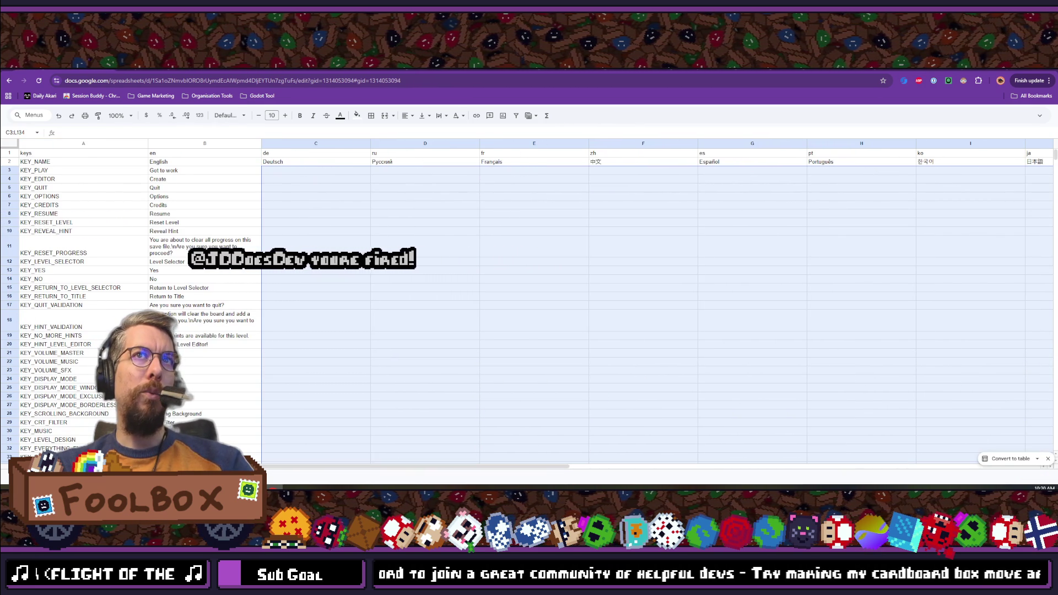
{"action": "key", "text": "Delete"}
{"action": "left_click", "coordinate": [465, 224]}
{"action": "scroll", "coordinate": [381, 257], "scroll_direction": "down", "scroll_amount": 2}
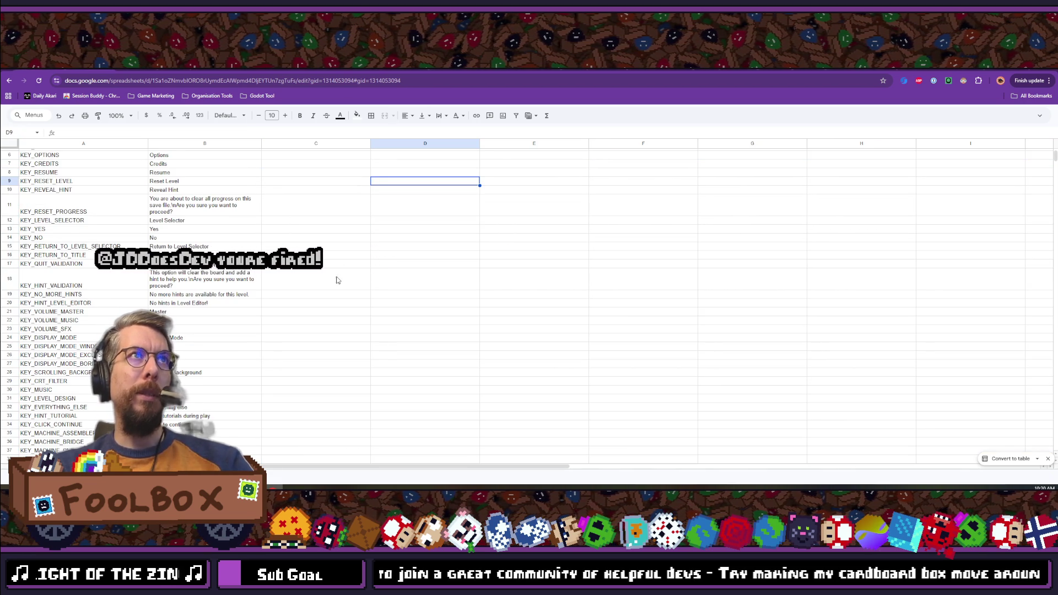
{"action": "scroll", "coordinate": [338, 279], "scroll_direction": "up", "scroll_amount": 2}
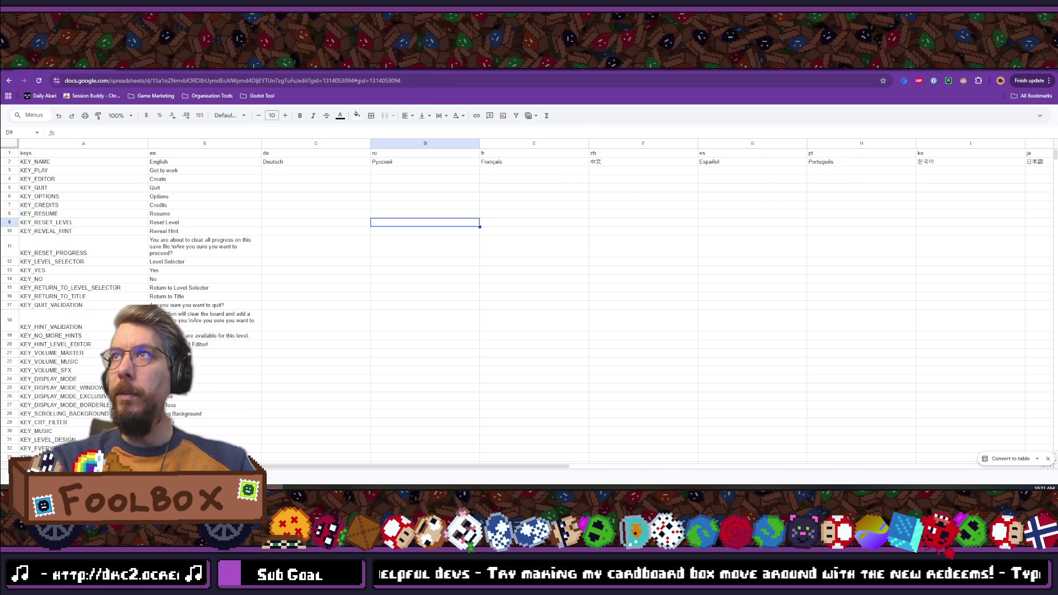
{"action": "left_click", "coordinate": [380, 244]}
{"action": "scroll", "coordinate": [378, 268], "scroll_direction": "down", "scroll_amount": 20}
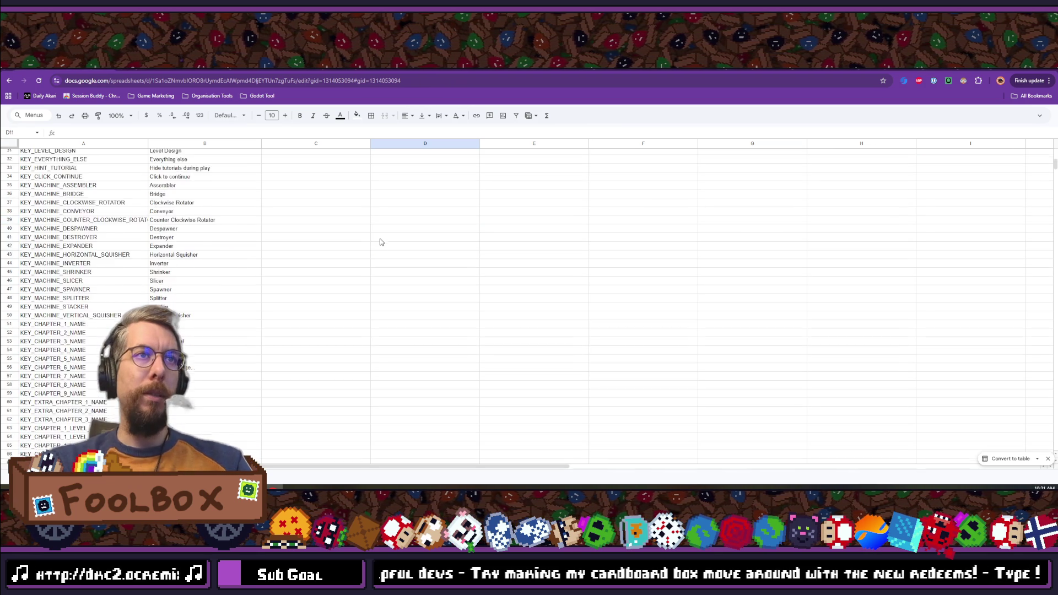
{"action": "scroll", "coordinate": [378, 268], "scroll_direction": "down", "scroll_amount": 6}
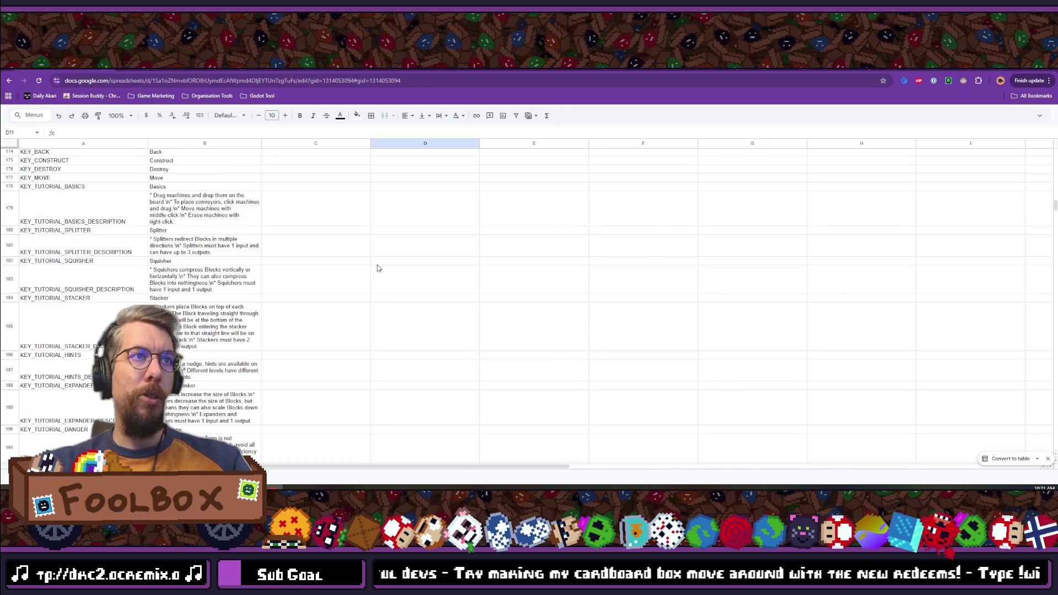
{"action": "scroll", "coordinate": [378, 269], "scroll_direction": "up", "scroll_amount": 5}
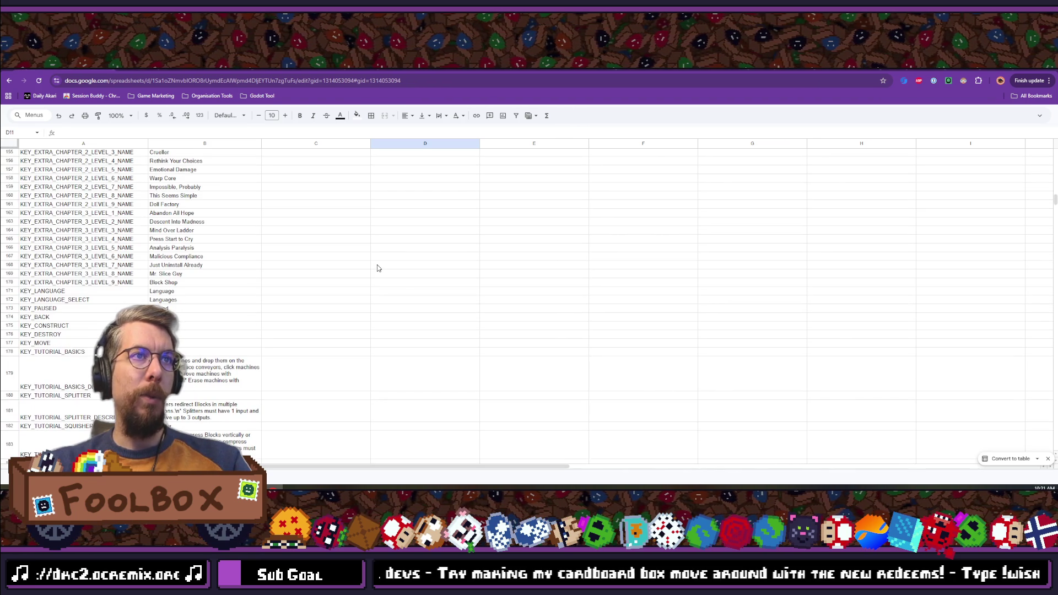
{"action": "scroll", "coordinate": [378, 269], "scroll_direction": "up", "scroll_amount": 20}
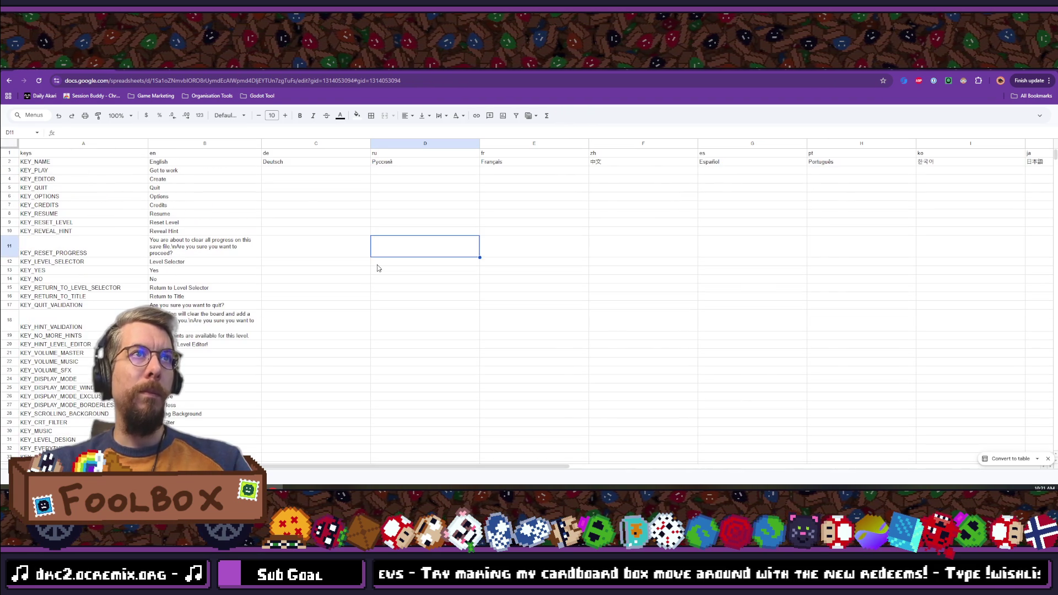
{"action": "left_click", "coordinate": [303, 199]}
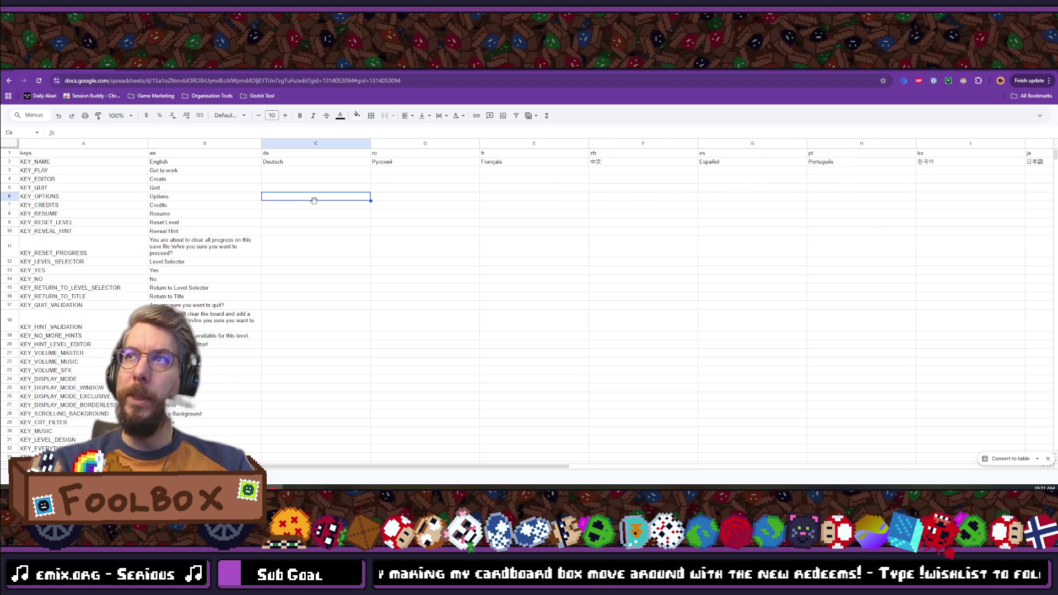
{"action": "left_click", "coordinate": [289, 180]}
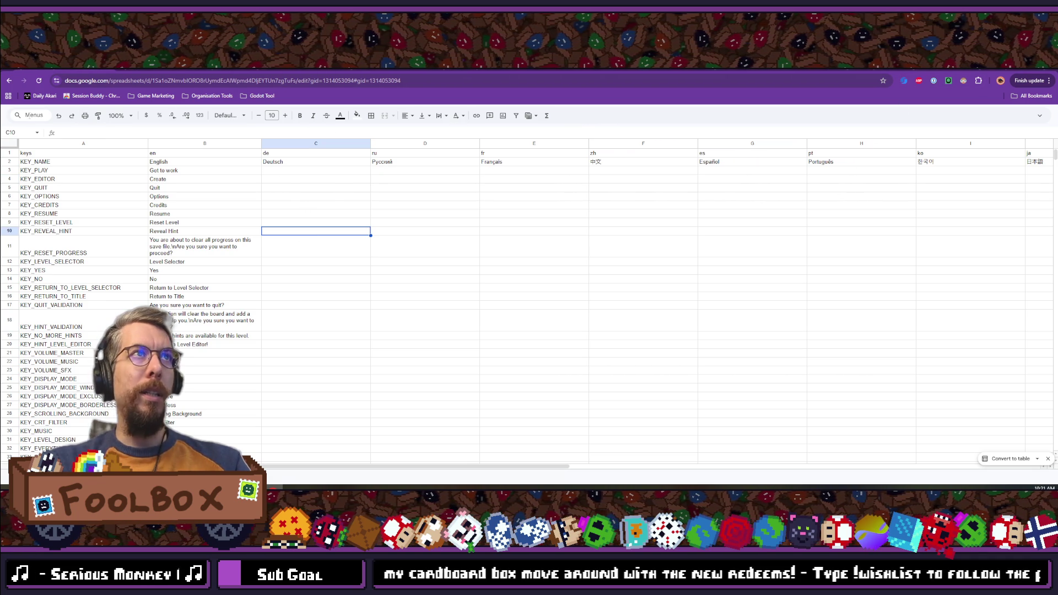
{"action": "left_click", "coordinate": [32, 113]}
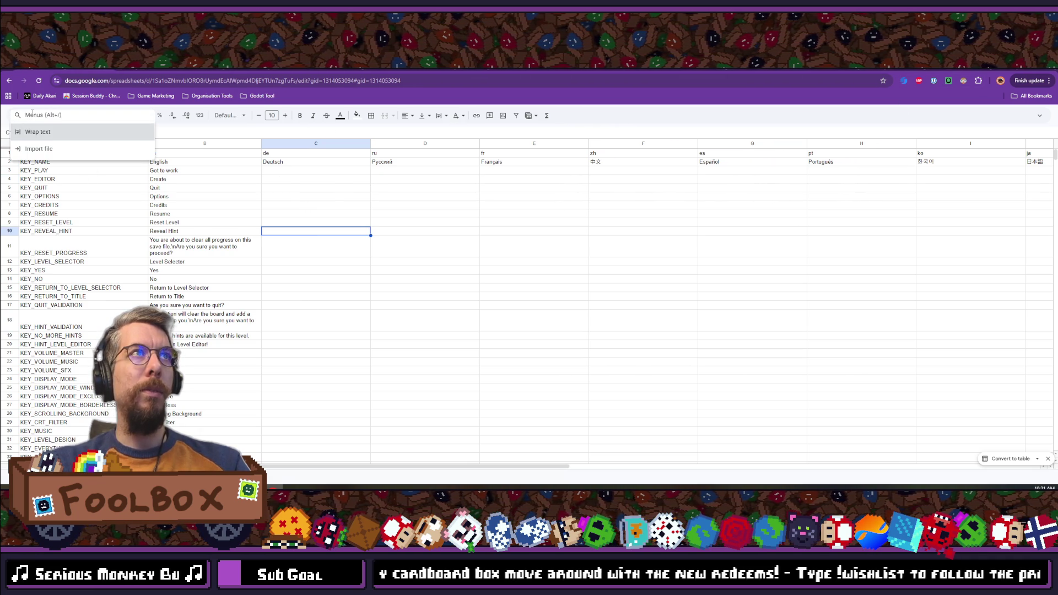
{"action": "left_click", "coordinate": [4, 116]}
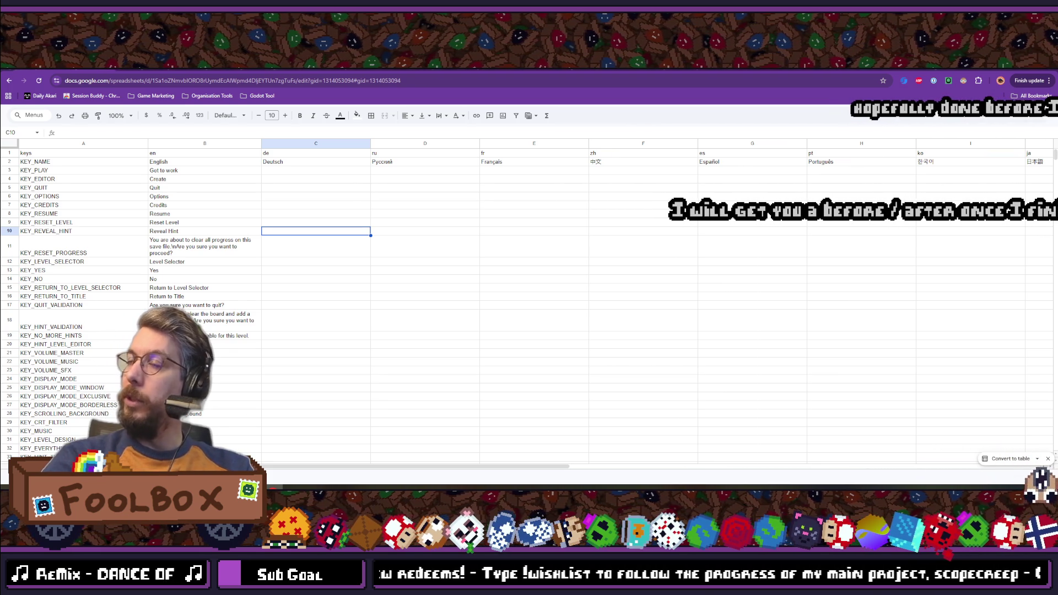
{"action": "key", "text": "alt+Tab"}
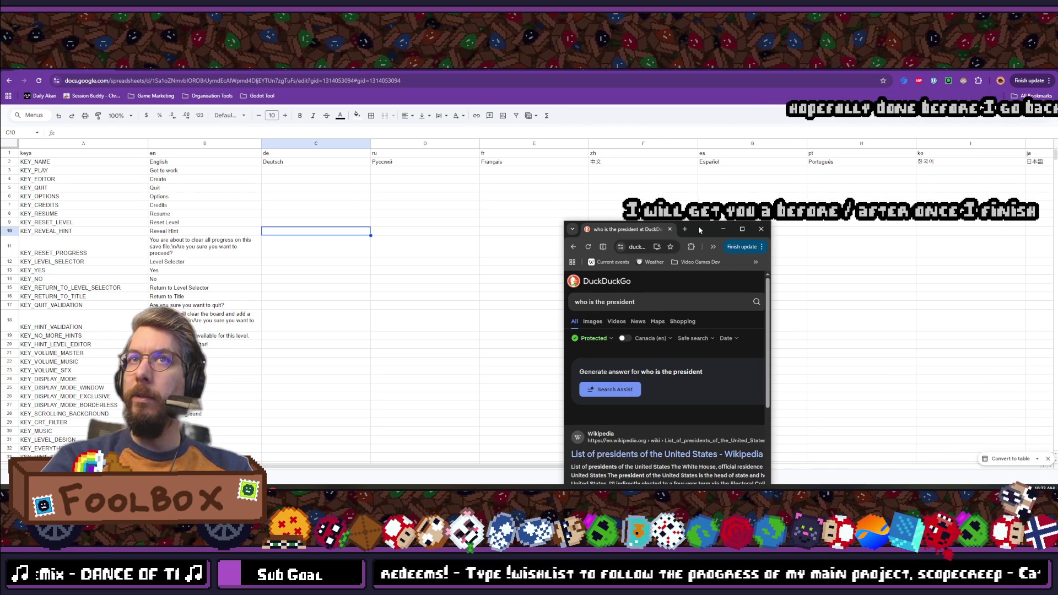
Step: Maximize DuckDuckGo, generate the Search Assist answer, then return to the spreadsheet
{"action": "double_click", "coordinate": [699, 227]}
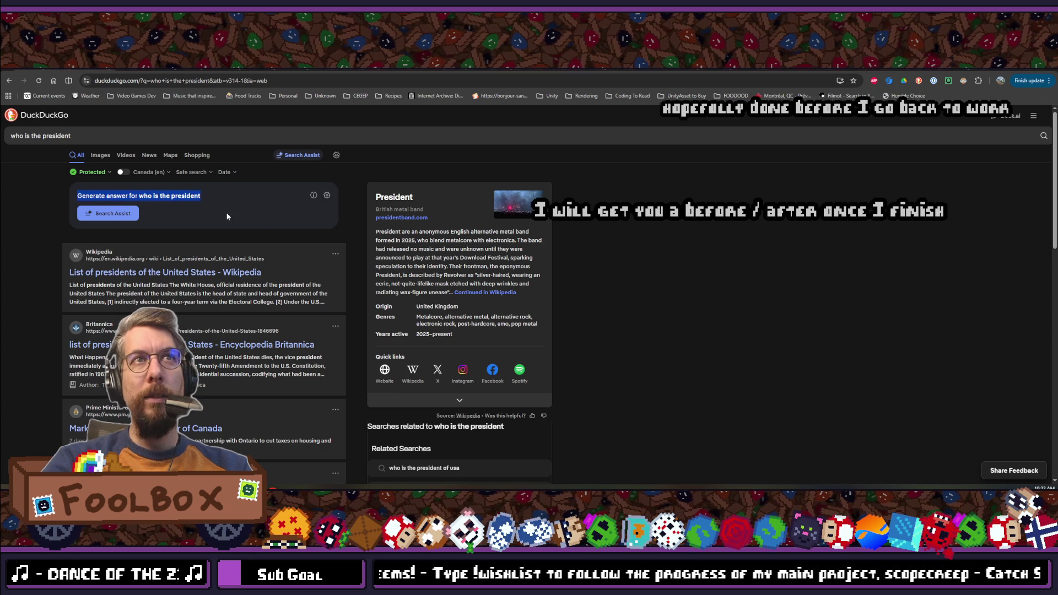
{"action": "left_click_drag", "start_coordinate": [240, 213], "coordinate": [41, 190]}
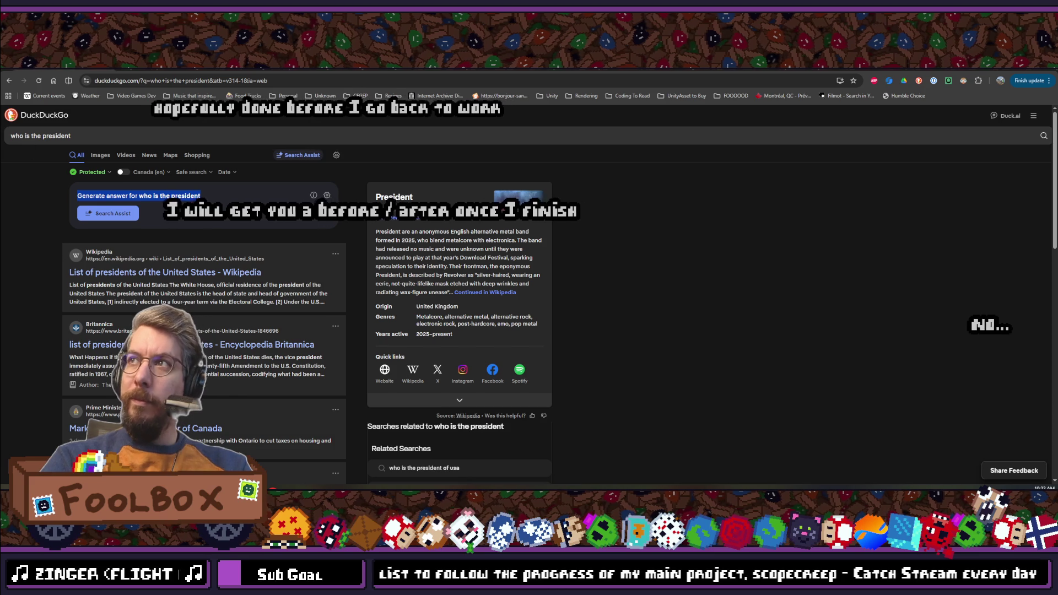
{"action": "left_click", "coordinate": [108, 213]}
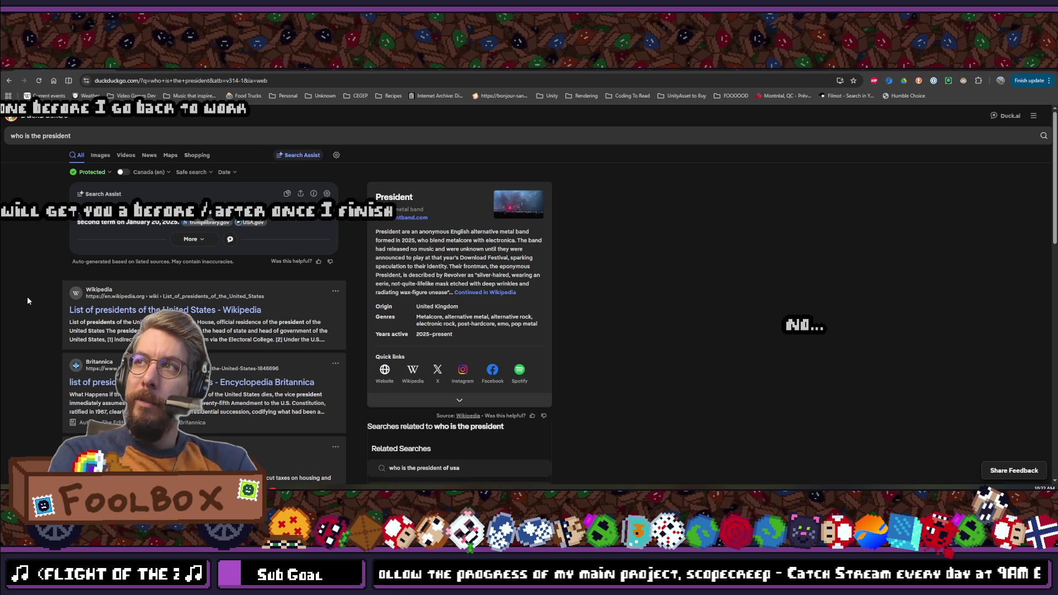
{"action": "scroll", "coordinate": [28, 300], "scroll_direction": "down", "scroll_amount": 1}
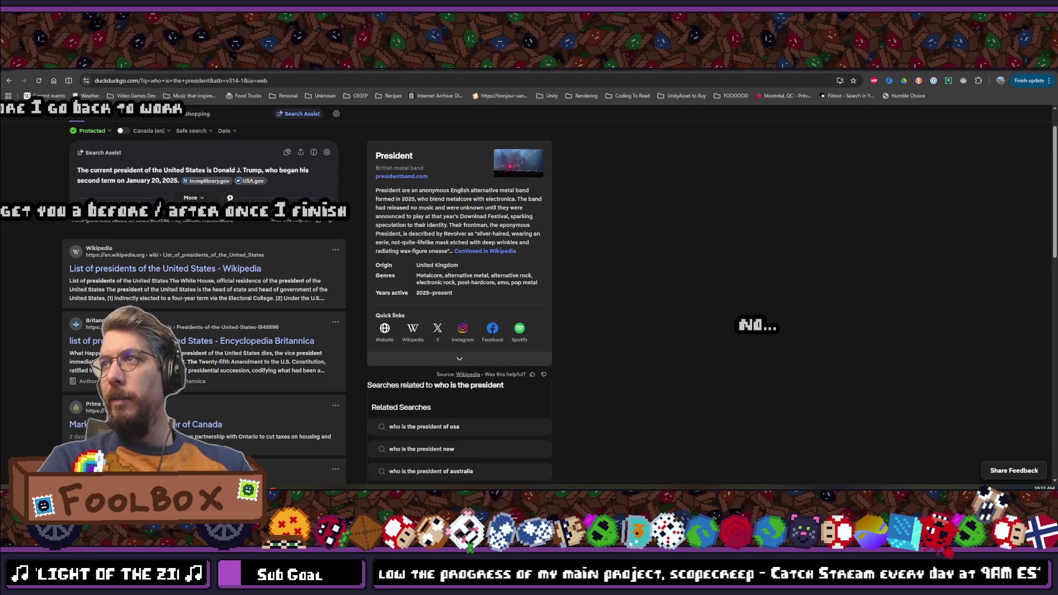
{"action": "scroll", "coordinate": [132, 237], "scroll_direction": "up", "scroll_amount": 1}
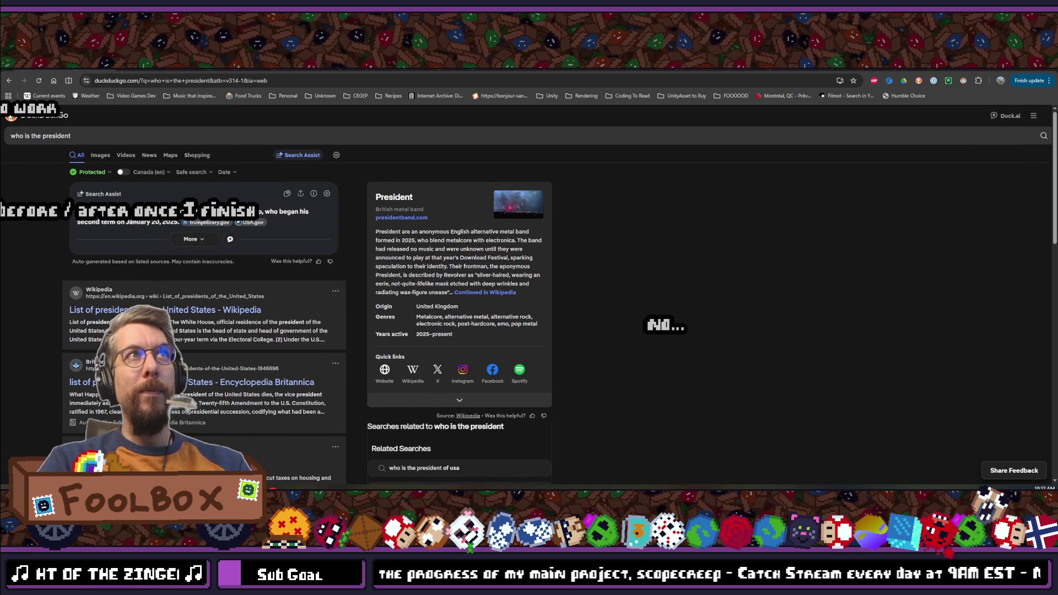
{"action": "key", "text": "alt+Tab"}
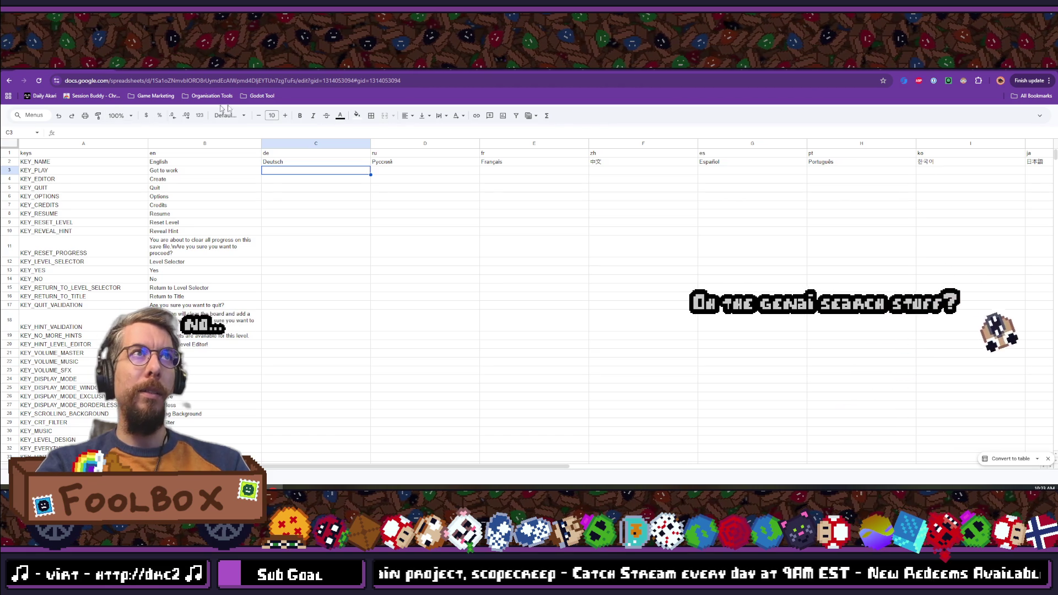
Step: Download the localizations sheet via File > Download > Comma Separated Values (.csv)
{"action": "left_click", "coordinate": [1039, 117]}
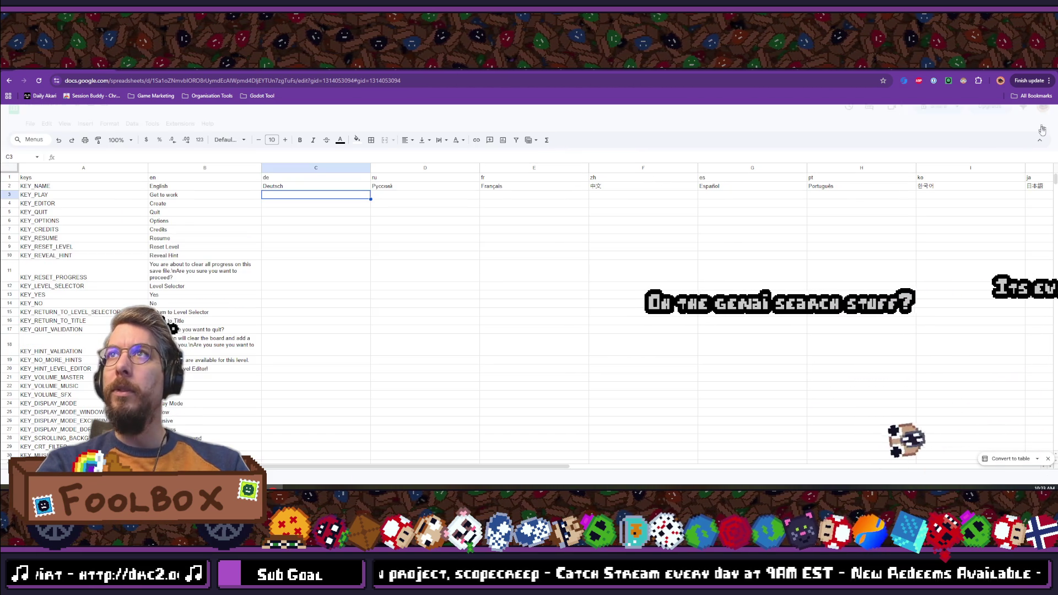
{"action": "left_click", "coordinate": [67, 124]}
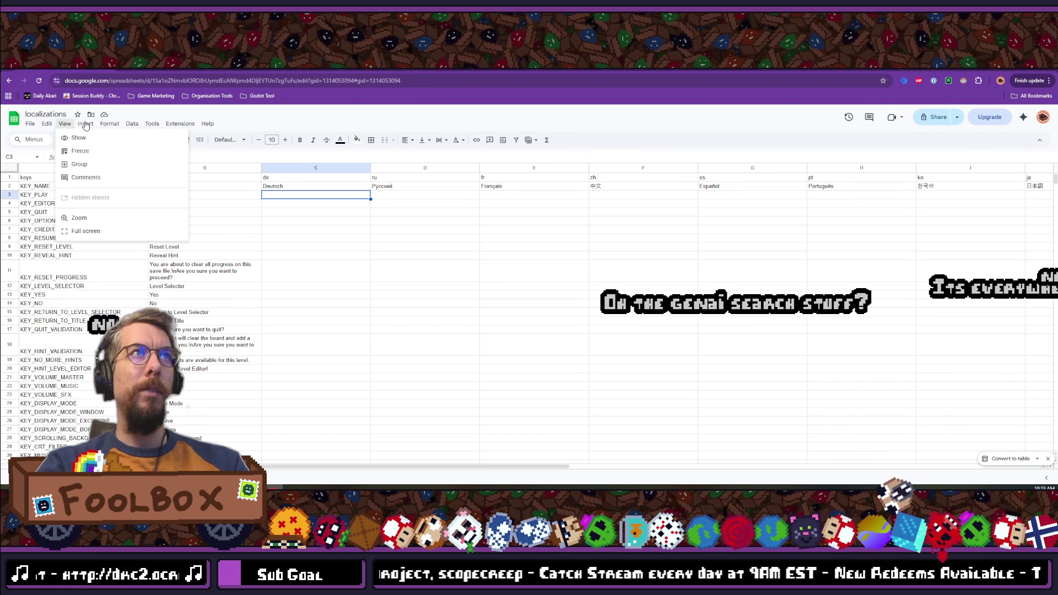
{"action": "mouse_move", "coordinate": [85, 125]}
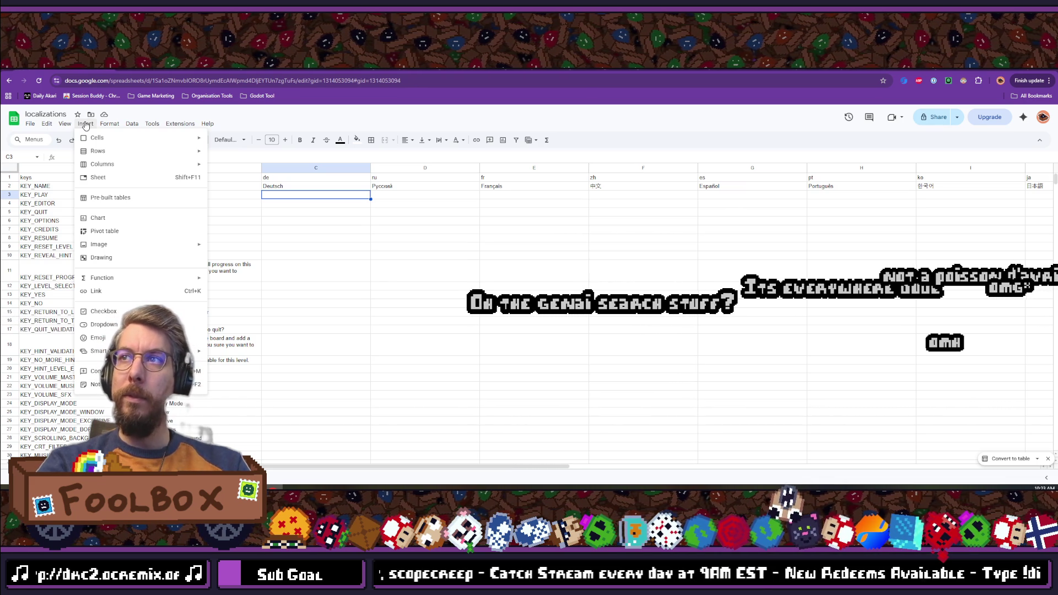
{"action": "mouse_move", "coordinate": [30, 124]}
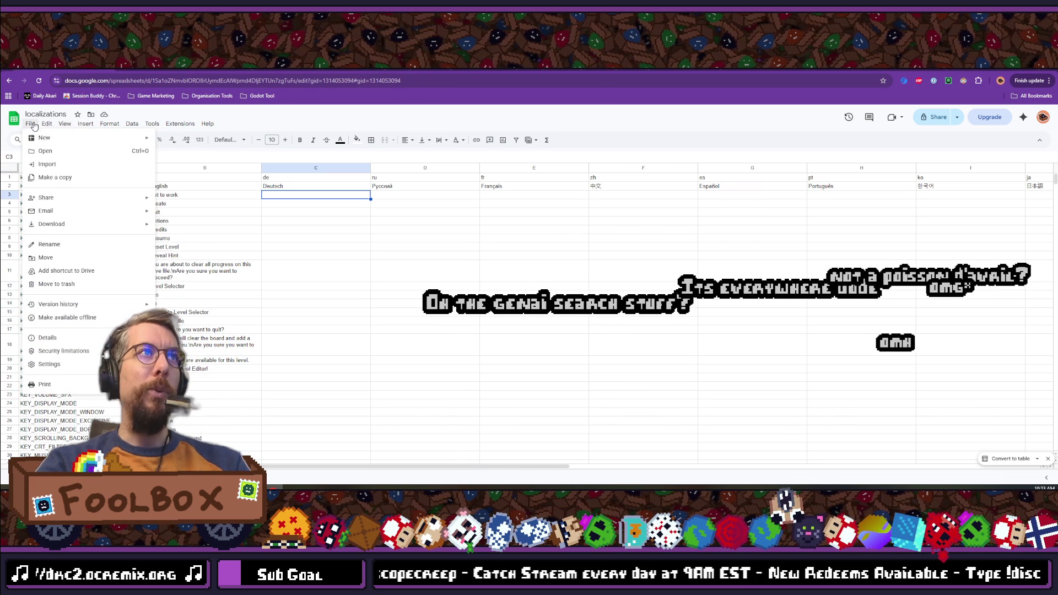
{"action": "mouse_move", "coordinate": [60, 306]}
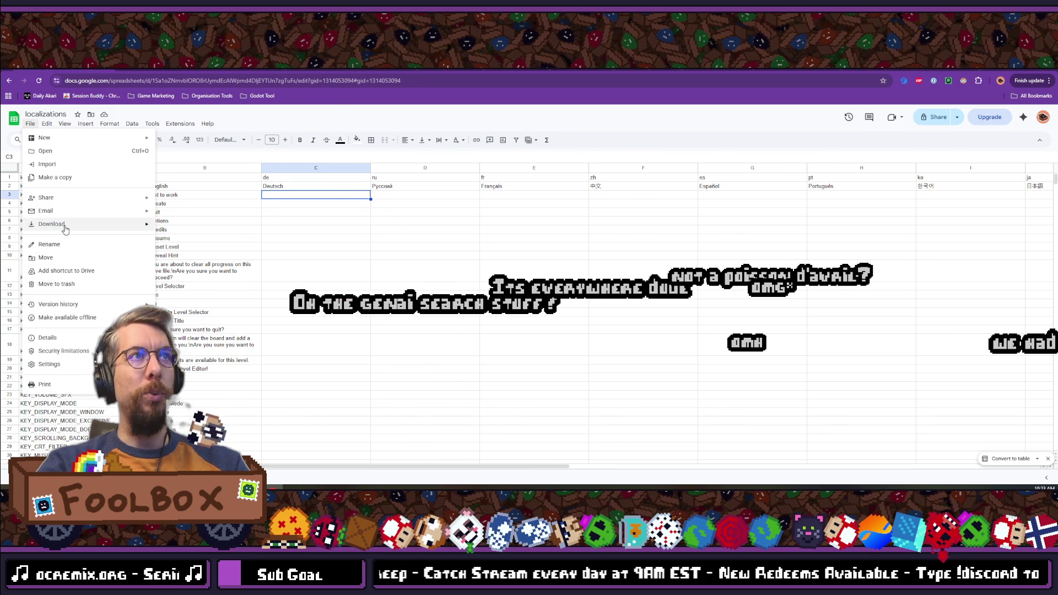
{"action": "mouse_move", "coordinate": [62, 224]}
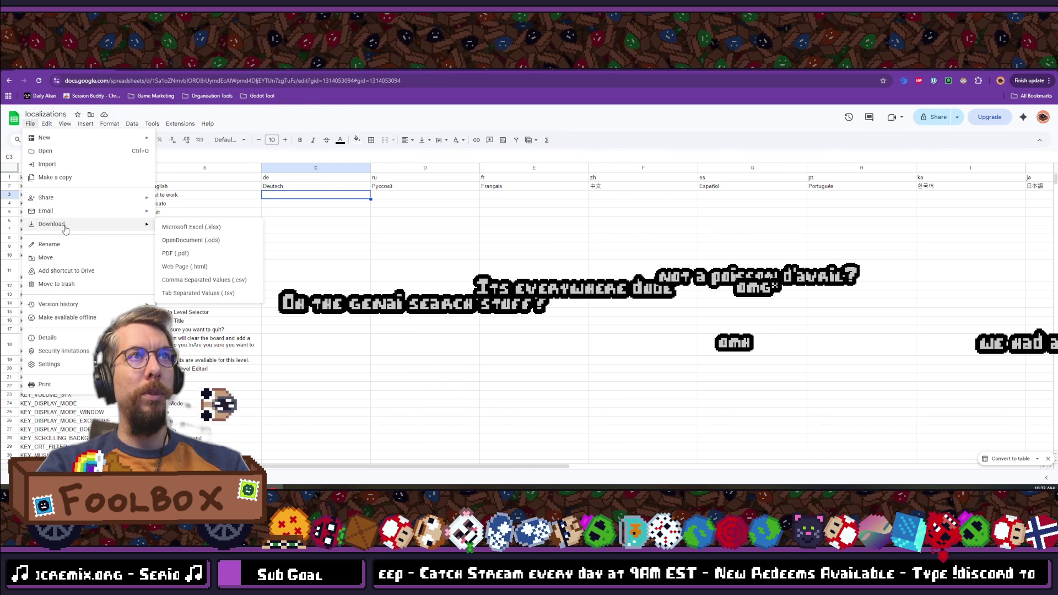
{"action": "left_click", "coordinate": [185, 281]}
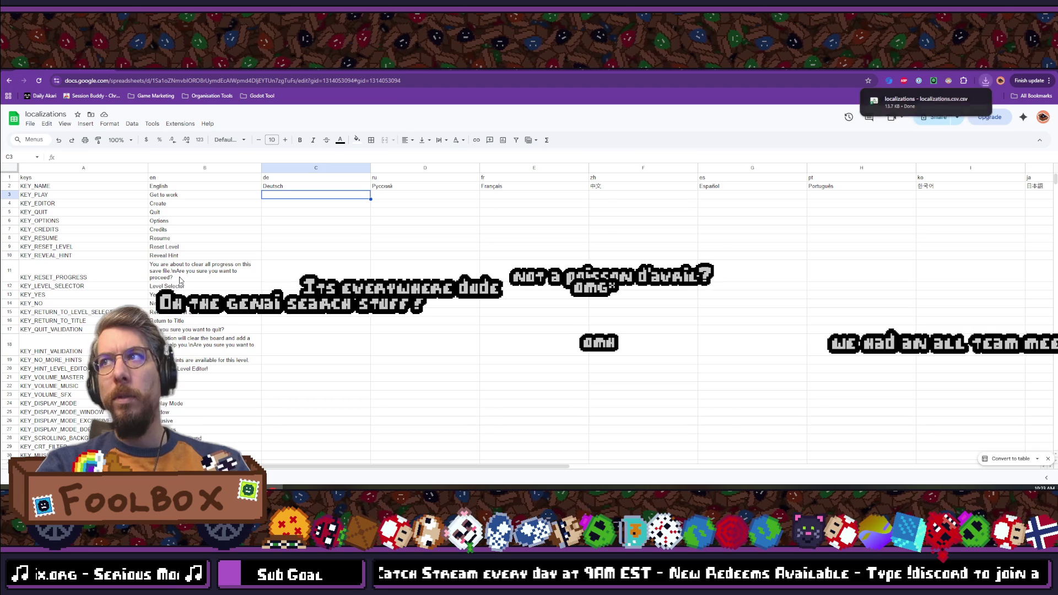
{"action": "mouse_move", "coordinate": [965, 105]}
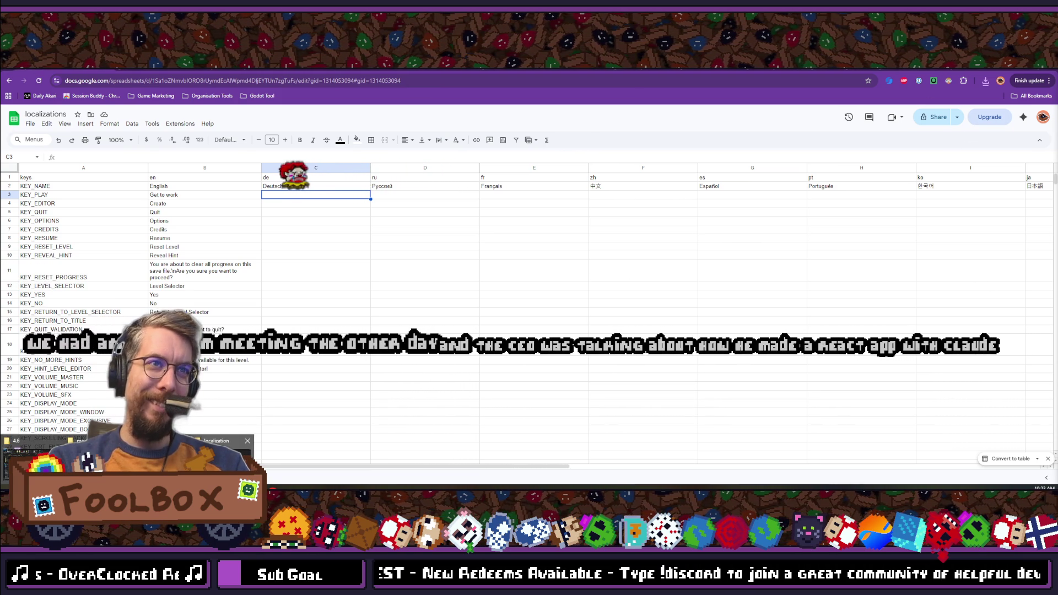
Step: Open the downloaded localizations CSV from Chrome's recent downloads, then return to the Godot editor
{"action": "left_click", "coordinate": [985, 80]}
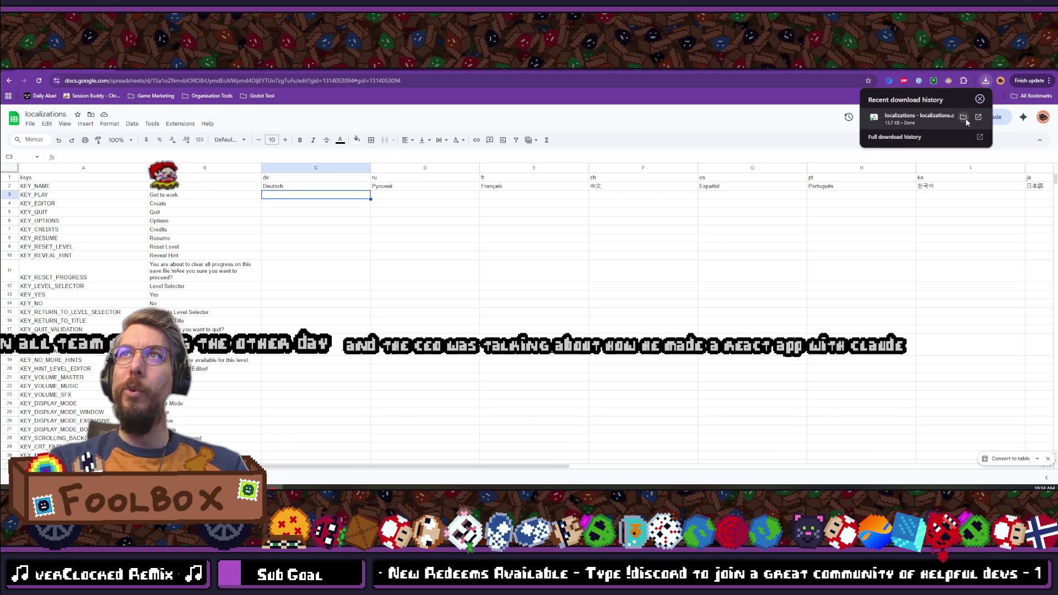
{"action": "left_click", "coordinate": [976, 119]}
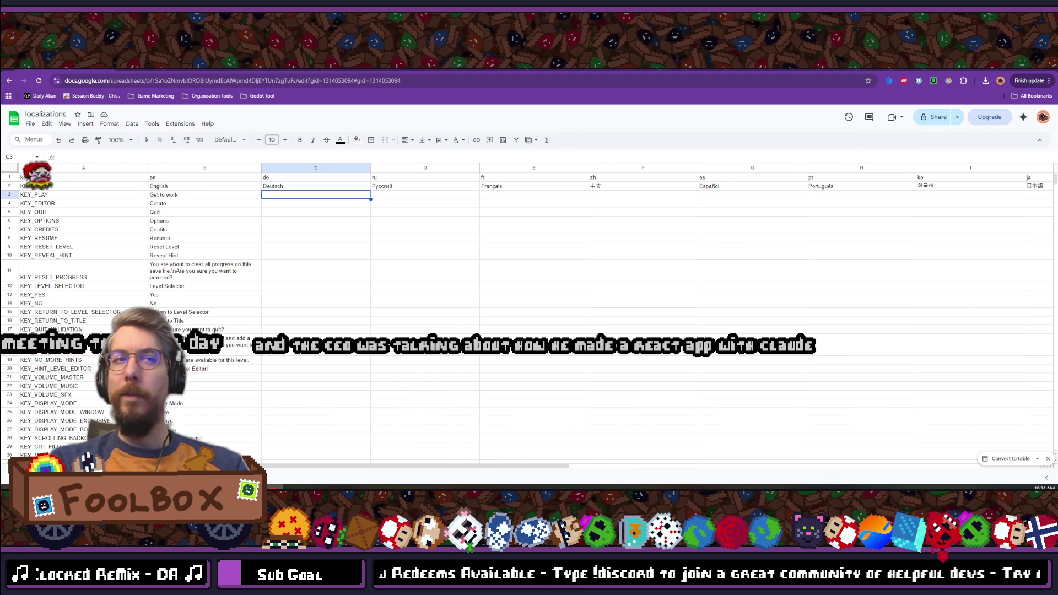
{"action": "key", "text": "alt+Tab"}
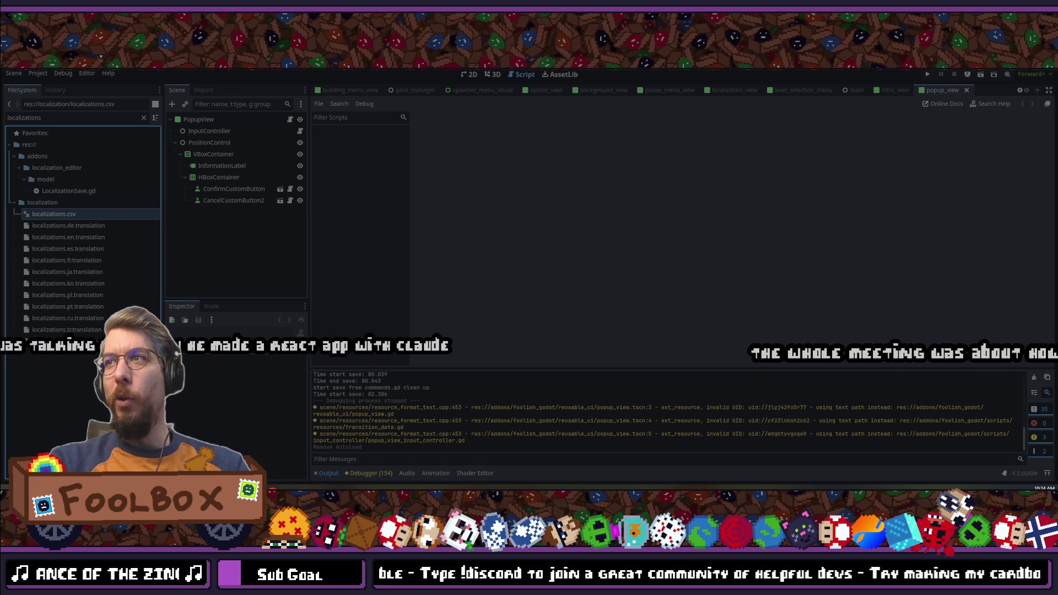
Step: Bring forward the File Explorer window showing the project's localization folder
{"action": "key", "text": "alt+Tab"}
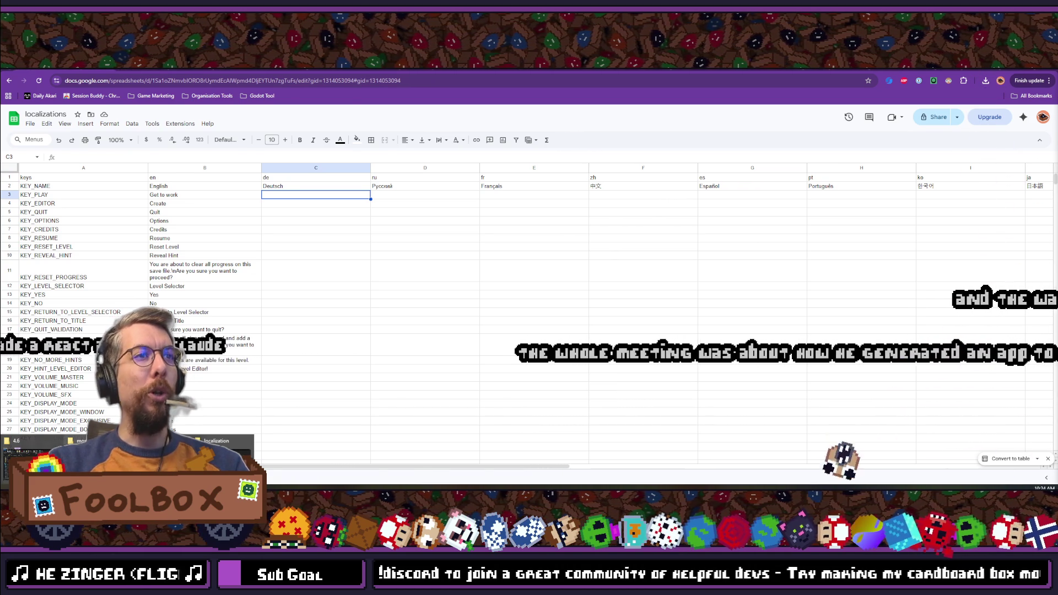
{"action": "left_click", "coordinate": [216, 440]}
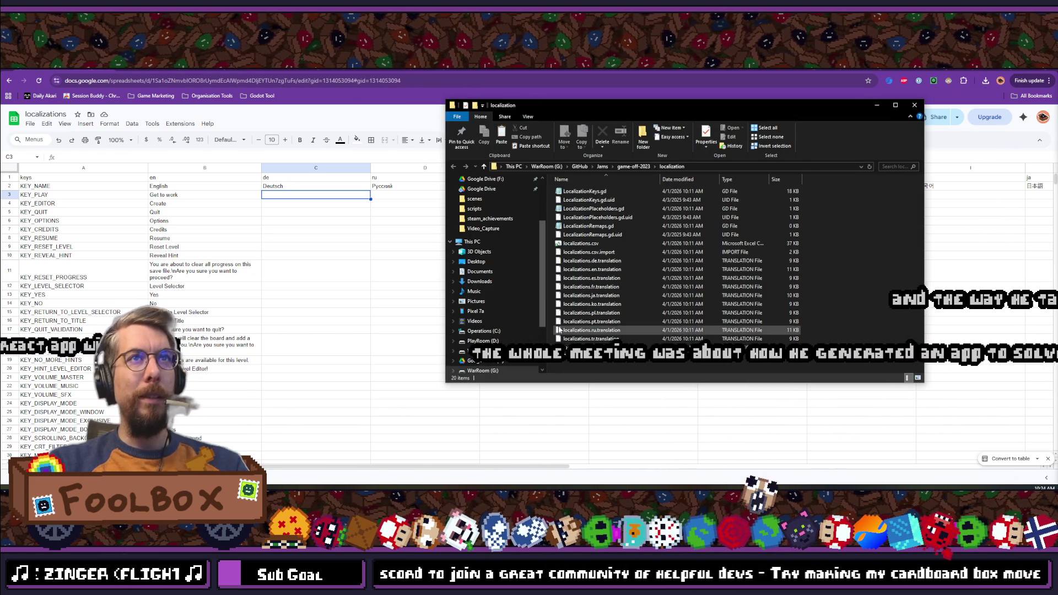
Step: Delete the old localizations.csv and paste the downloaded sheet, renaming it to localizations.csv
{"action": "left_click", "coordinate": [711, 243]}
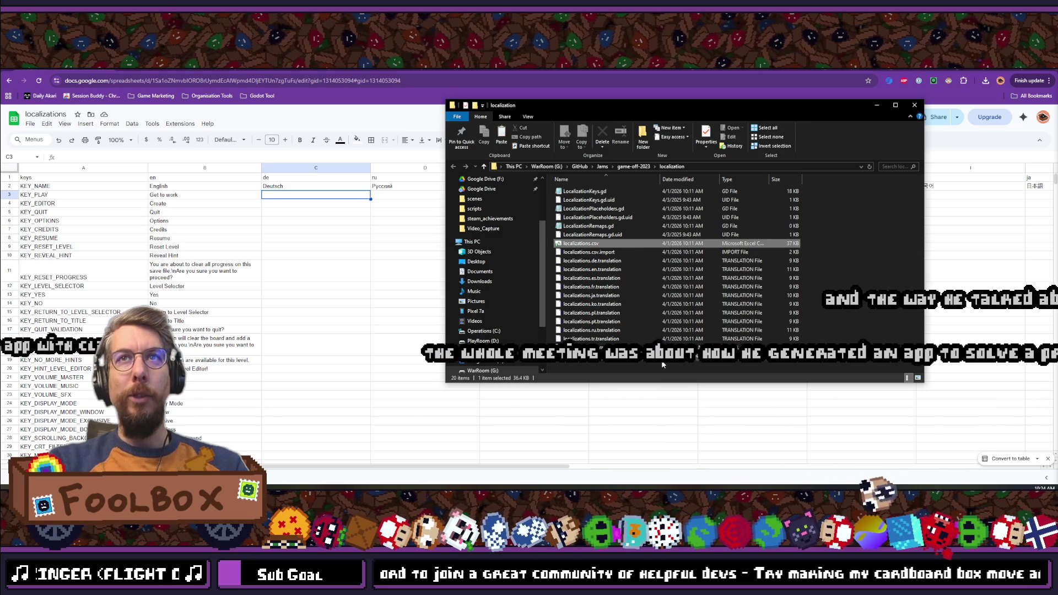
{"action": "key", "text": "Delete"}
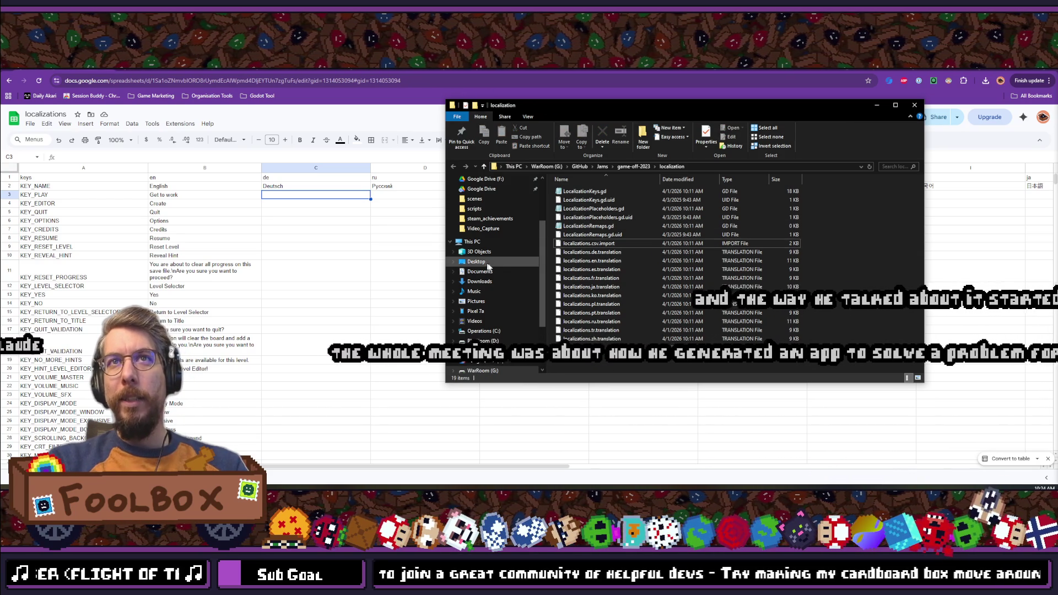
{"action": "key", "text": "ctrl+v"}
{"action": "left_click", "coordinate": [601, 243]}
{"action": "left_click_drag", "start_coordinate": [595, 243], "coordinate": [432, 253]}
{"action": "key", "text": "BackSpace"}
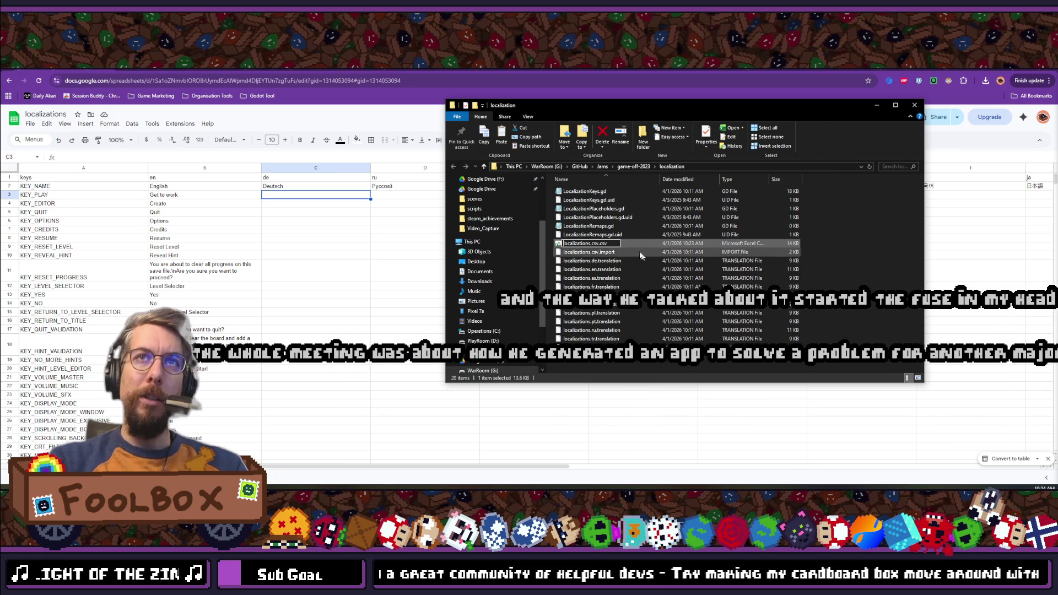
{"action": "key", "text": "BackSpace"}
{"action": "key", "text": "BackSpace"}
{"action": "key", "text": "BackSpace"}
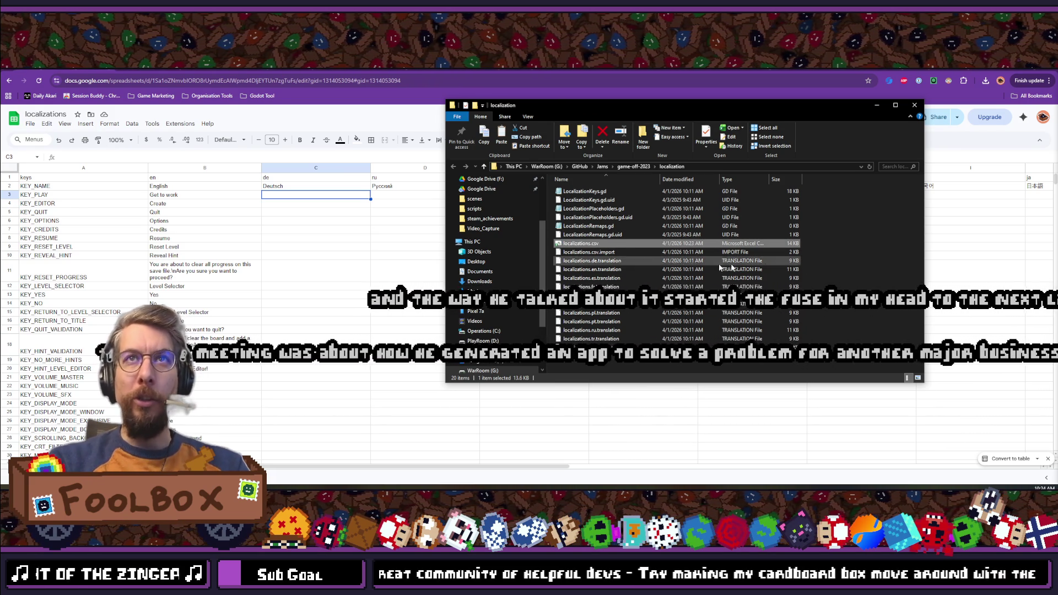
{"action": "left_click", "coordinate": [844, 262]}
{"action": "mouse_move", "coordinate": [756, 108]}
{"action": "left_mouse_down"}
{"action": "mouse_move", "coordinate": [778, 119]}
{"action": "mouse_move", "coordinate": [719, 138]}
{"action": "left_mouse_up"}
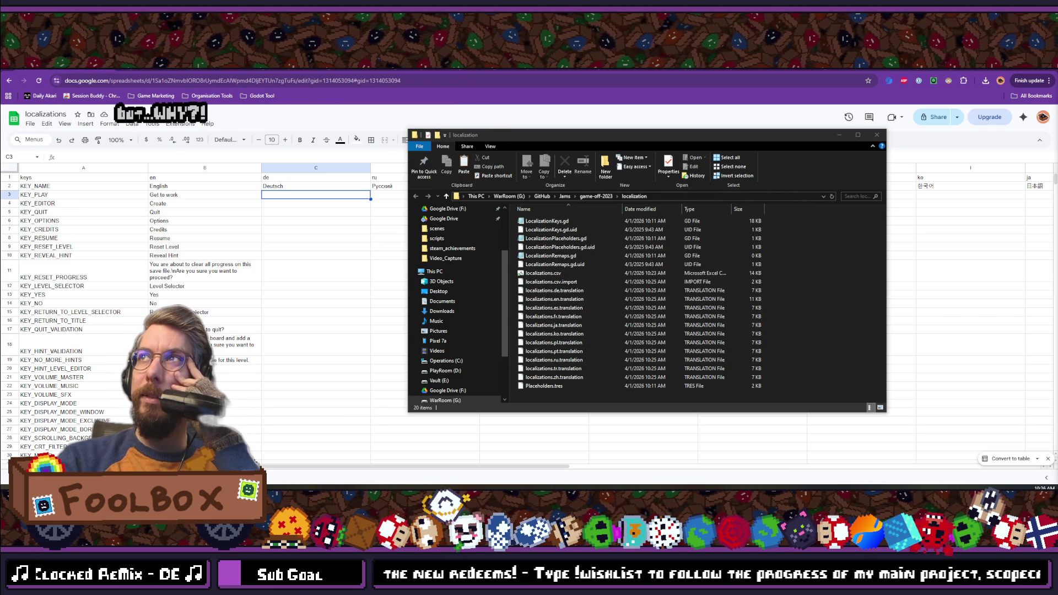
Step: Maximize Godot and show the Localization Translations table with the reimported localizations.csv
{"action": "key", "text": "alt+Tab"}
{"action": "double_click", "coordinate": [492, 84]}
{"action": "left_click", "coordinate": [494, 75]}
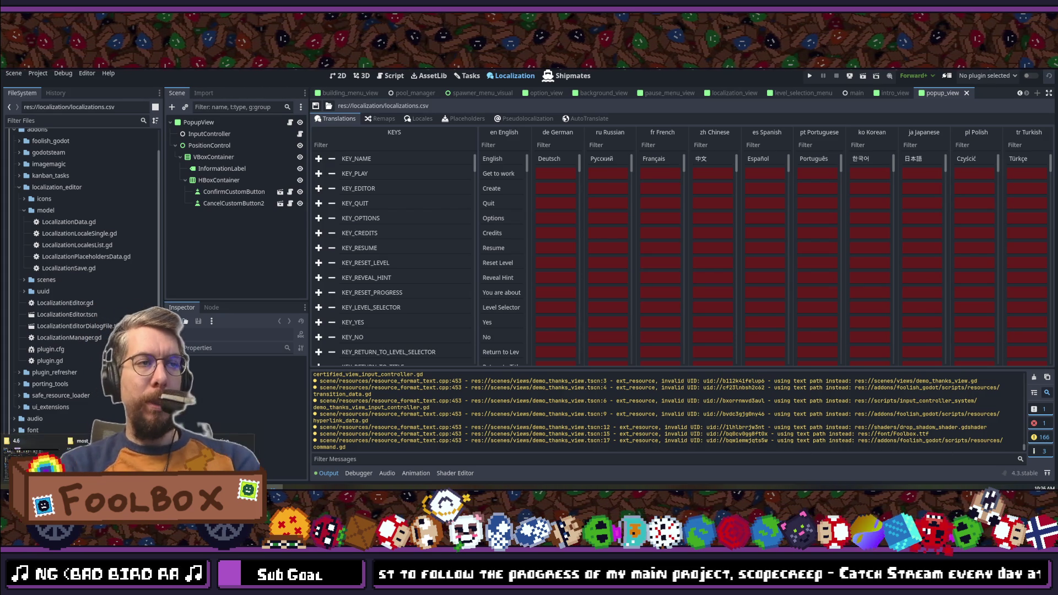
{"action": "key", "text": "alt+Tab"}
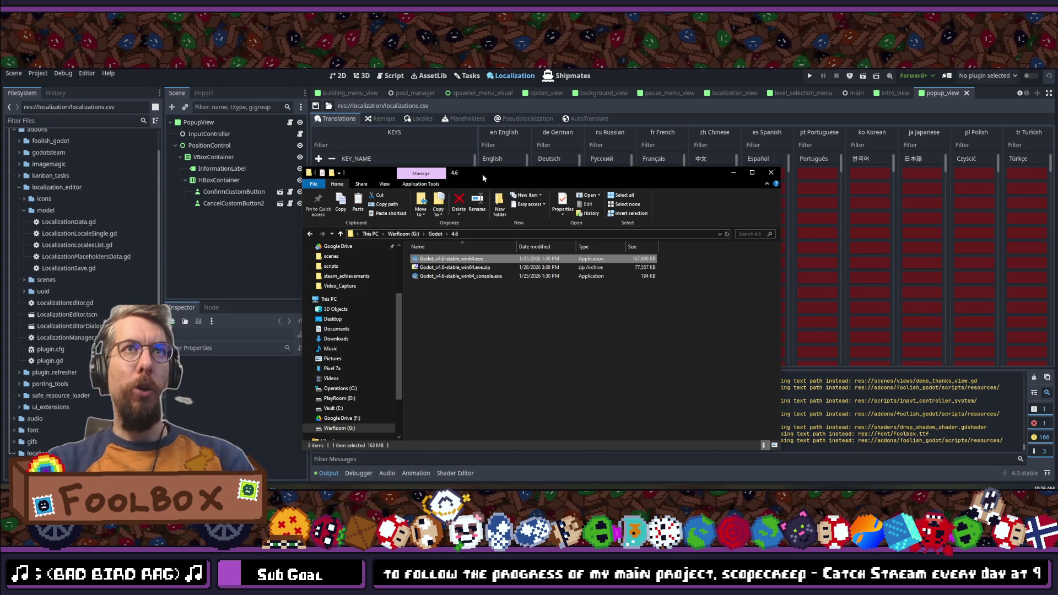
{"action": "key", "text": "alt+Tab"}
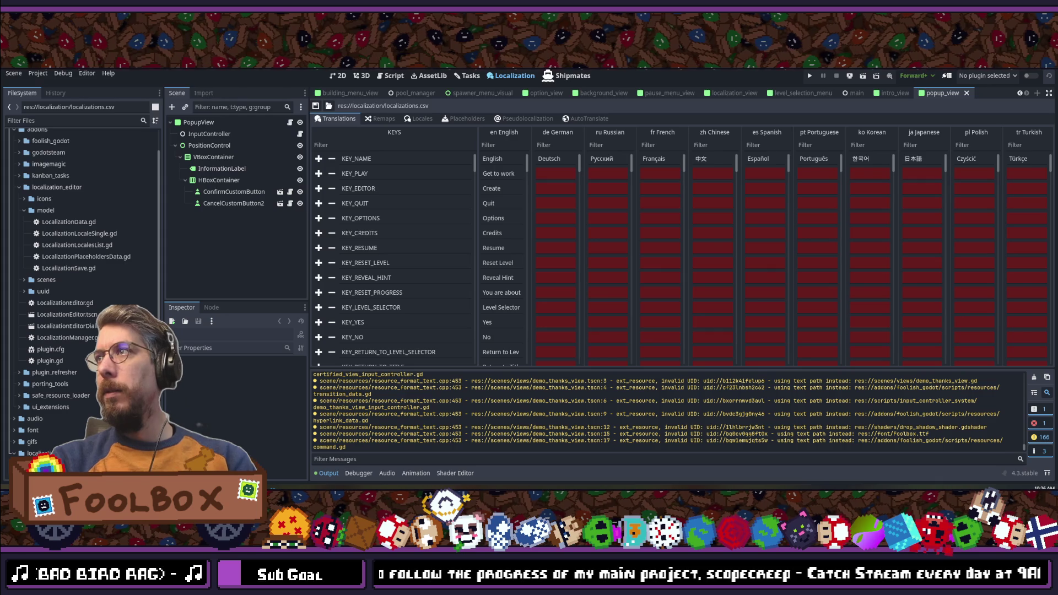
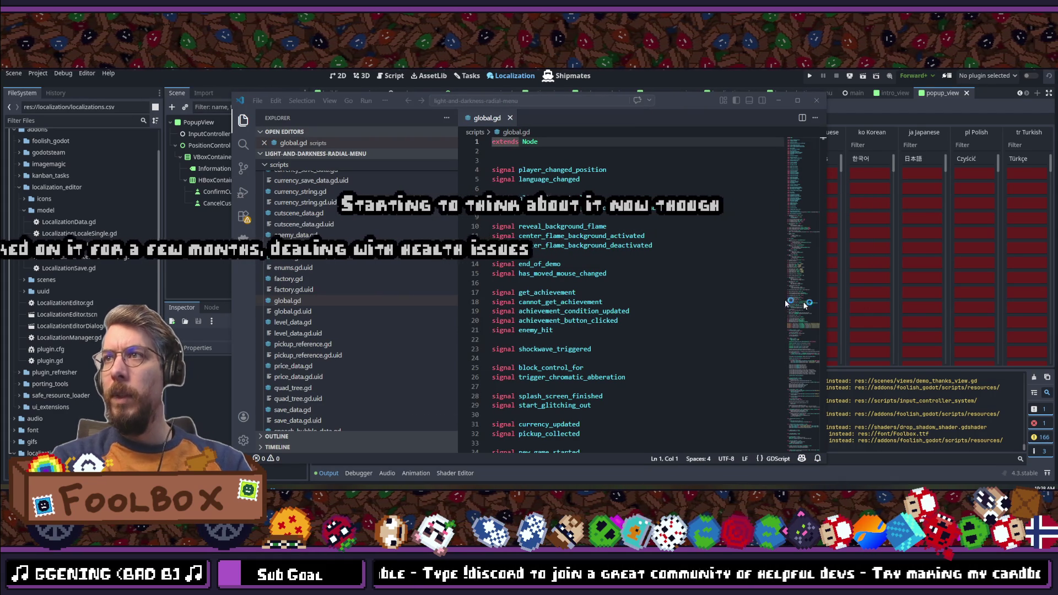
Step: Search the whole project for 'translate' and open LocalizationAutoTranslate.gd from the results
{"action": "left_click", "coordinate": [793, 99]}
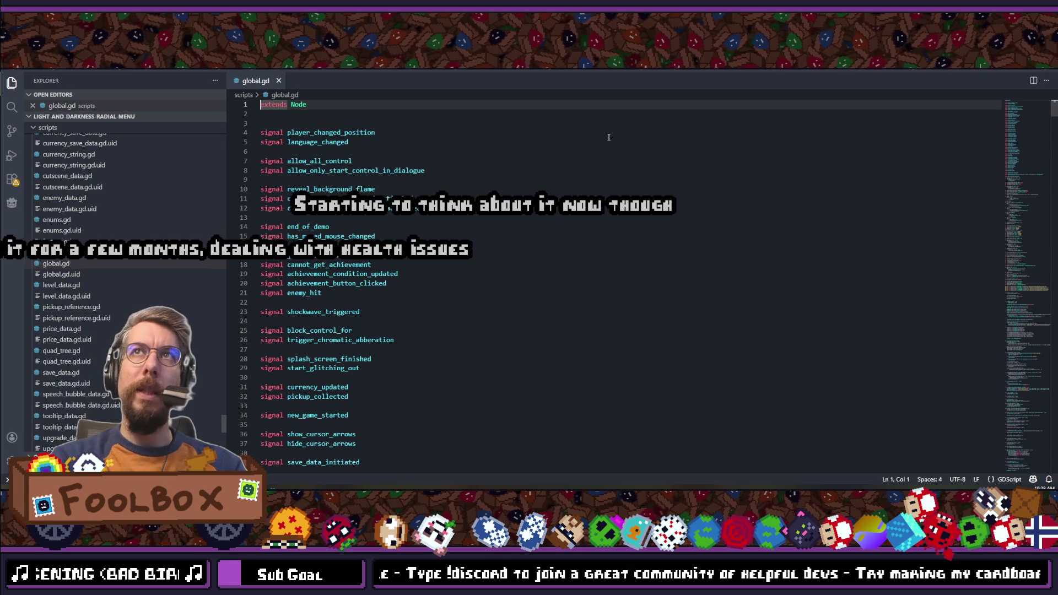
{"action": "key", "text": "ctrl+shift+f"}
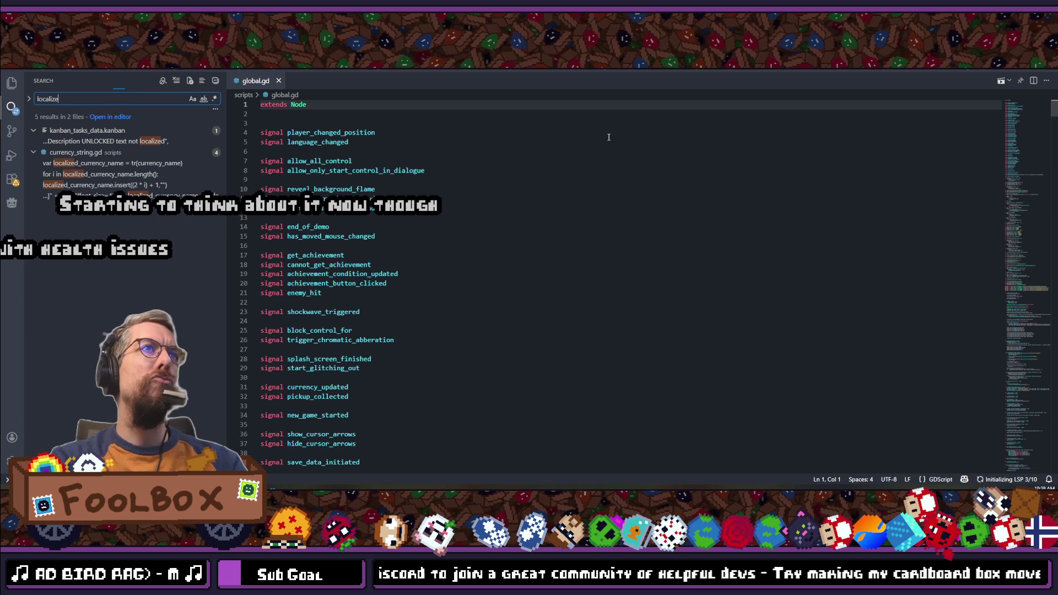
{"action": "key", "text": "BackSpace"}
{"action": "key", "text": "BackSpace"}
{"action": "key", "text": "BackSpace"}
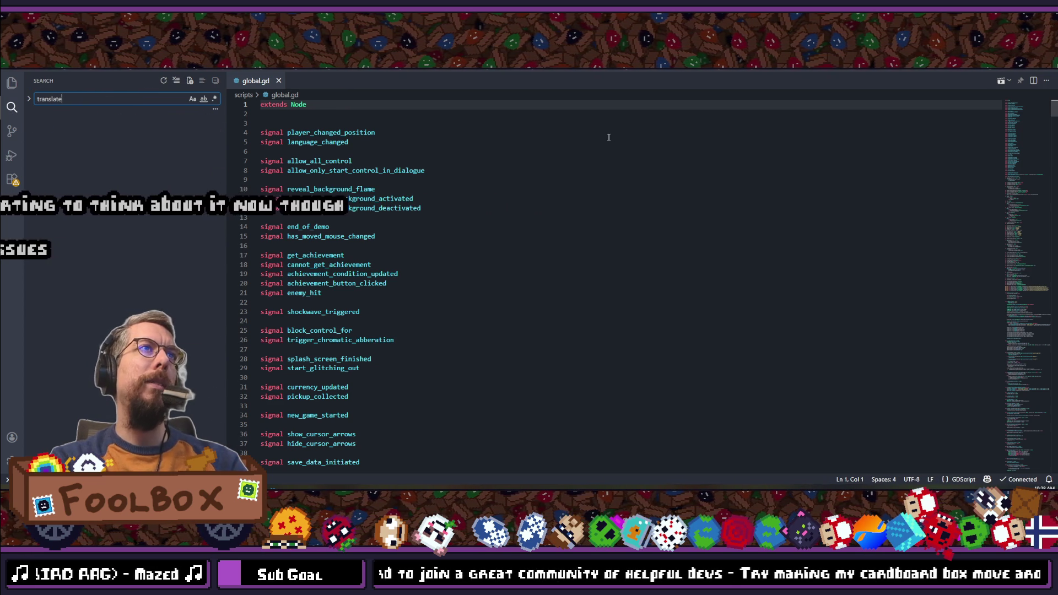
{"action": "key", "text": "Return"}
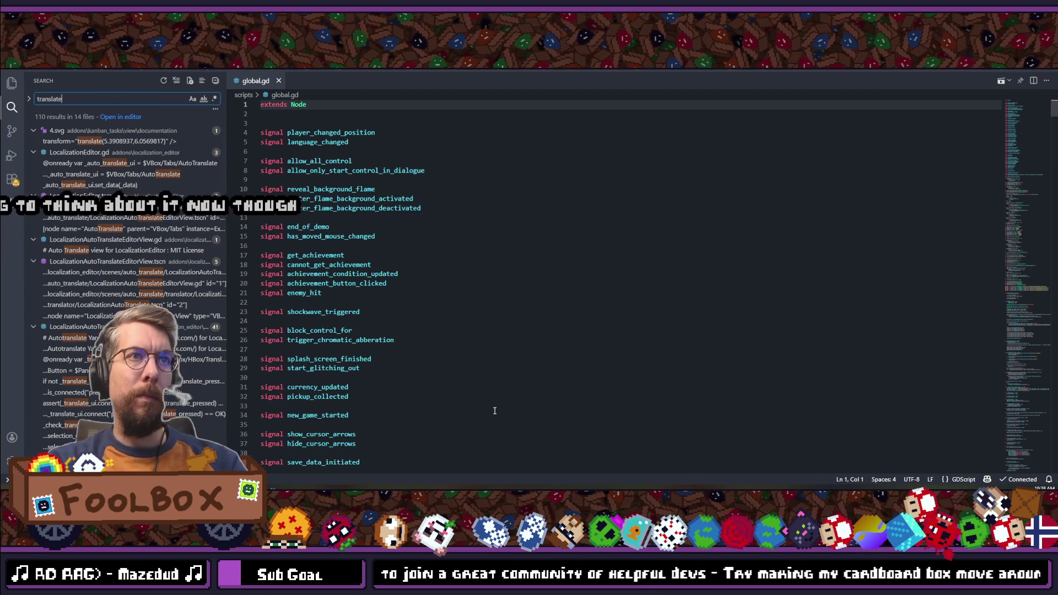
{"action": "left_click", "coordinate": [166, 393]}
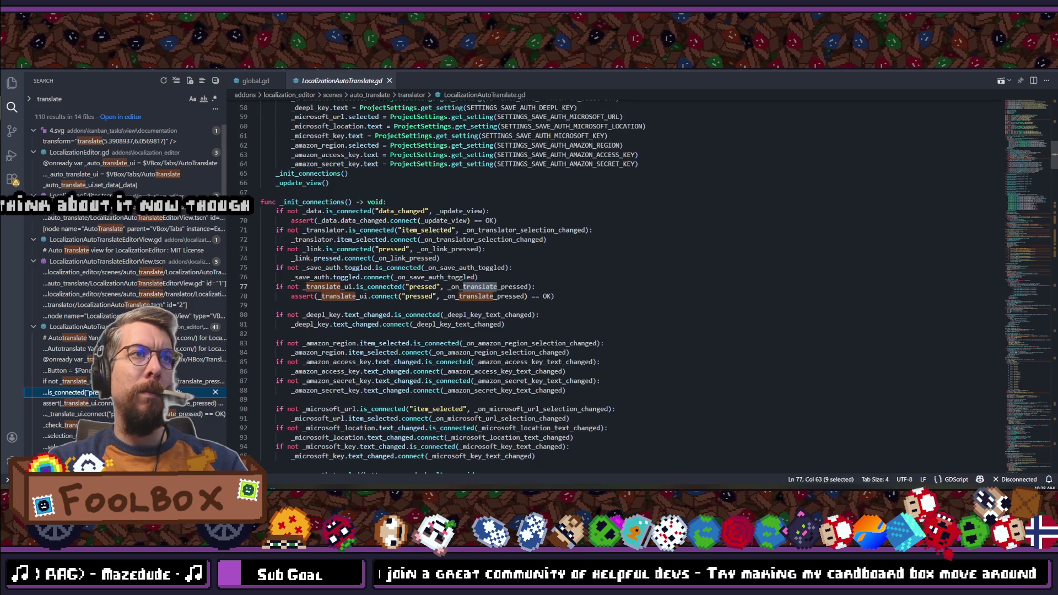
Step: Jump to the matched line and scroll through LocalizationAutoTranslate.gd to review it
{"action": "left_click", "coordinate": [563, 296]}
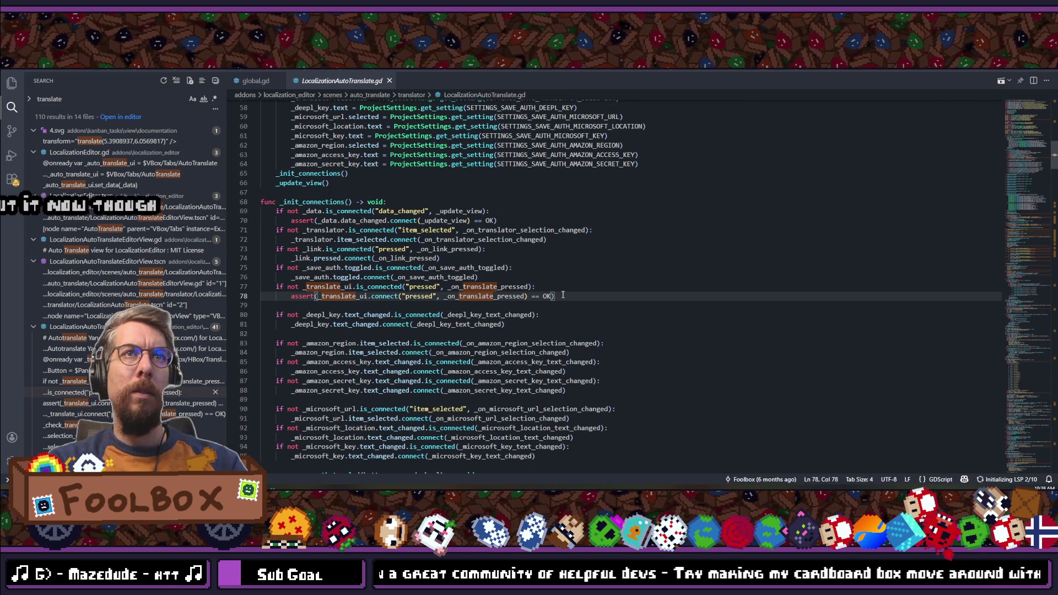
{"action": "scroll", "coordinate": [448, 332], "scroll_direction": "up", "scroll_amount": 7}
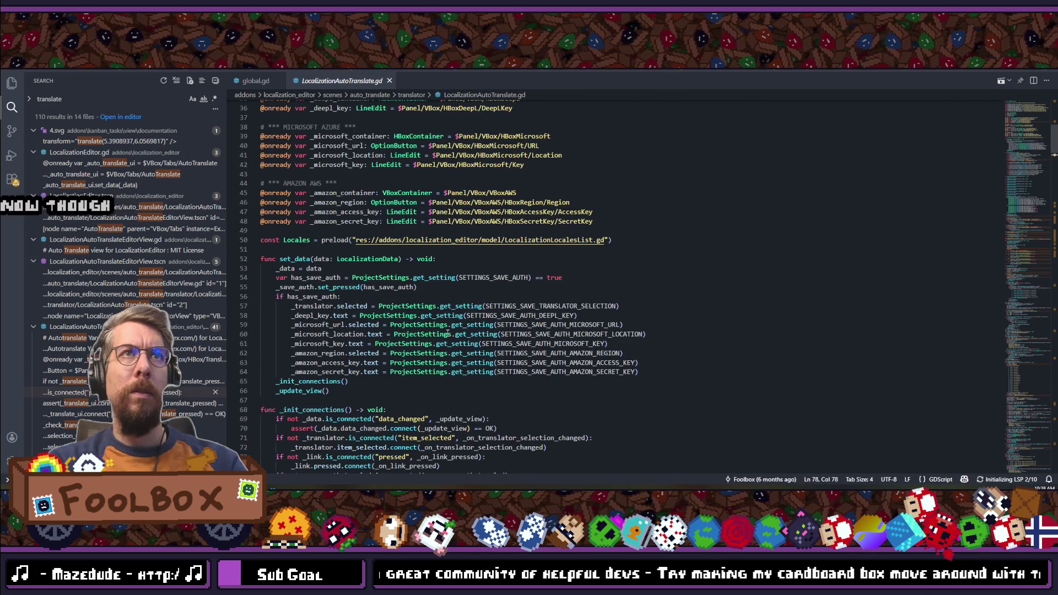
{"action": "scroll", "coordinate": [447, 333], "scroll_direction": "up", "scroll_amount": 4}
{"action": "scroll", "coordinate": [447, 333], "scroll_direction": "down", "scroll_amount": 5}
{"action": "scroll", "coordinate": [447, 333], "scroll_direction": "up", "scroll_amount": 12}
{"action": "scroll", "coordinate": [447, 333], "scroll_direction": "down", "scroll_amount": 20}
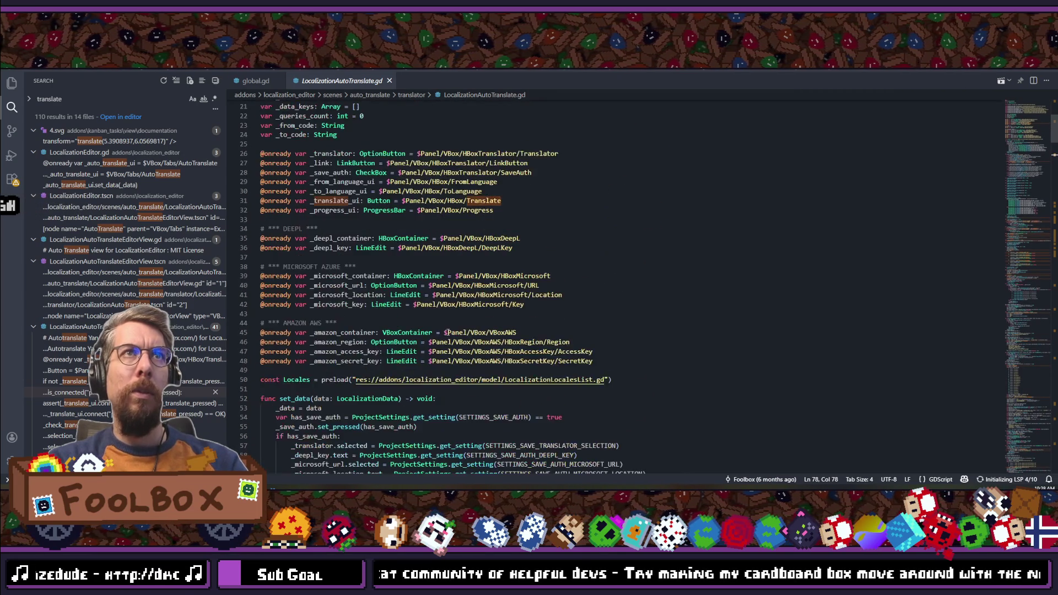
{"action": "scroll", "coordinate": [447, 333], "scroll_direction": "down", "scroll_amount": 15}
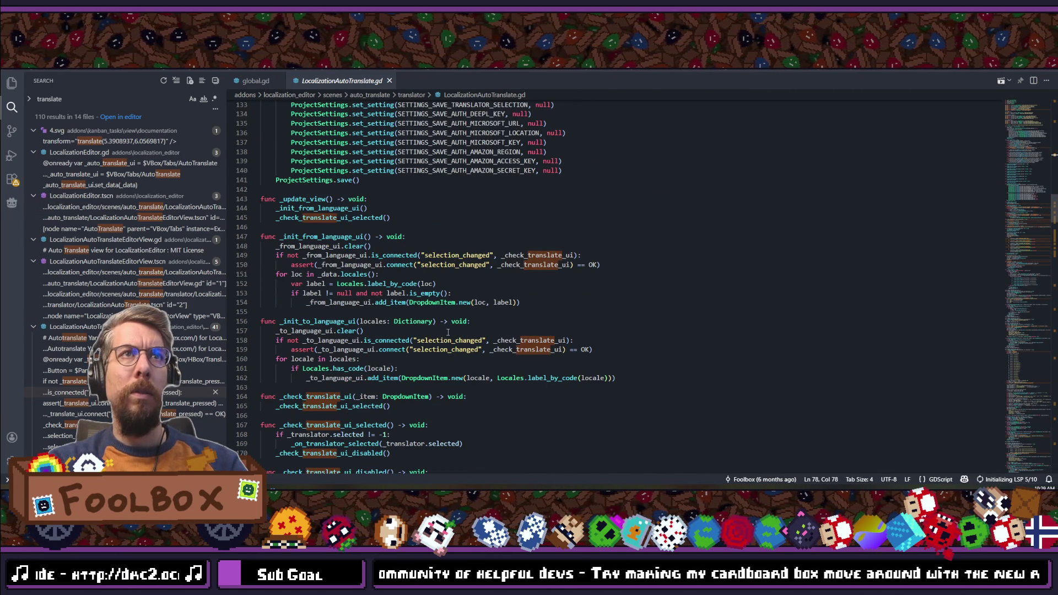
{"action": "scroll", "coordinate": [447, 332], "scroll_direction": "up", "scroll_amount": 19}
{"action": "scroll", "coordinate": [447, 333], "scroll_direction": "up", "scroll_amount": 20}
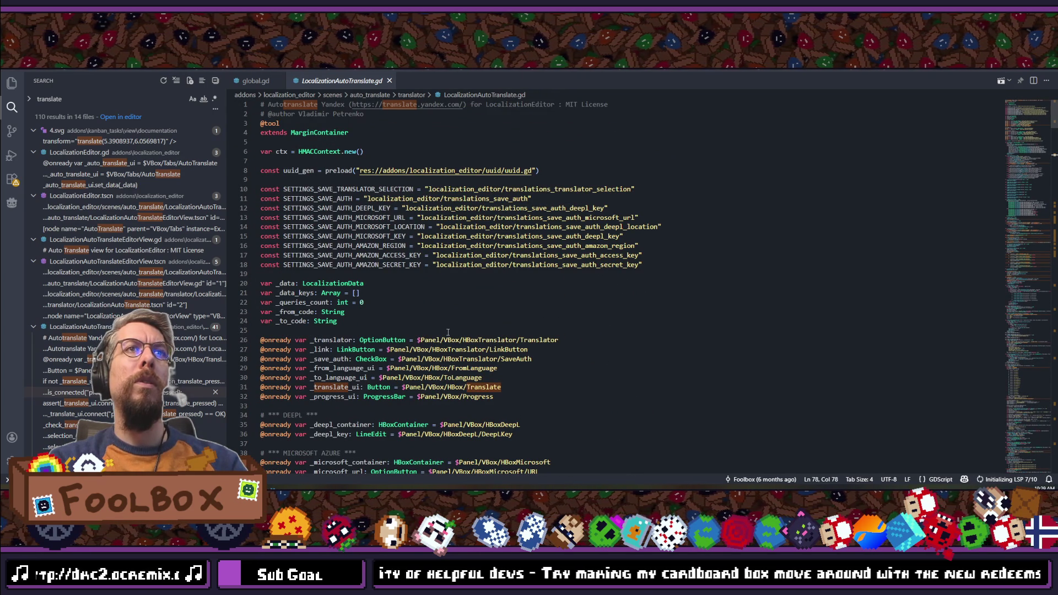
{"action": "scroll", "coordinate": [772, 296], "scroll_direction": "down", "scroll_amount": 2}
Step: Select and copy the entire script, then return to the Godot editor
{"action": "left_click", "coordinate": [772, 296]}
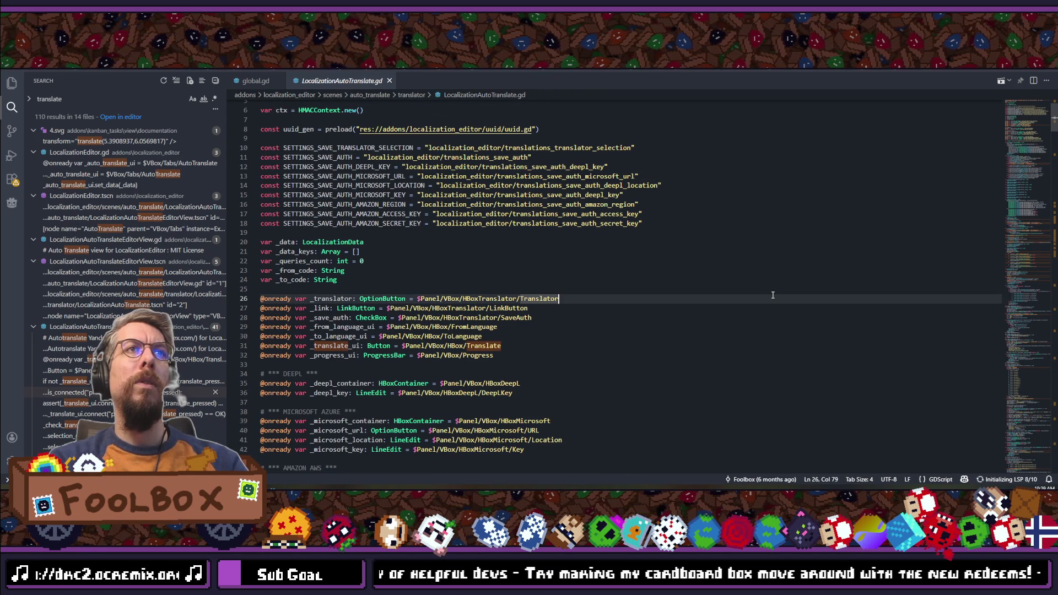
{"action": "key", "text": "ctrl+a"}
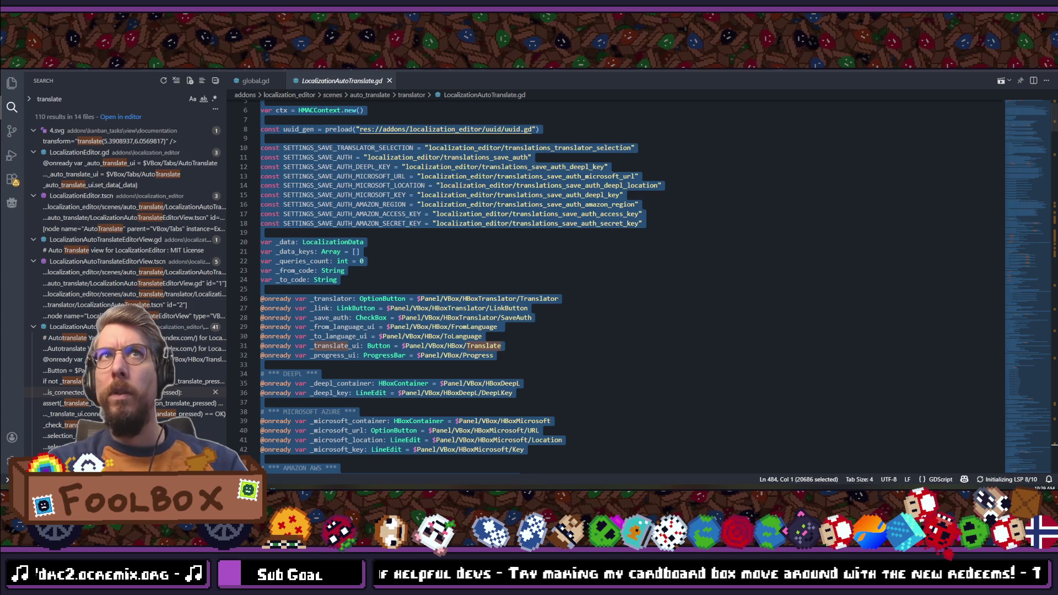
{"action": "key", "text": "alt+Tab"}
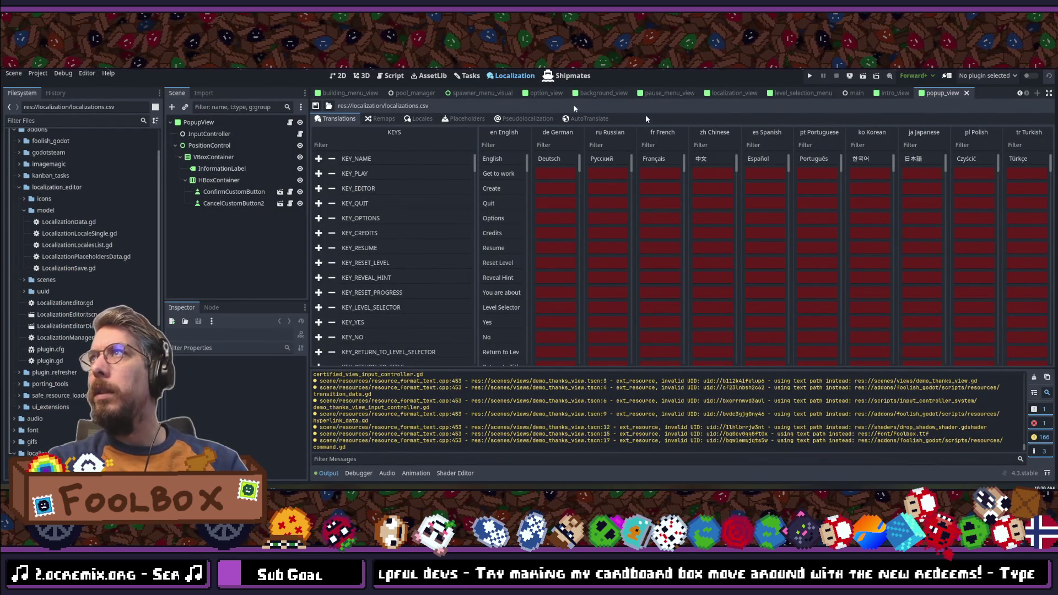
Step: Save the scene, then Quick Open LocalizationAutoTranslate.gd by searching 'localizationautotran'
{"action": "key", "text": "ctrl+s"}
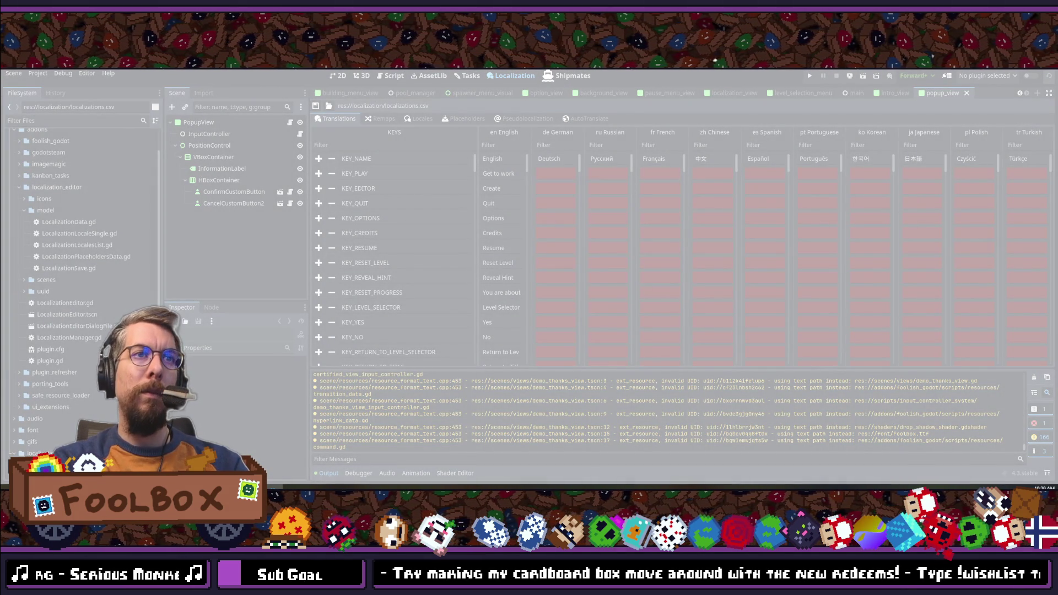
{"action": "key", "text": "shift+alt+o"}
{"action": "type", "text": "locali"}
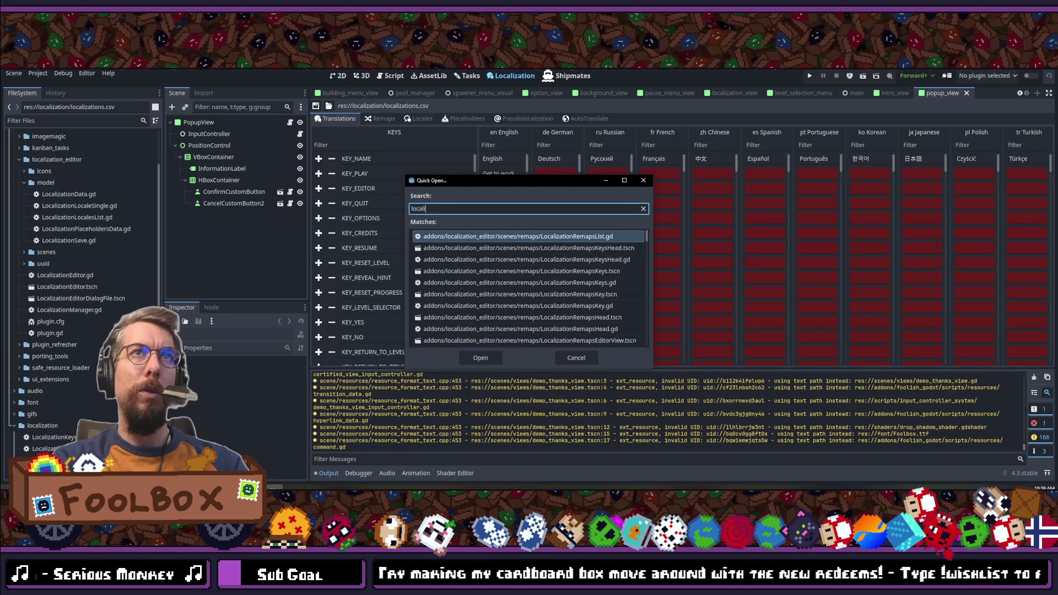
{"action": "type", "text": "zationau"}
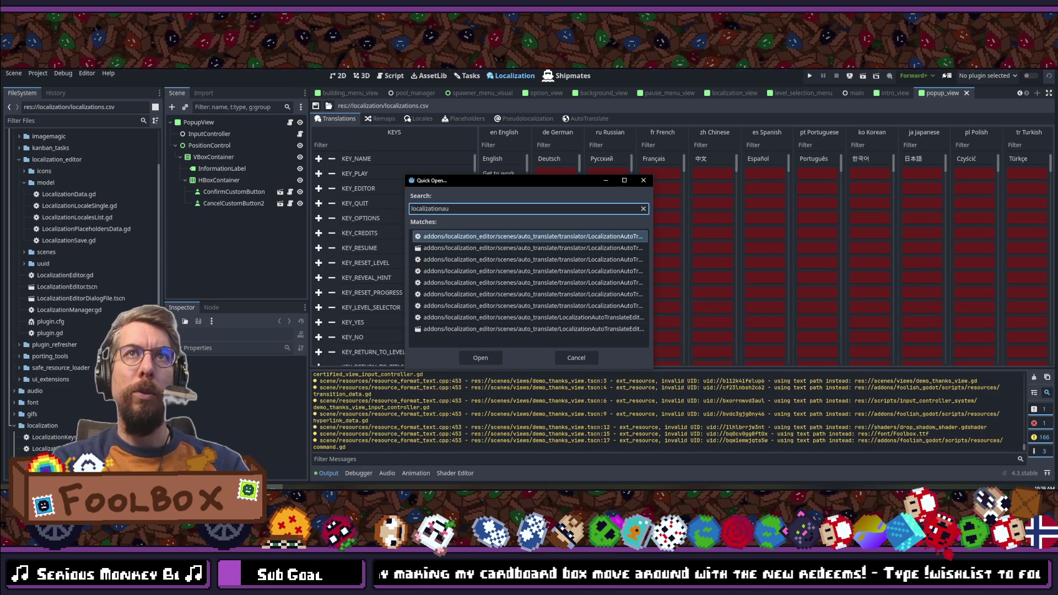
{"action": "type", "text": "totran"}
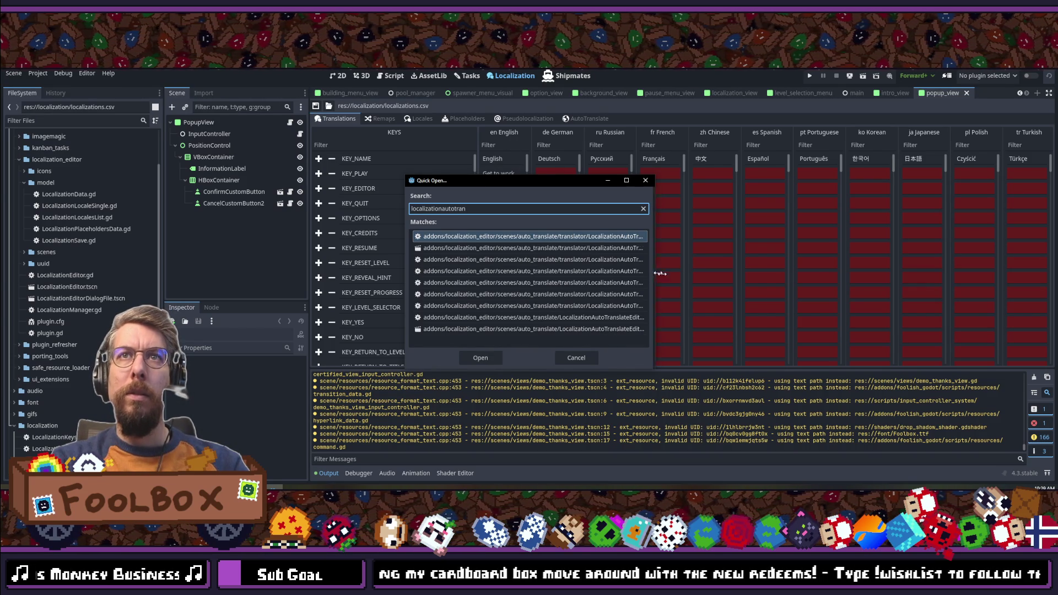
{"action": "left_click_drag", "start_coordinate": [653, 274], "coordinate": [893, 272]}
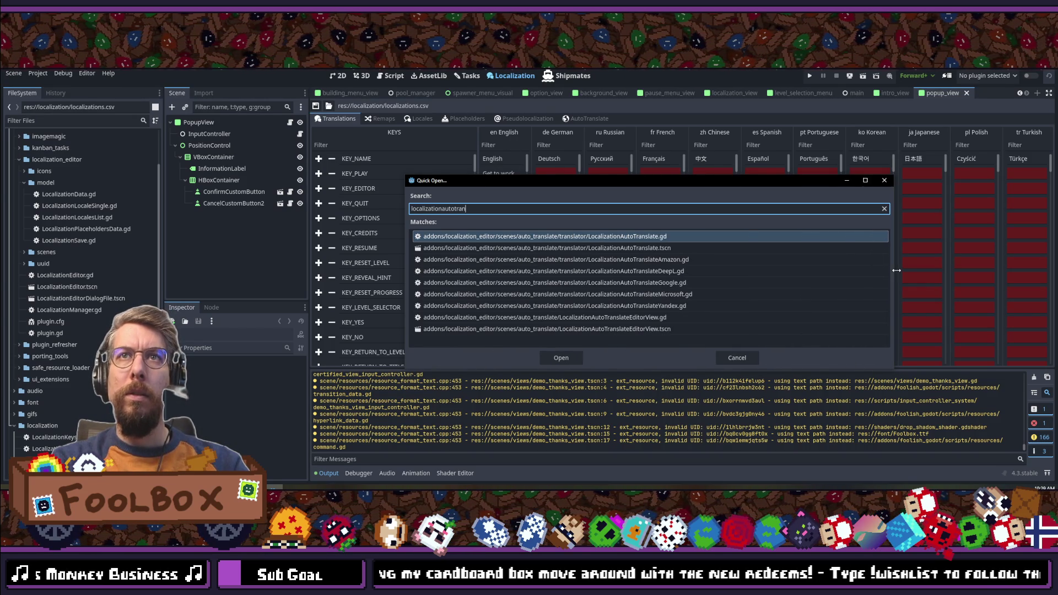
{"action": "double_click", "coordinate": [646, 236]}
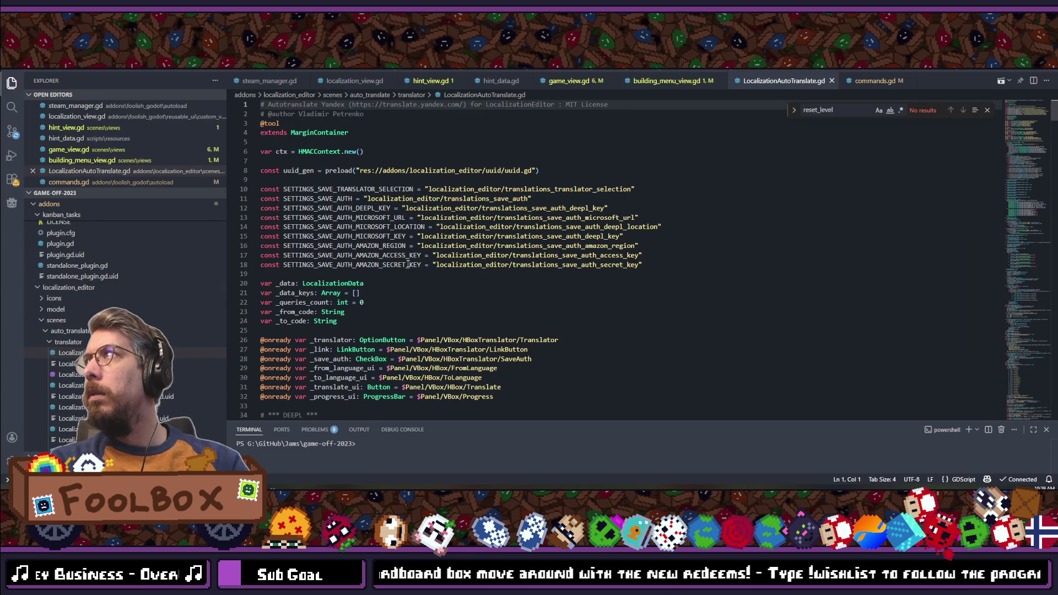
Step: Overwrite the existing LocalizationAutoTranslate.gd with the copied 484-line script and review it
{"action": "left_click", "coordinate": [617, 142]}
{"action": "key", "text": "ctrl+a"}
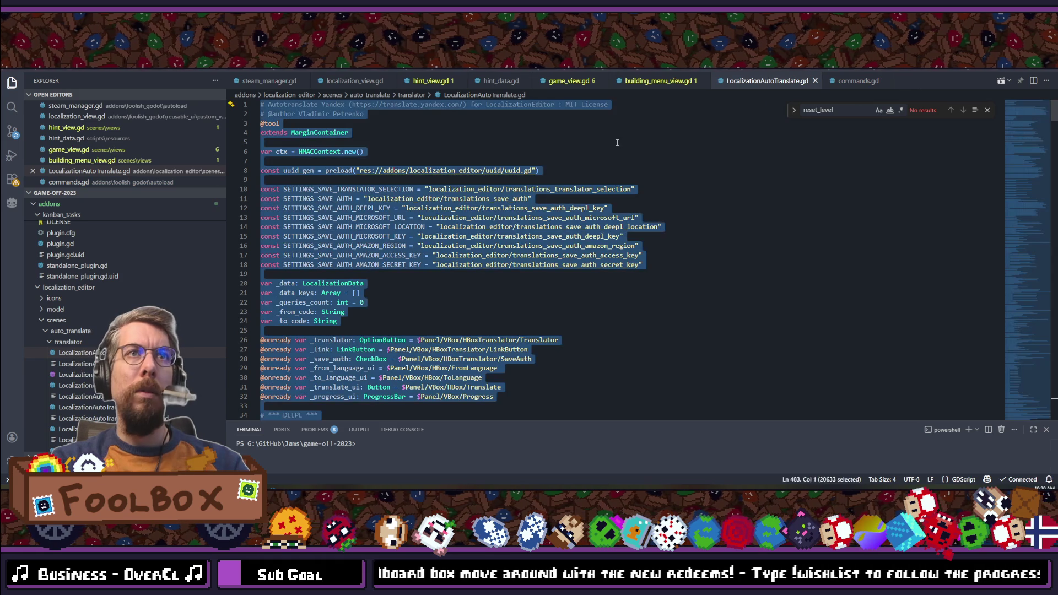
{"action": "key", "text": "ctrl+v"}
{"action": "scroll", "coordinate": [524, 221], "scroll_direction": "up", "scroll_amount": 10}
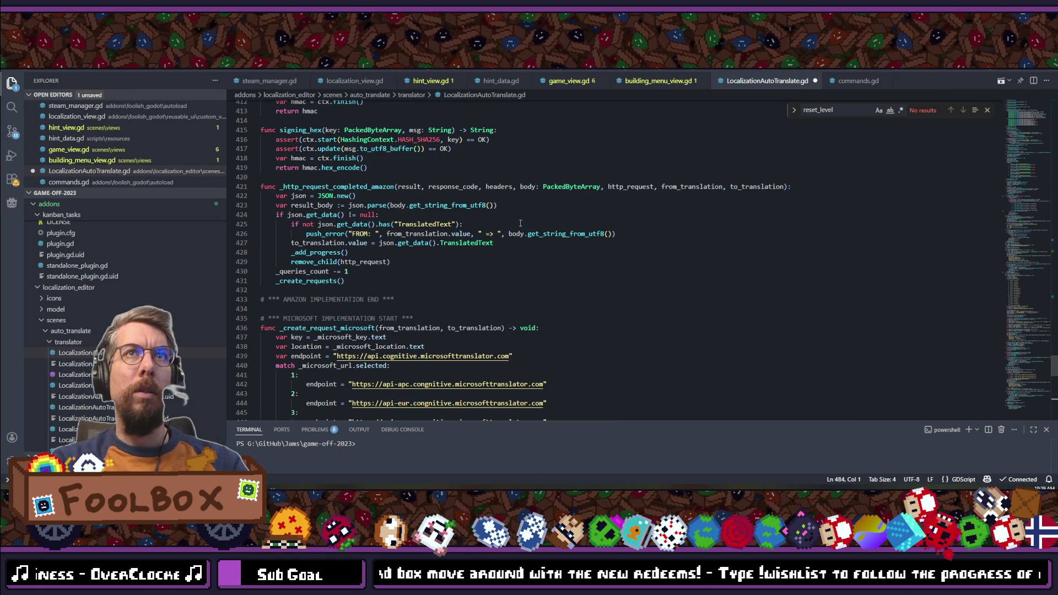
{"action": "scroll", "coordinate": [520, 223], "scroll_direction": "up", "scroll_amount": 9}
{"action": "scroll", "coordinate": [520, 223], "scroll_direction": "up", "scroll_amount": 13}
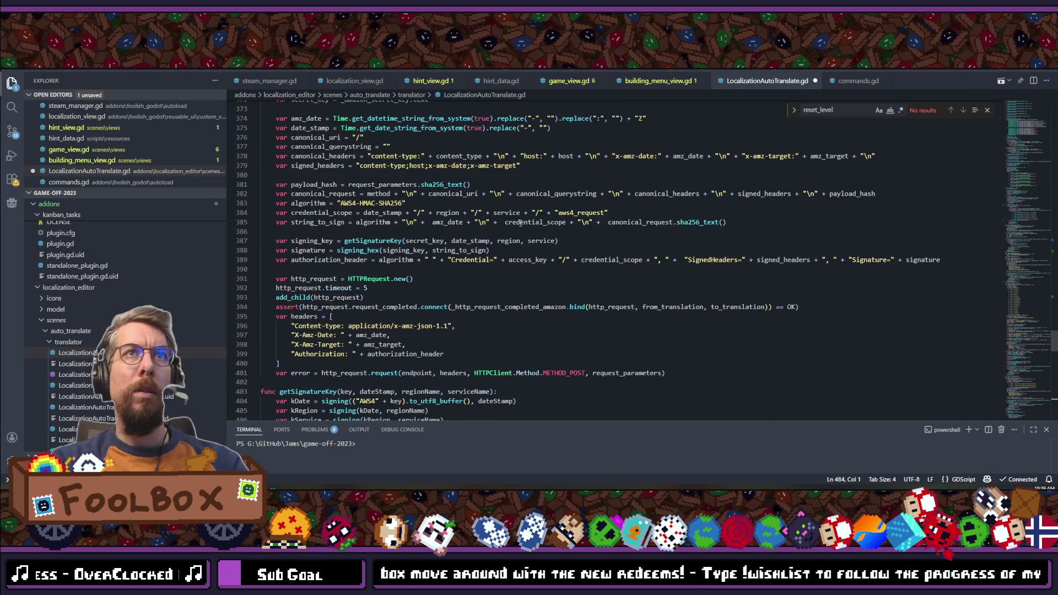
{"action": "scroll", "coordinate": [520, 223], "scroll_direction": "up", "scroll_amount": 20}
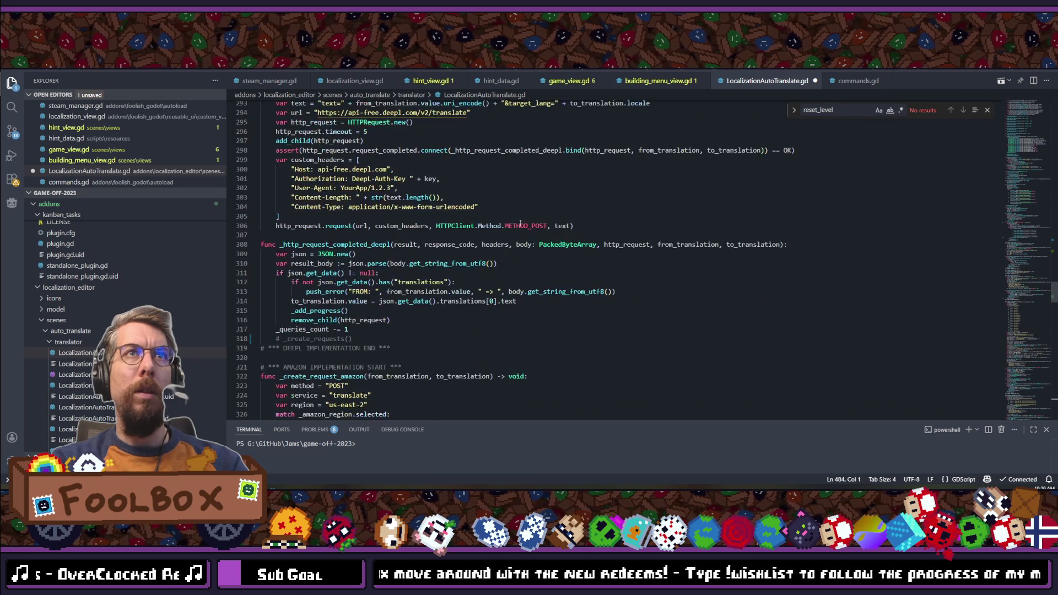
{"action": "scroll", "coordinate": [519, 223], "scroll_direction": "up", "scroll_amount": 20}
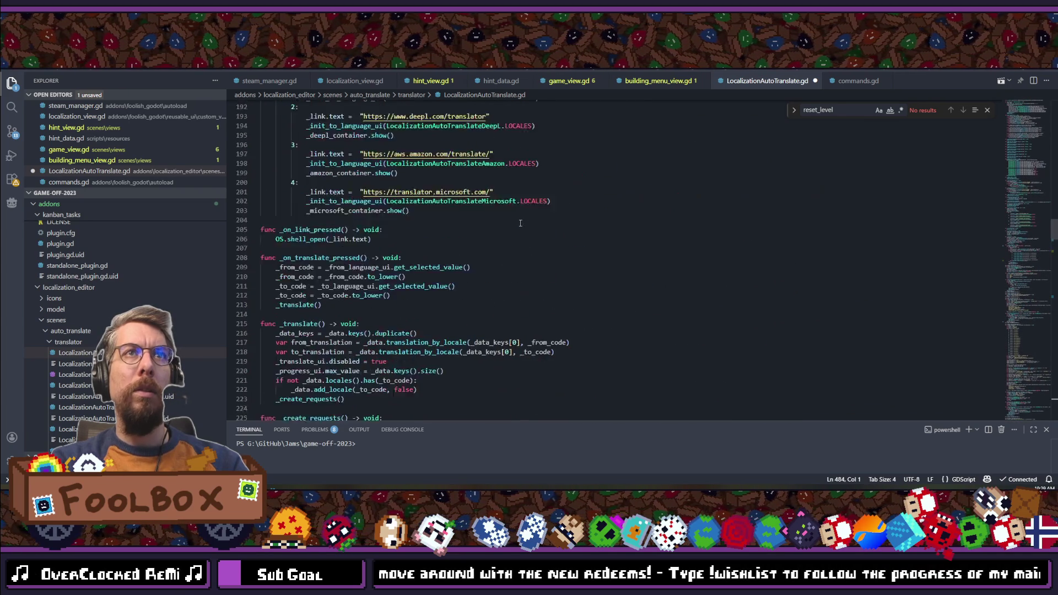
{"action": "scroll", "coordinate": [520, 223], "scroll_direction": "up", "scroll_amount": 17}
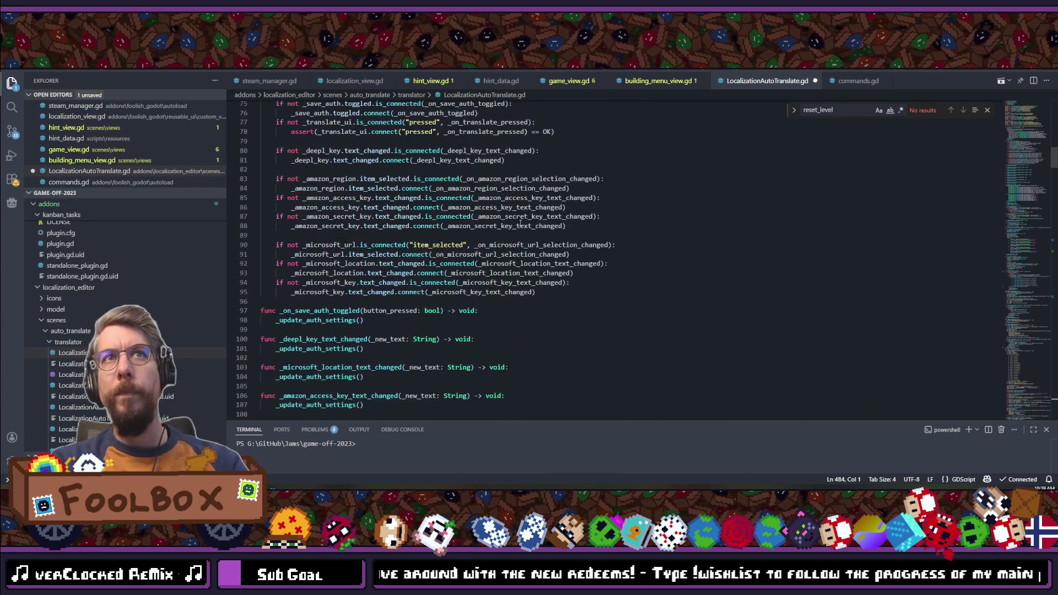
{"action": "scroll", "coordinate": [520, 223], "scroll_direction": "up", "scroll_amount": 10}
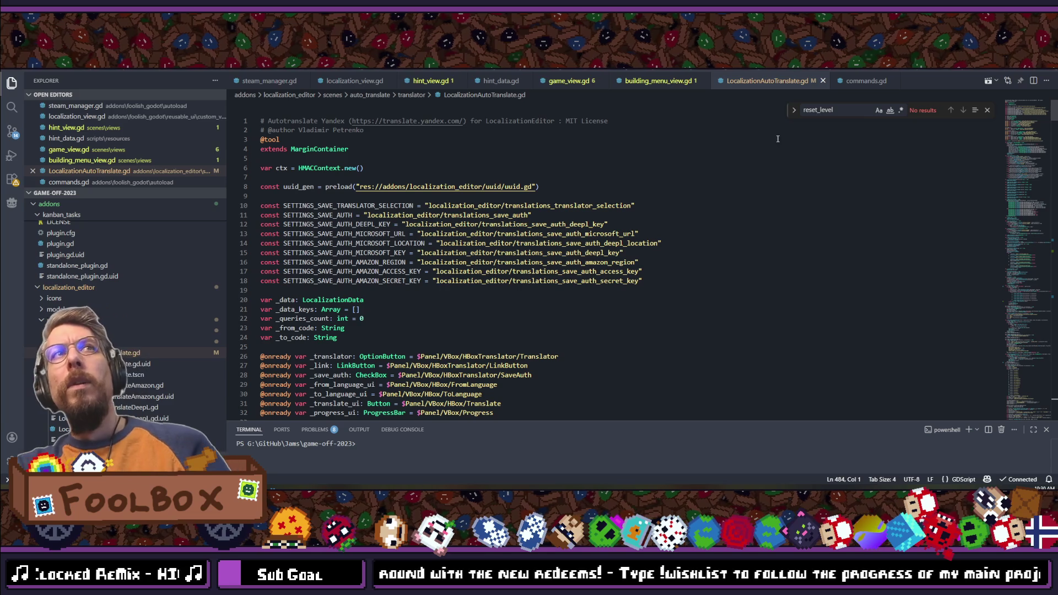
{"action": "key", "text": "alt+Tab"}
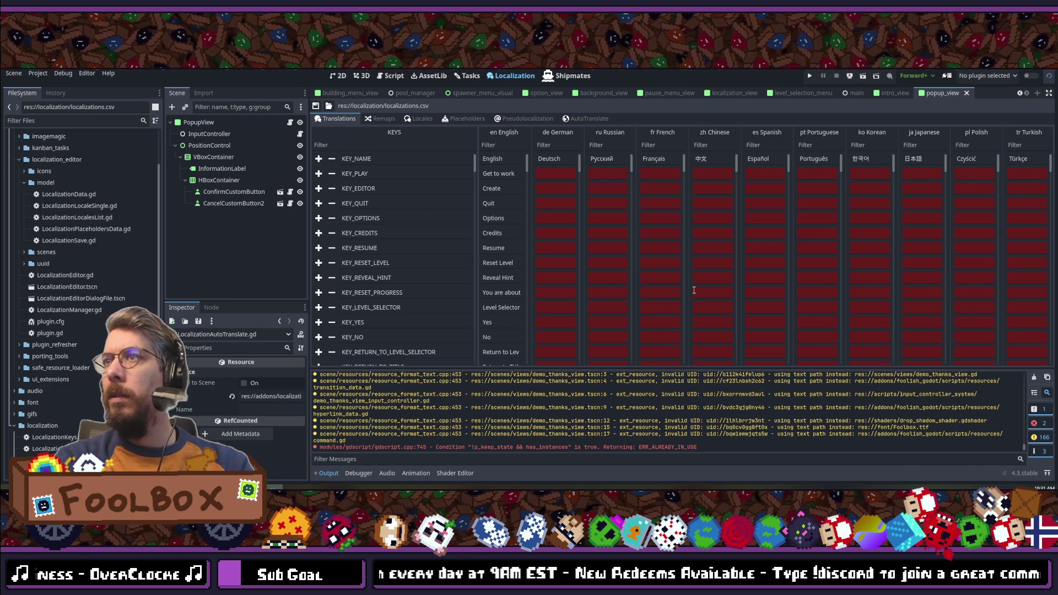
{"action": "left_click", "coordinate": [572, 119]}
{"action": "left_click", "coordinate": [504, 151]}
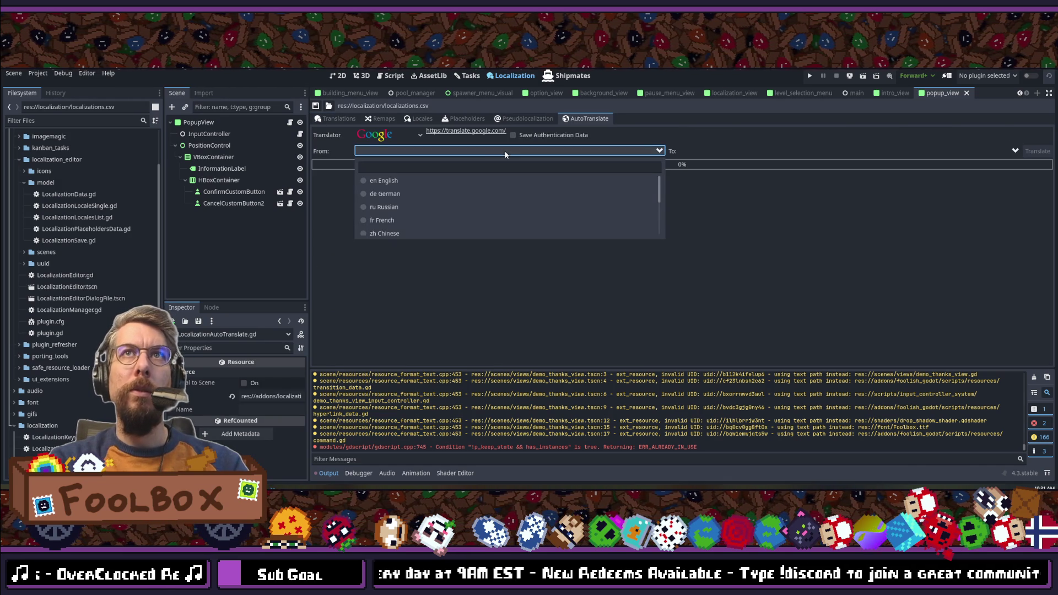
{"action": "left_click", "coordinate": [386, 177]}
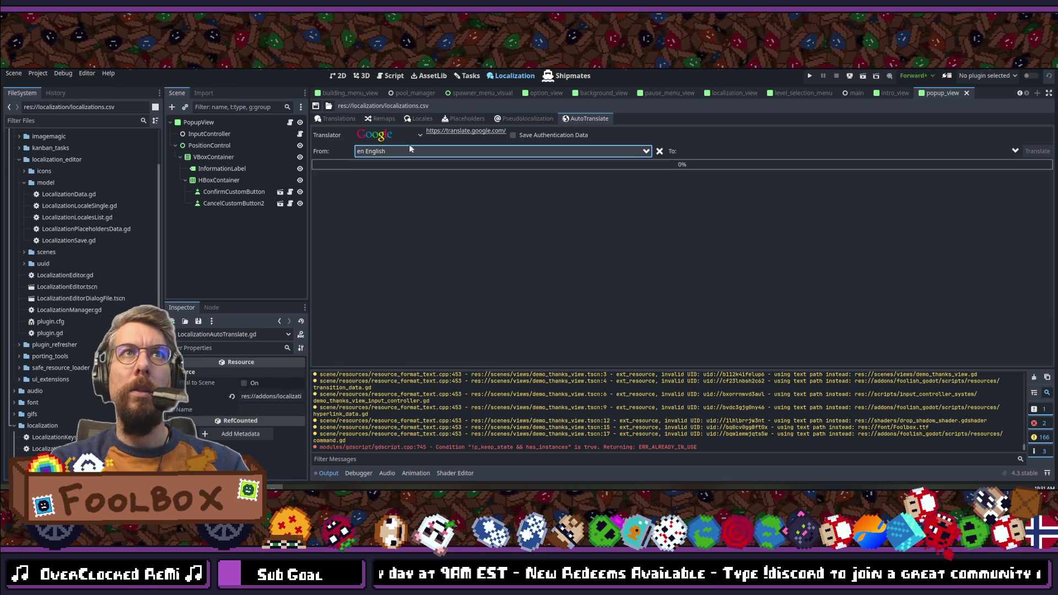
{"action": "left_click", "coordinate": [389, 135]}
{"action": "left_click", "coordinate": [361, 188]}
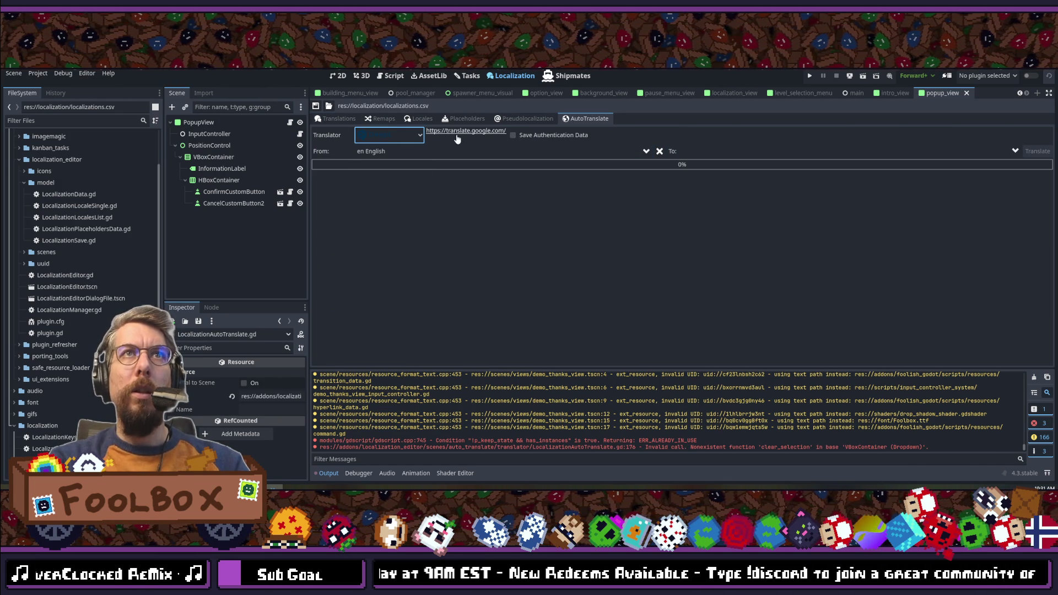
{"action": "left_click", "coordinate": [380, 138]}
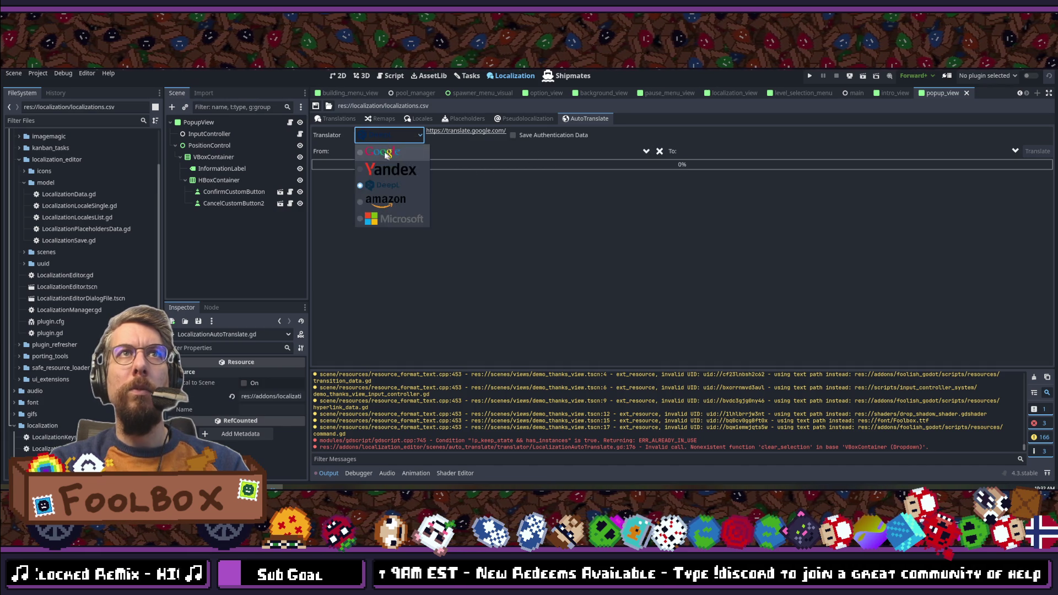
{"action": "left_click", "coordinate": [380, 152]}
{"action": "left_click", "coordinate": [386, 135]}
{"action": "left_click", "coordinate": [375, 187]}
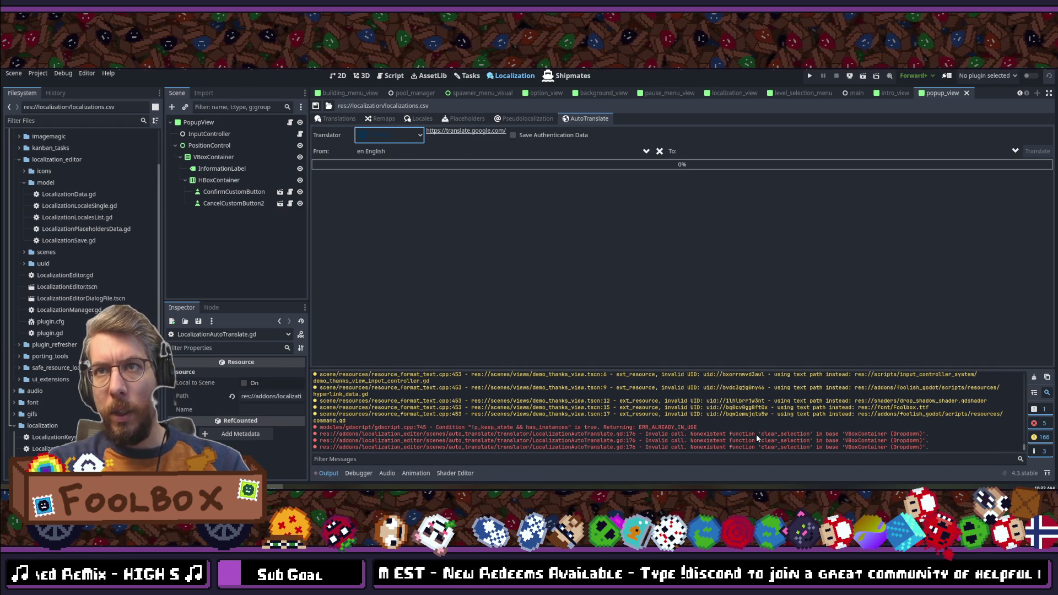
{"action": "left_click", "coordinate": [560, 438]}
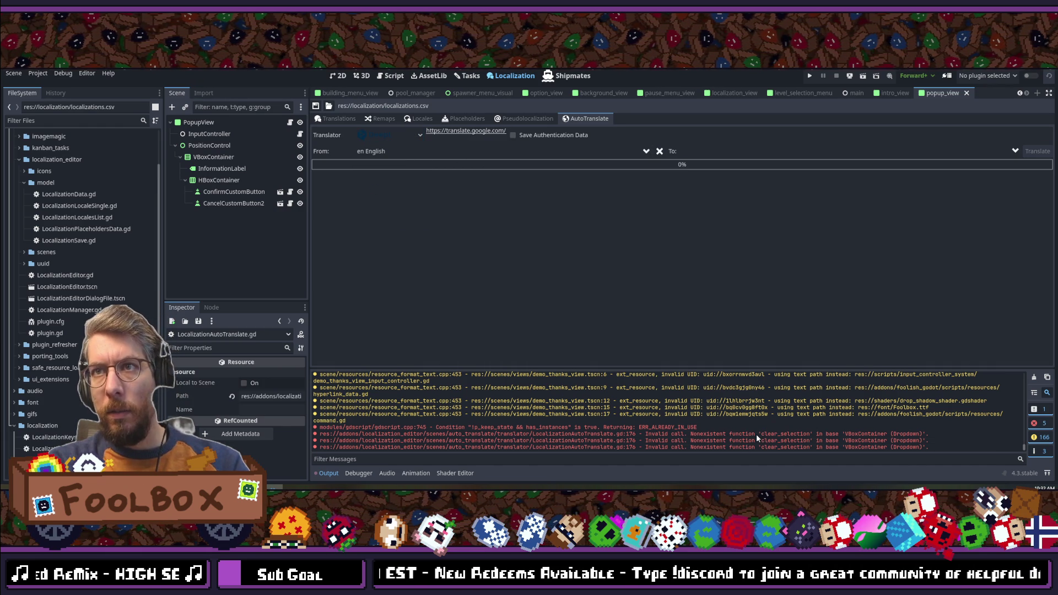
{"action": "double_click", "coordinate": [534, 434]}
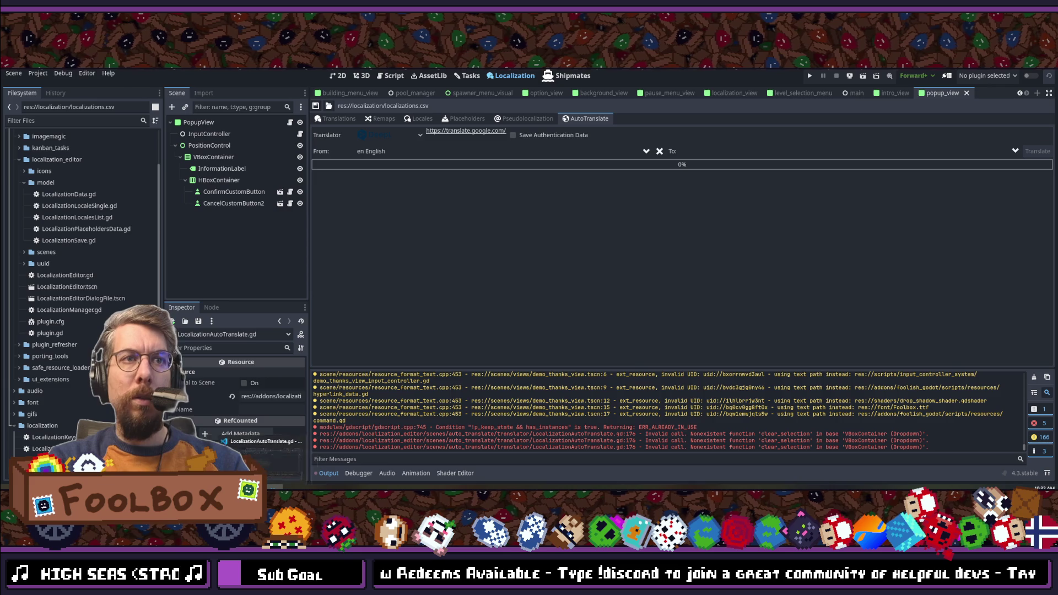
{"action": "key", "text": "alt+Tab"}
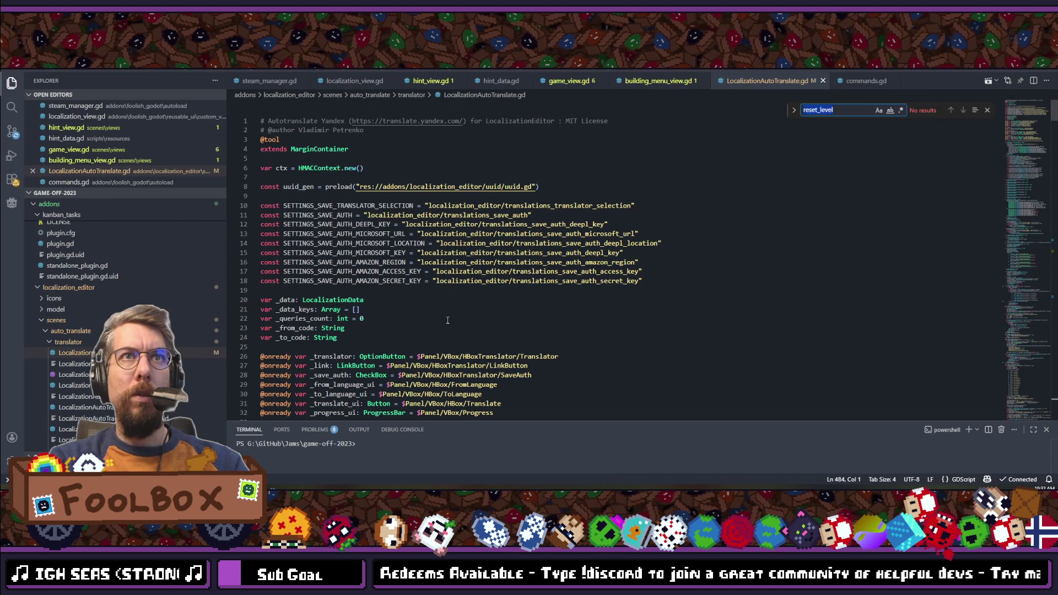
{"action": "type", "text": "clear"}
{"action": "type", "text": "_e"}
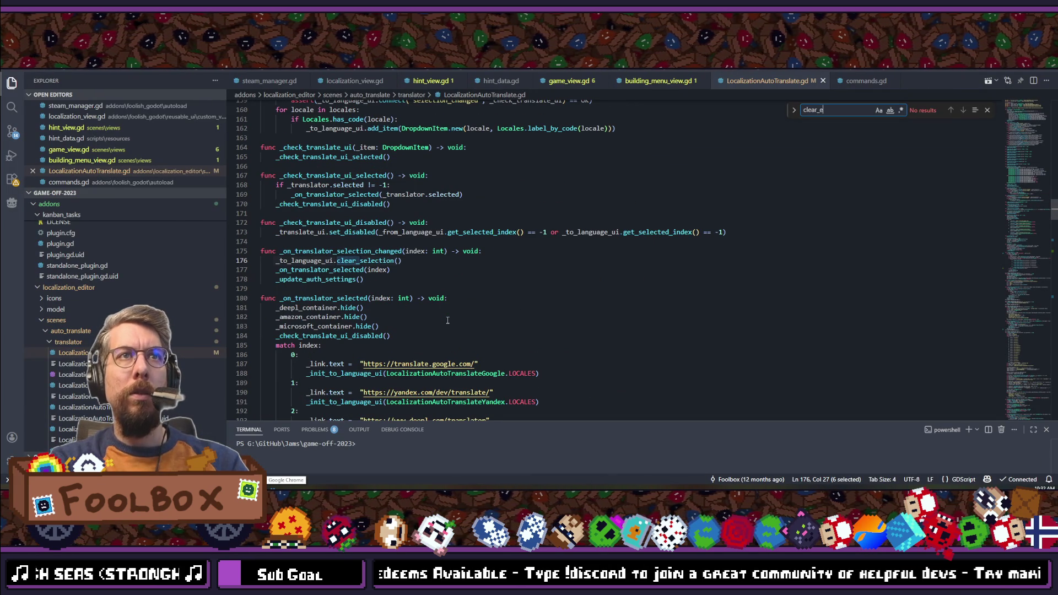
{"action": "key", "text": "BackSpace"}
{"action": "type", "text": "selevti"}
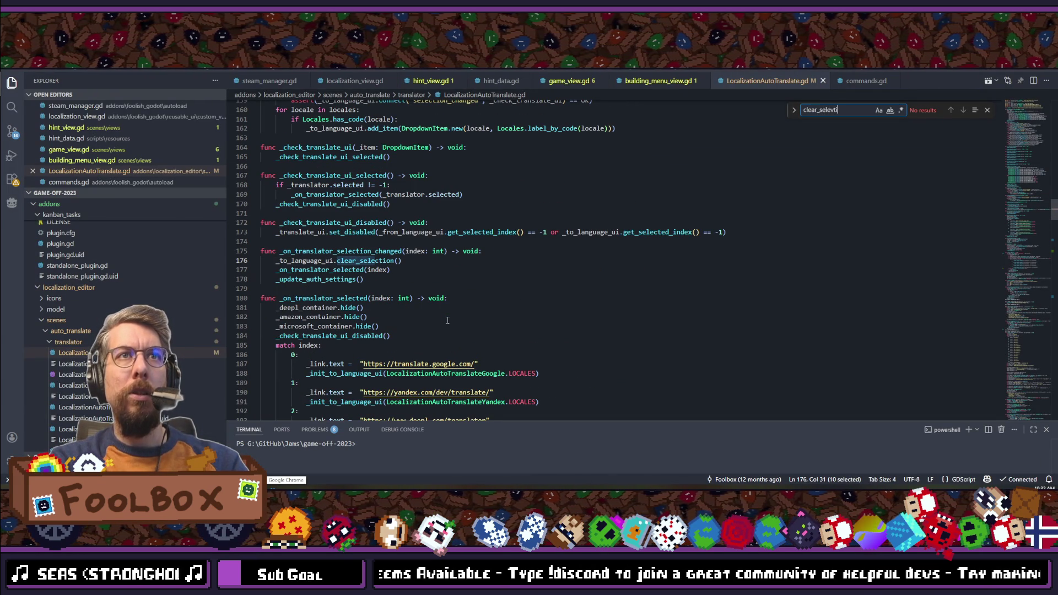
{"action": "key", "text": "BackSpace"}
{"action": "key", "text": "BackSpace"}
{"action": "key", "text": "BackSpace"}
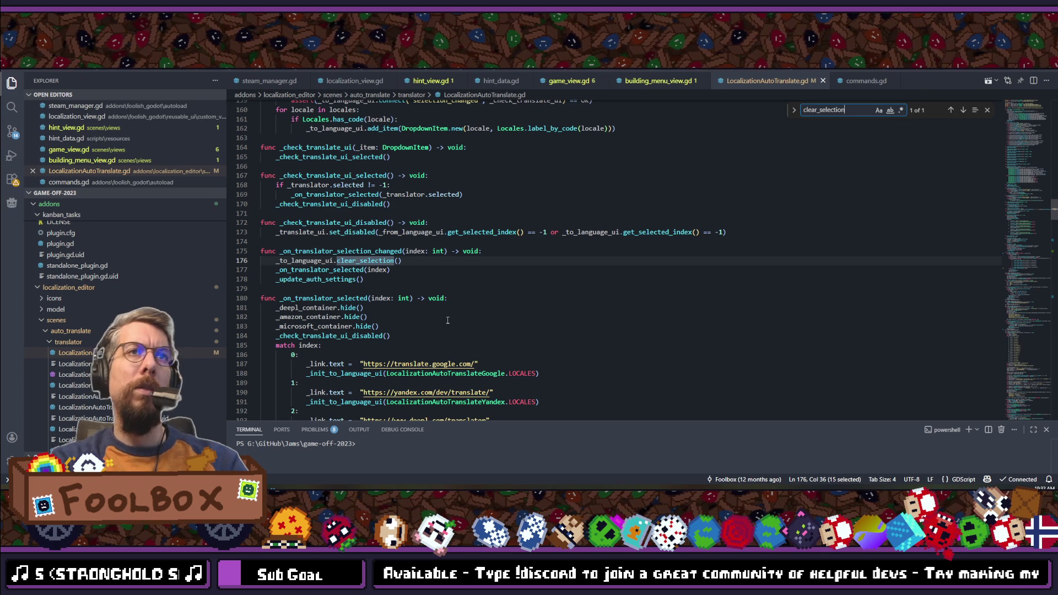
{"action": "scroll", "coordinate": [447, 320], "scroll_direction": "down", "scroll_amount": 5}
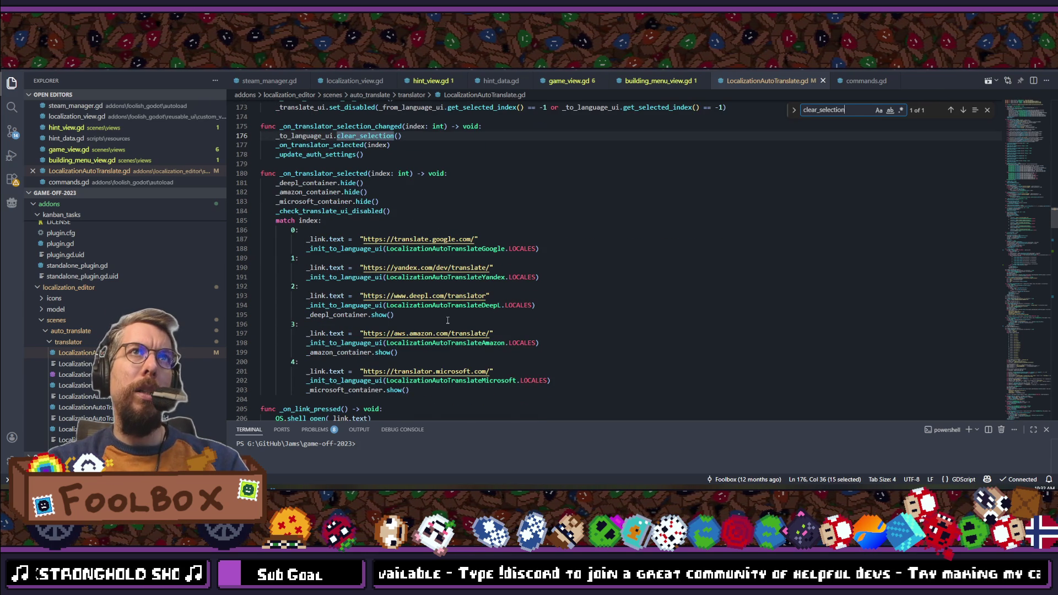
{"action": "scroll", "coordinate": [447, 320], "scroll_direction": "up", "scroll_amount": 5}
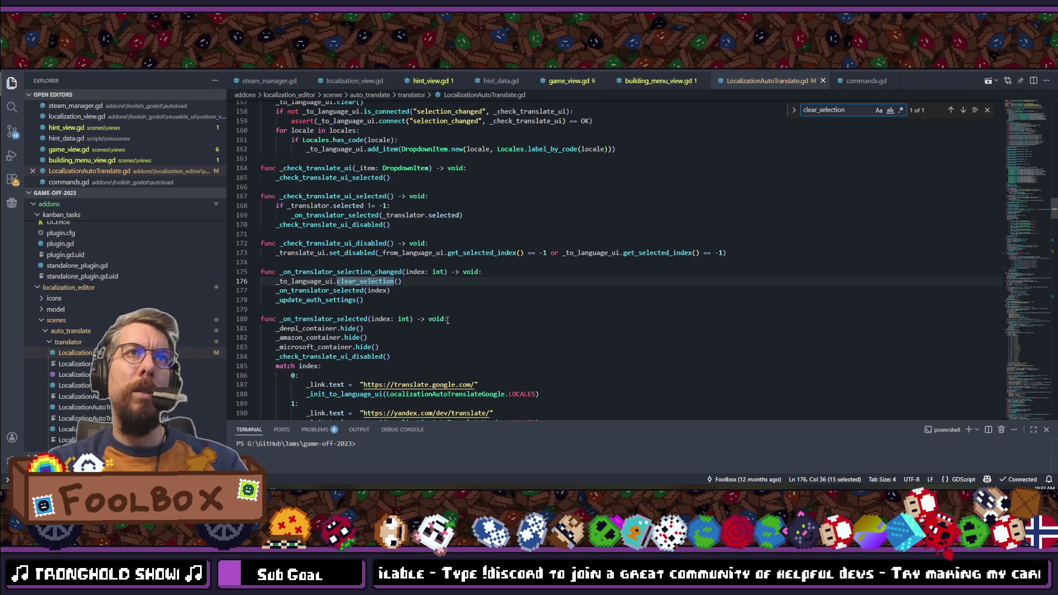
{"action": "left_click", "coordinate": [360, 281]}
{"action": "left_click", "coordinate": [418, 289]}
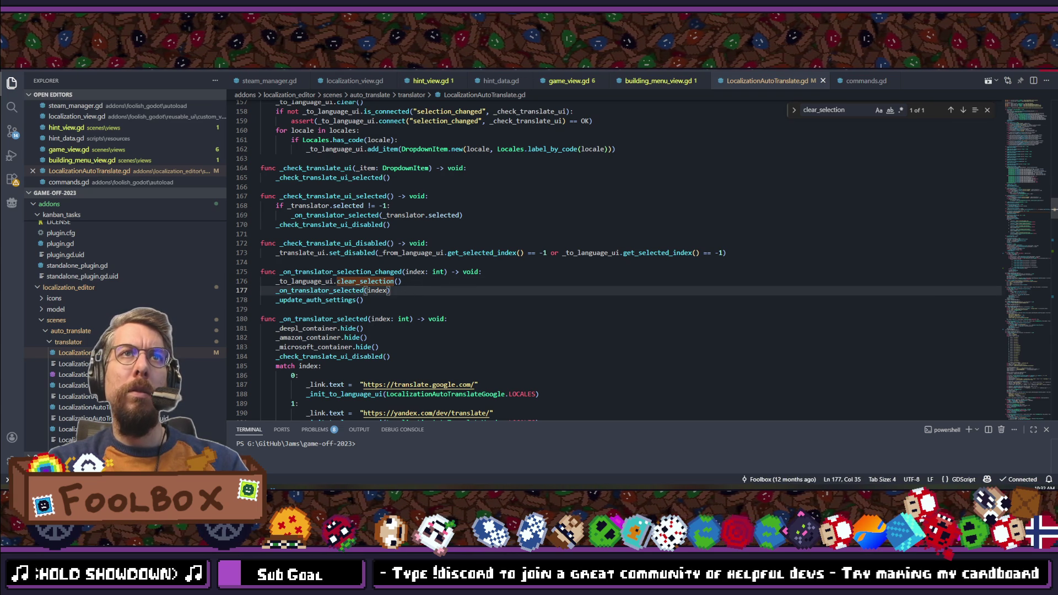
{"action": "key", "text": "alt+Tab"}
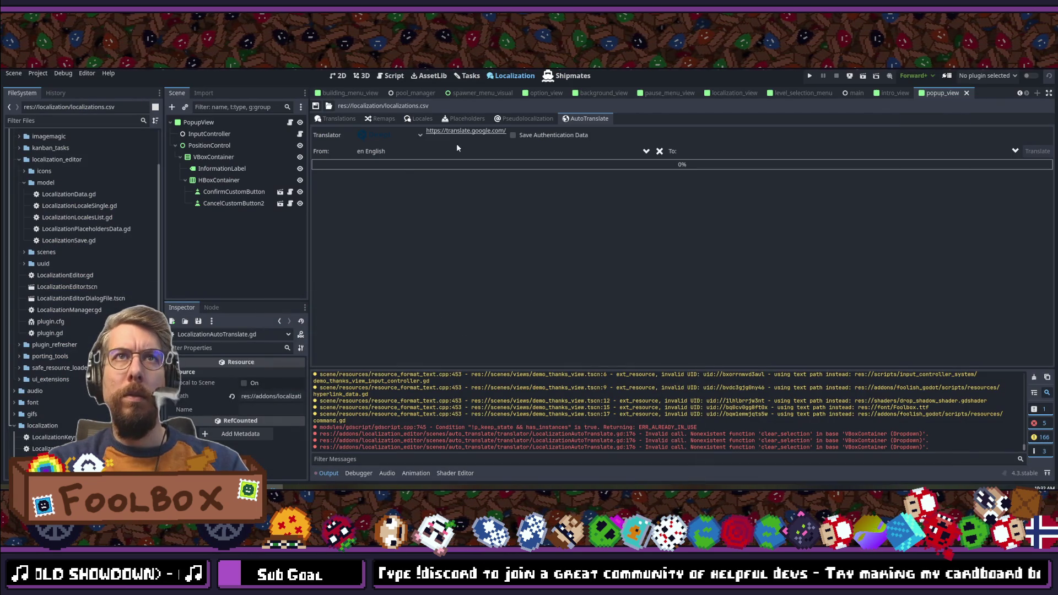
Step: Switch the translator to DeepL and paste the API key into Key
{"action": "left_click", "coordinate": [457, 151]}
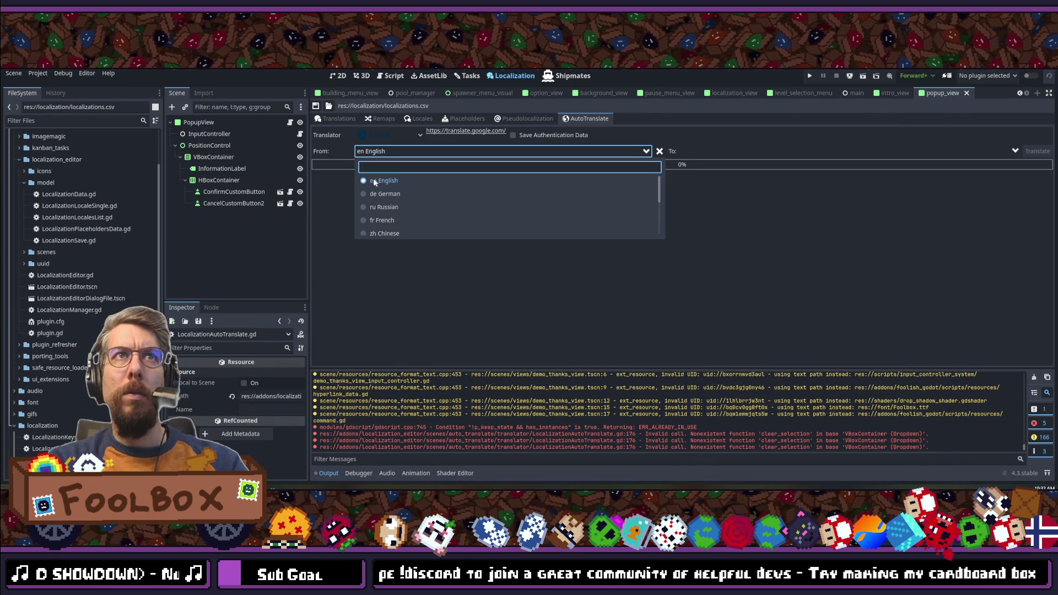
{"action": "left_click", "coordinate": [374, 181]}
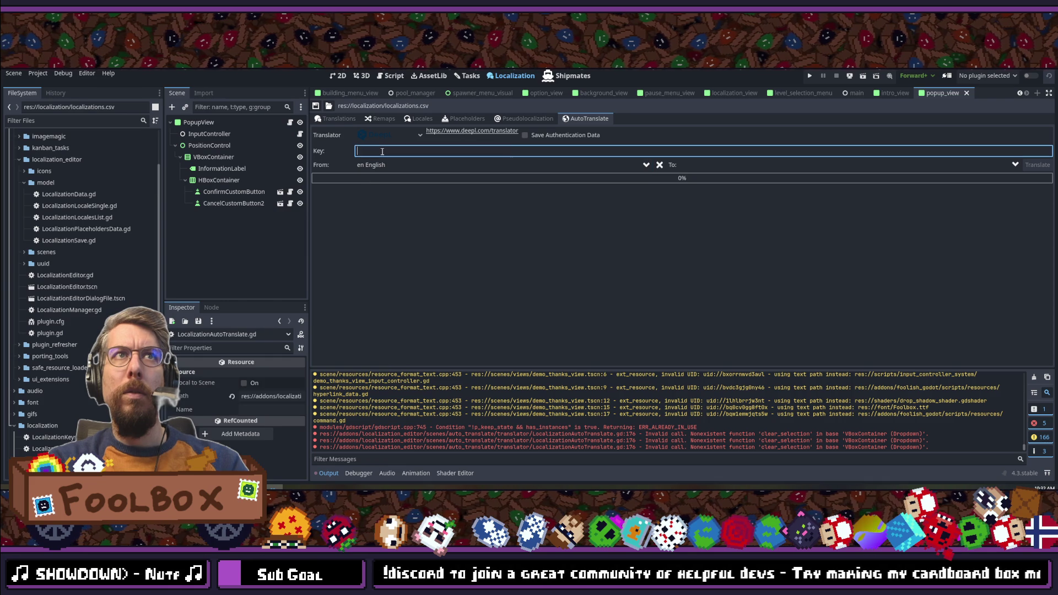
{"action": "key", "text": "ctrl+v"}
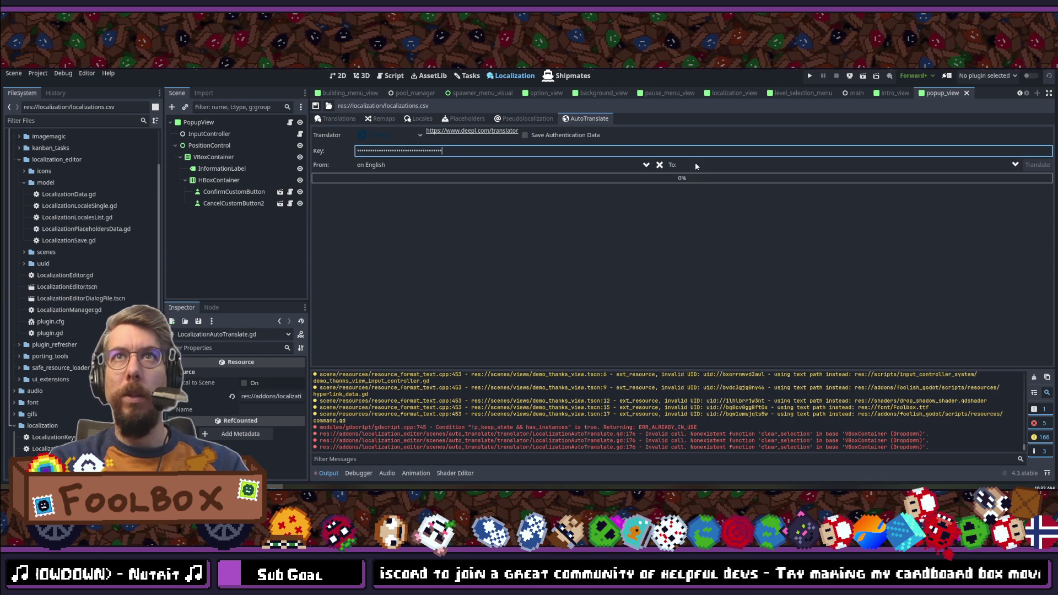
{"action": "left_click", "coordinate": [810, 163]}
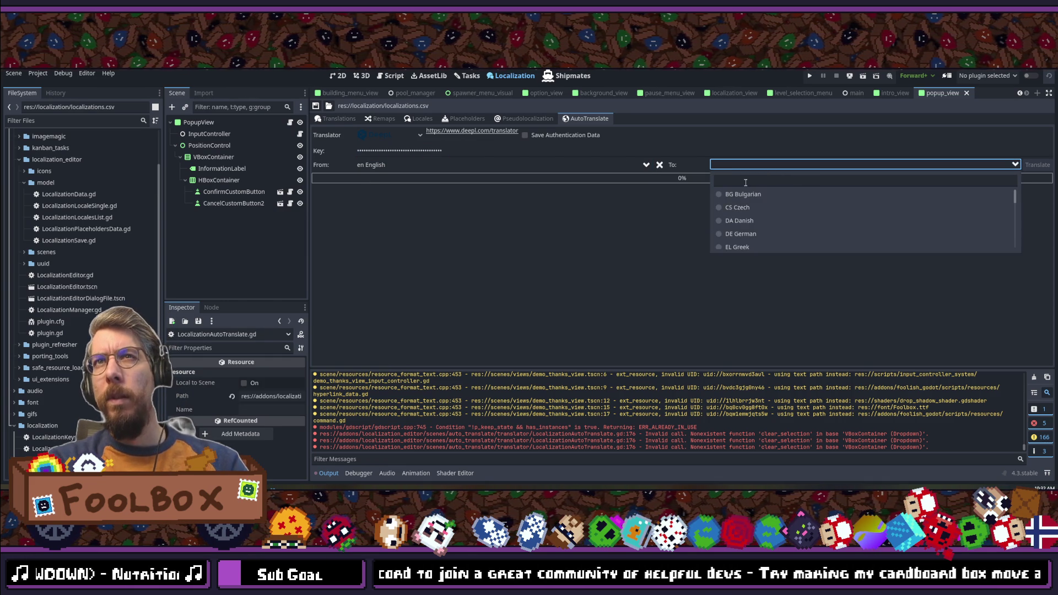
{"action": "left_click", "coordinate": [518, 231]}
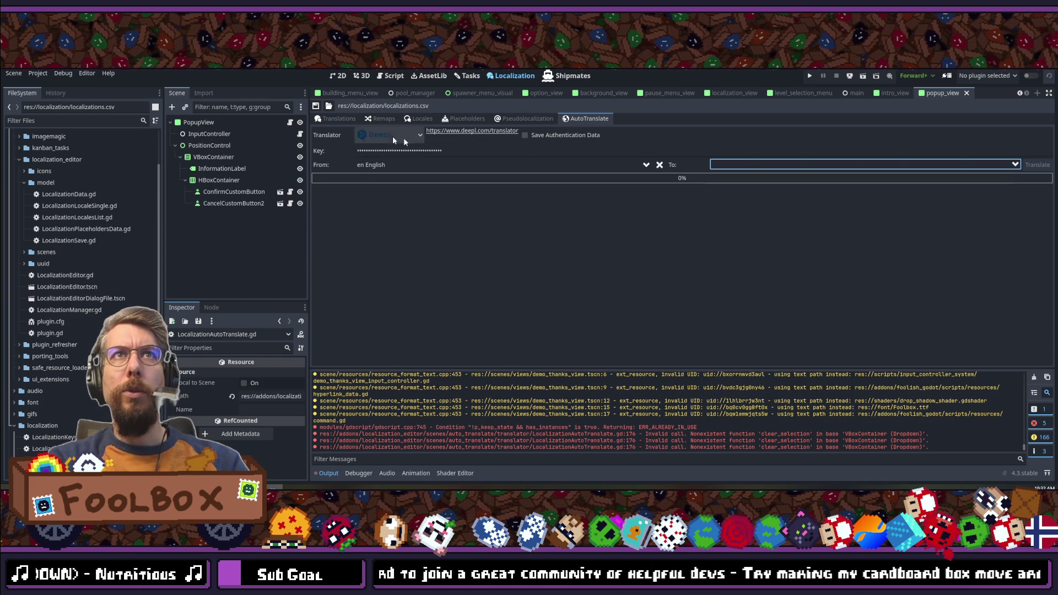
{"action": "left_click", "coordinate": [336, 118]}
{"action": "left_click", "coordinate": [587, 118]}
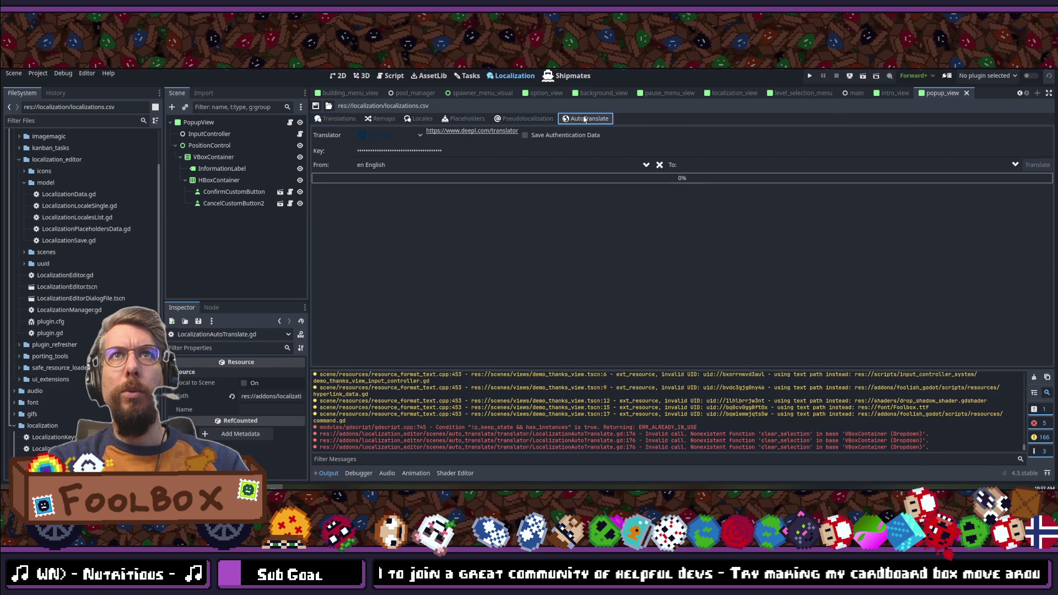
Step: Set the target language to DE German and start translating the English strings
{"action": "left_click", "coordinate": [761, 165]}
{"action": "left_click", "coordinate": [745, 182]}
{"action": "type", "text": "g"}
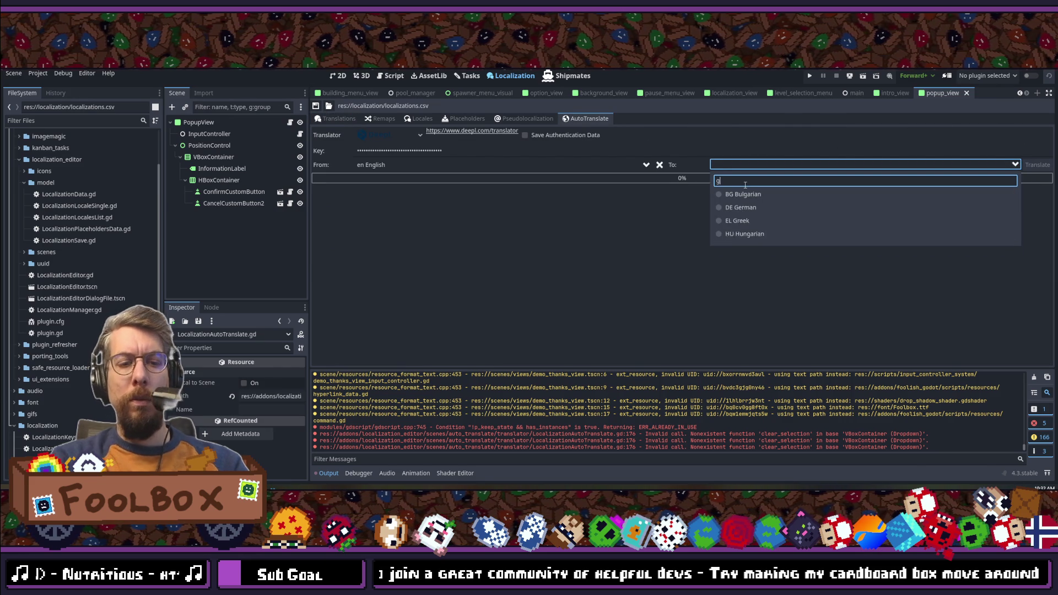
{"action": "type", "text": "erman"}
{"action": "left_click", "coordinate": [743, 194]}
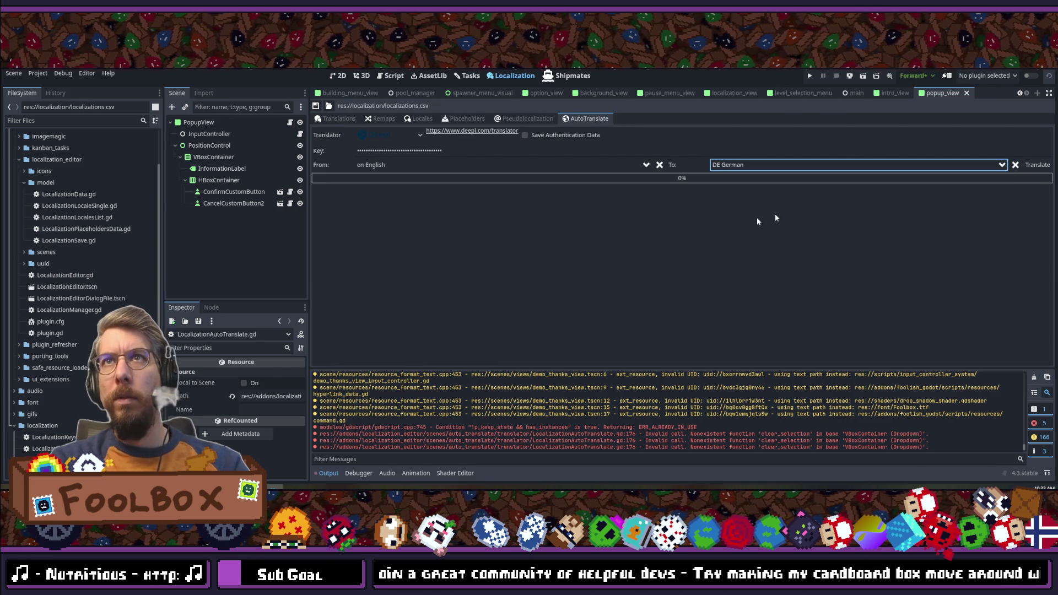
{"action": "left_click", "coordinate": [1045, 168]}
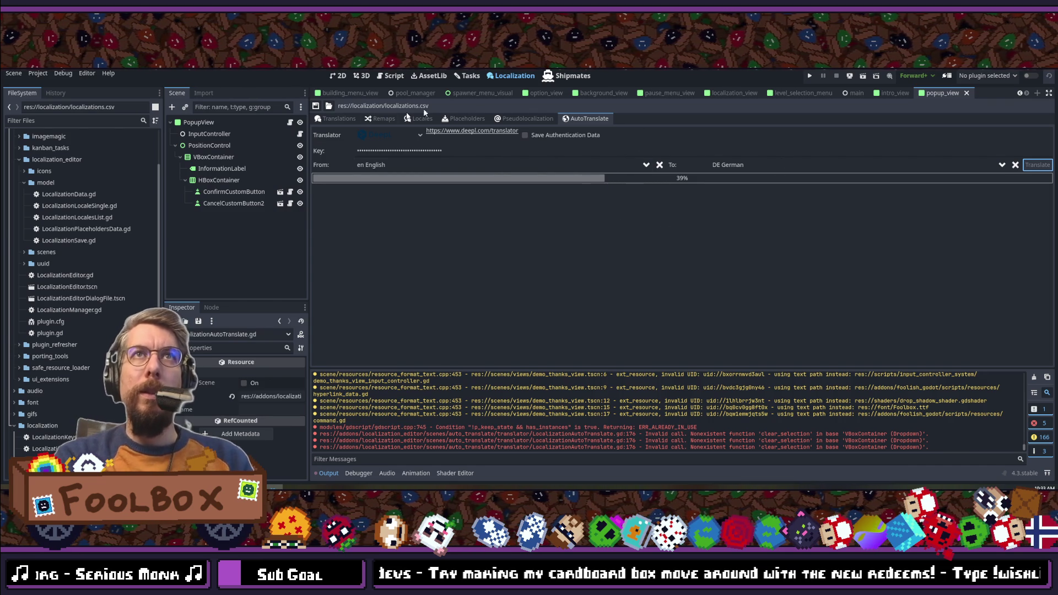
{"action": "left_click", "coordinate": [337, 118]}
Step: Reselect DE German as the target and restart the DeepL translation
{"action": "left_click", "coordinate": [585, 118]}
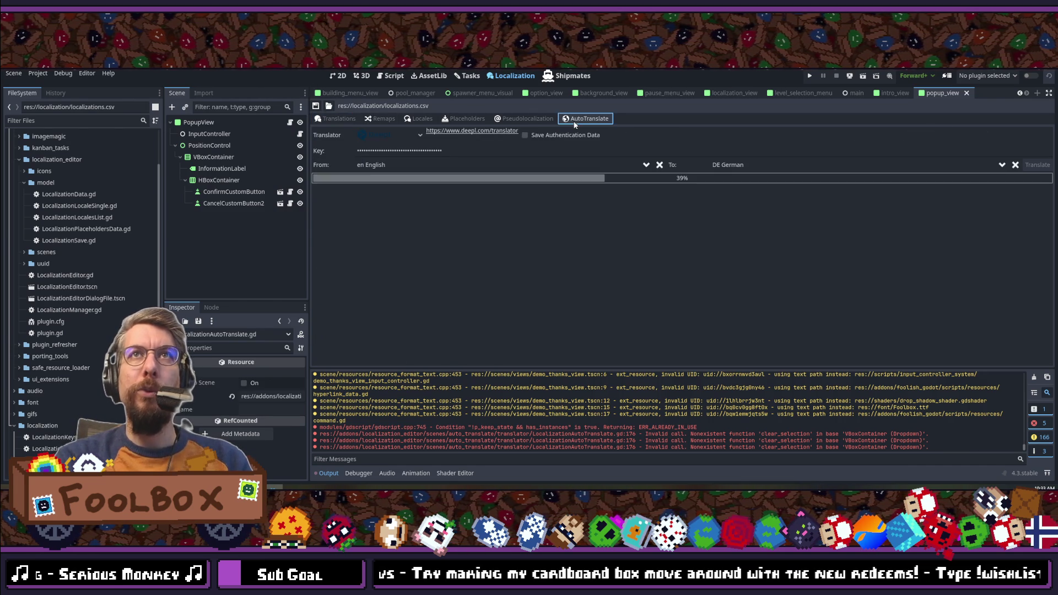
{"action": "left_click", "coordinate": [331, 119]}
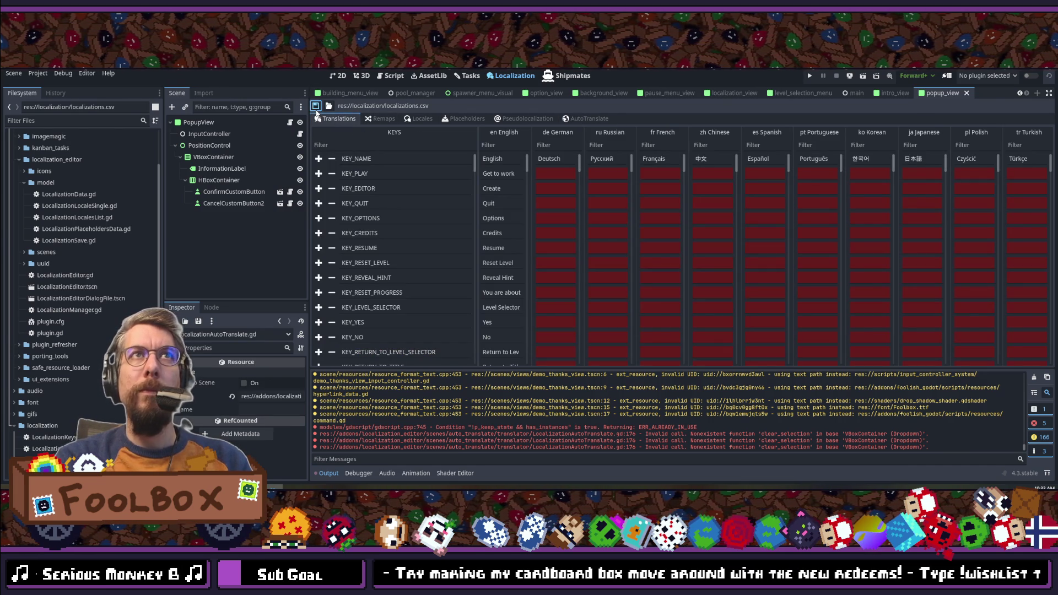
{"action": "left_click", "coordinate": [587, 118]}
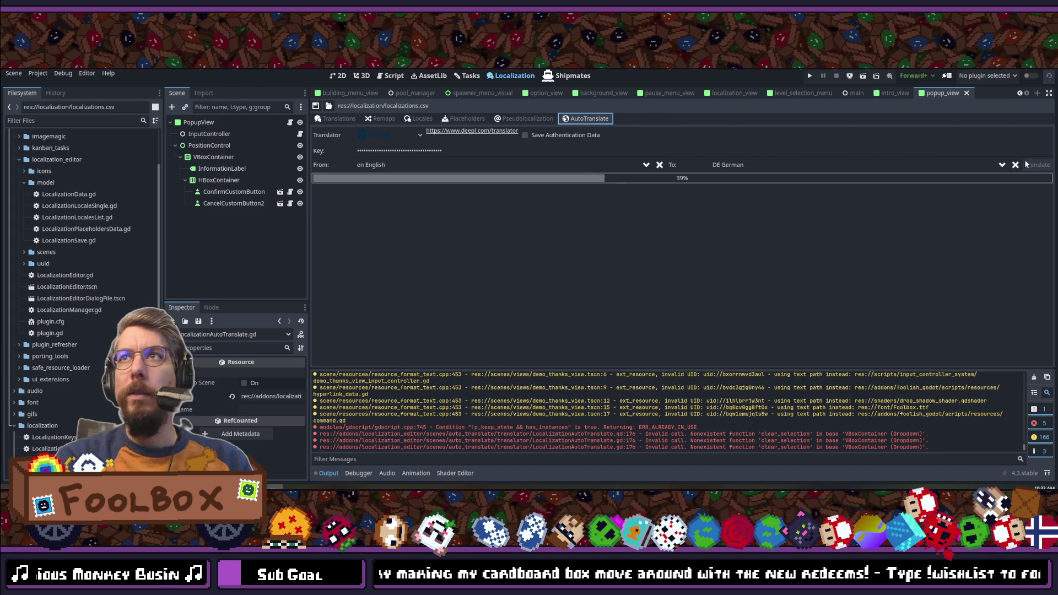
{"action": "left_click", "coordinate": [844, 168]}
{"action": "left_click", "coordinate": [751, 191]}
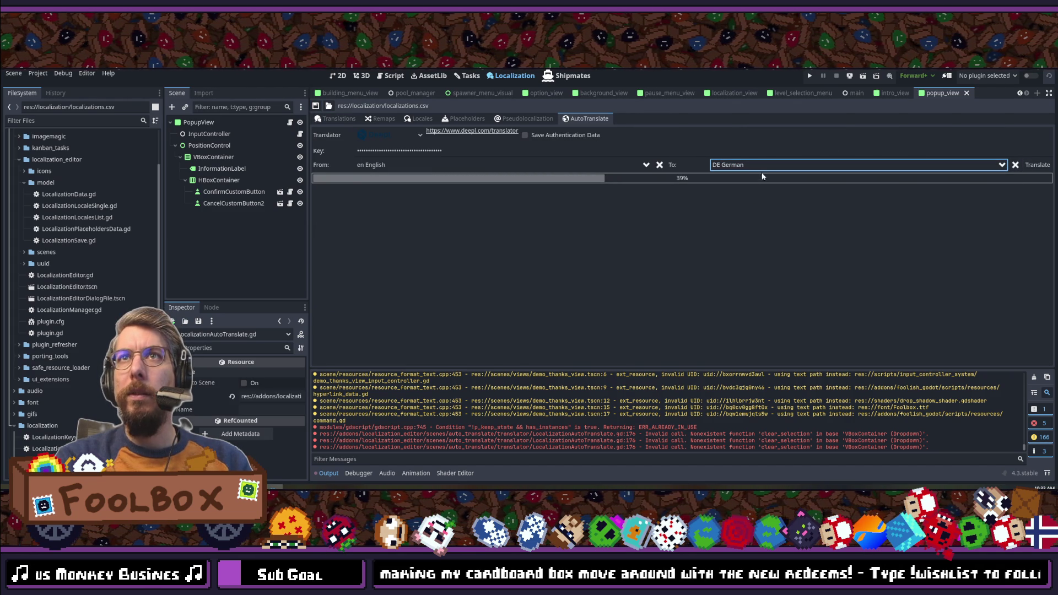
{"action": "left_click", "coordinate": [1036, 164]}
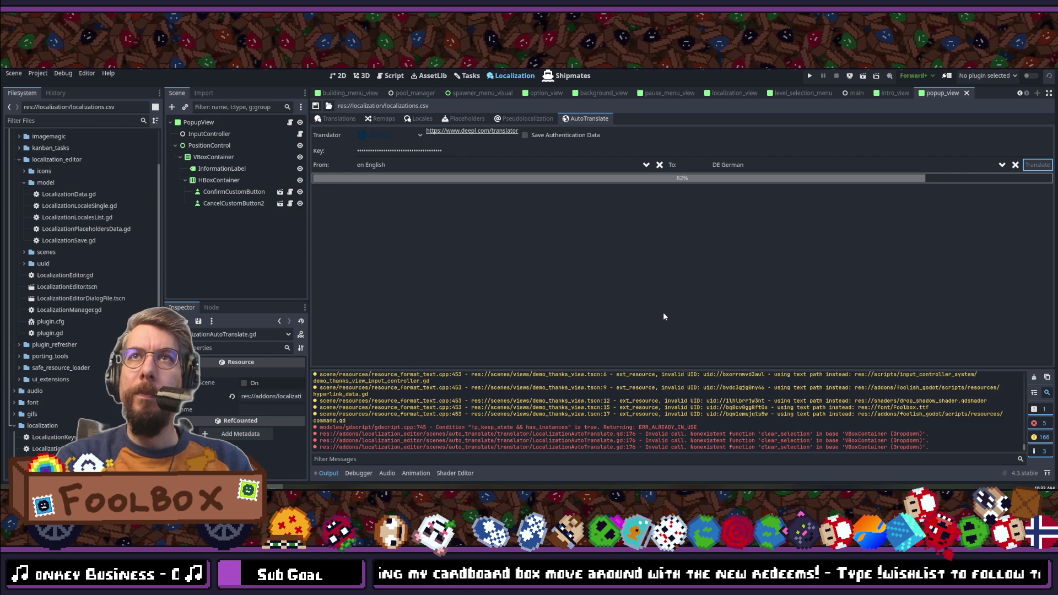
Step: Confirm German again and scroll the table to check the filled German rows
{"action": "left_click", "coordinate": [753, 164]}
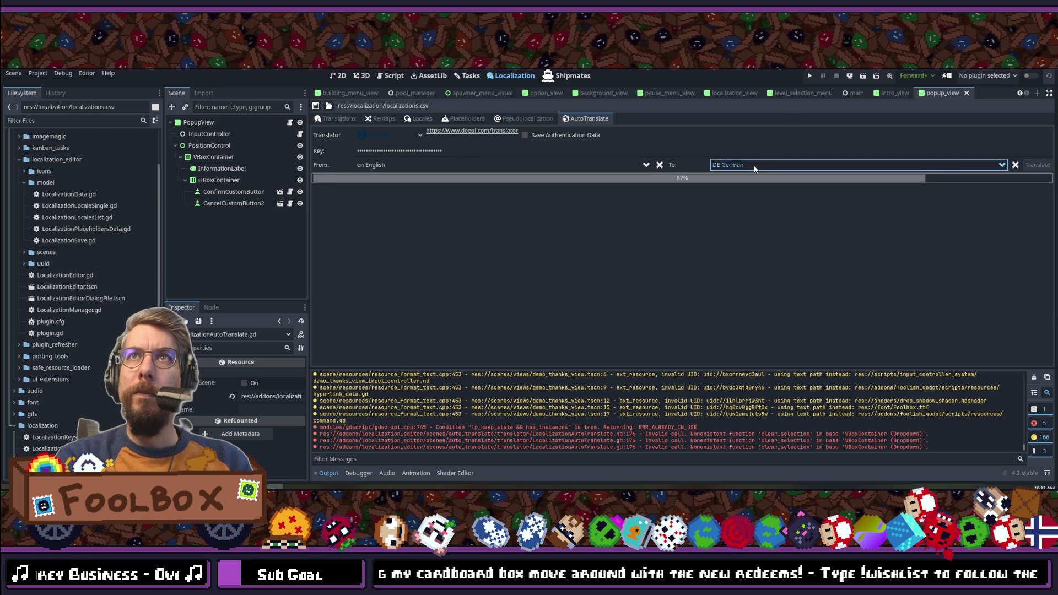
{"action": "left_click", "coordinate": [740, 194]}
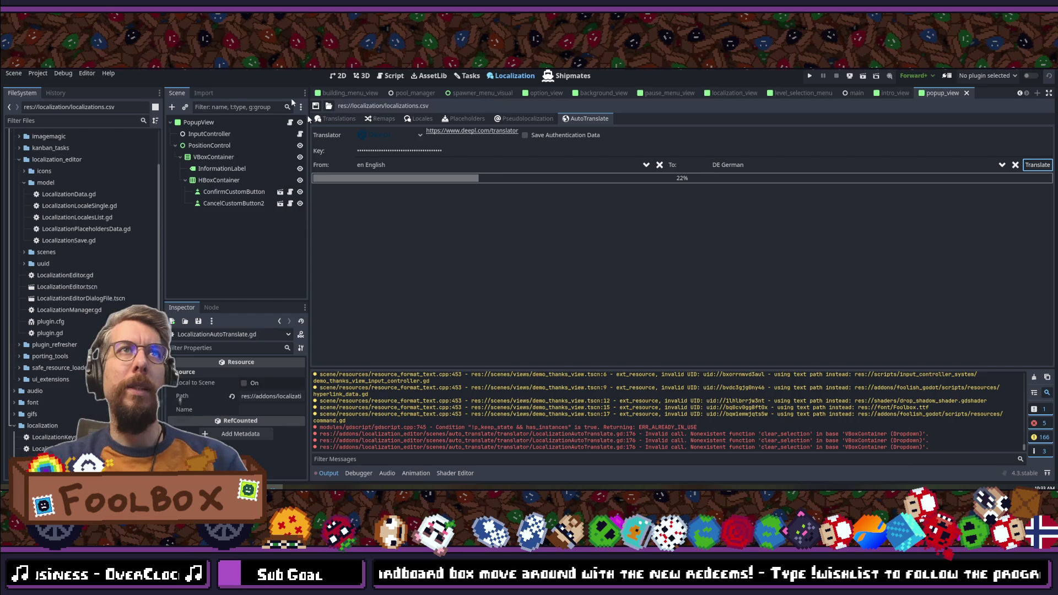
{"action": "left_click", "coordinate": [342, 120]}
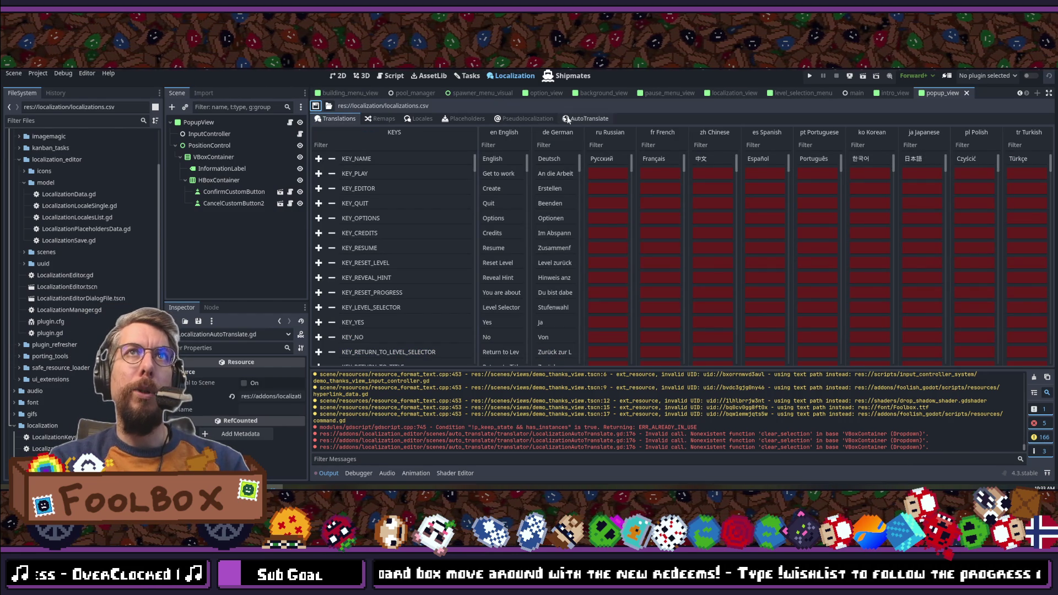
{"action": "scroll", "coordinate": [561, 204], "scroll_direction": "down", "scroll_amount": 3}
{"action": "scroll", "coordinate": [561, 203], "scroll_direction": "down", "scroll_amount": 10}
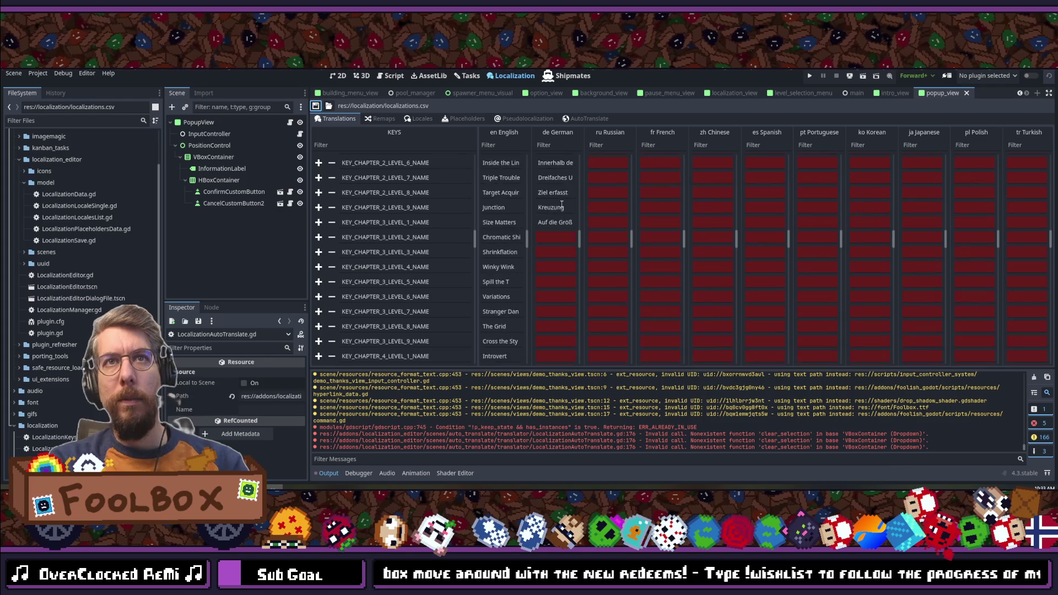
{"action": "scroll", "coordinate": [562, 203], "scroll_direction": "down", "scroll_amount": 12}
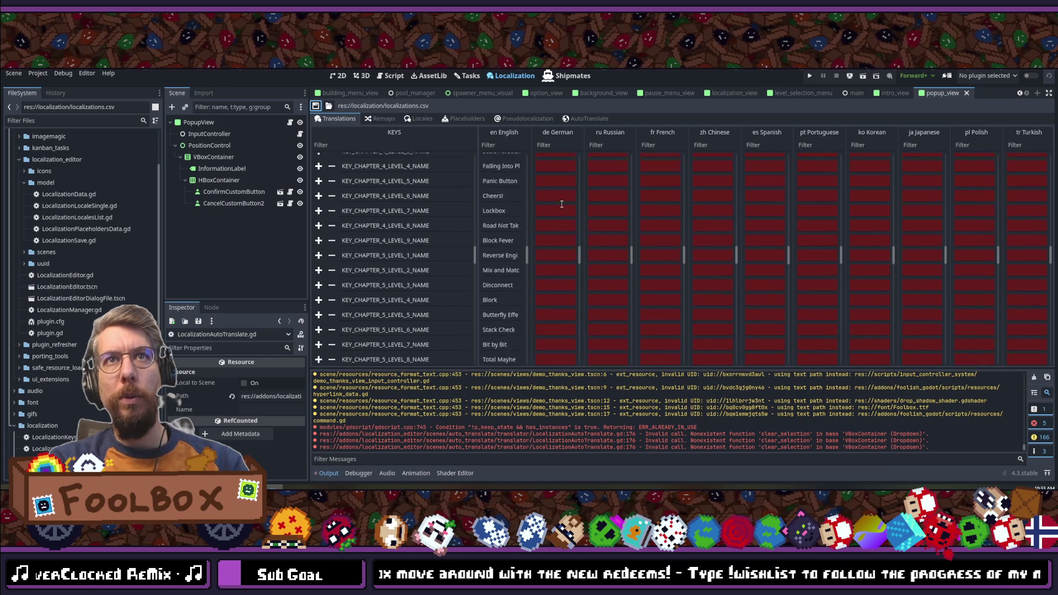
{"action": "scroll", "coordinate": [561, 204], "scroll_direction": "down", "scroll_amount": 15}
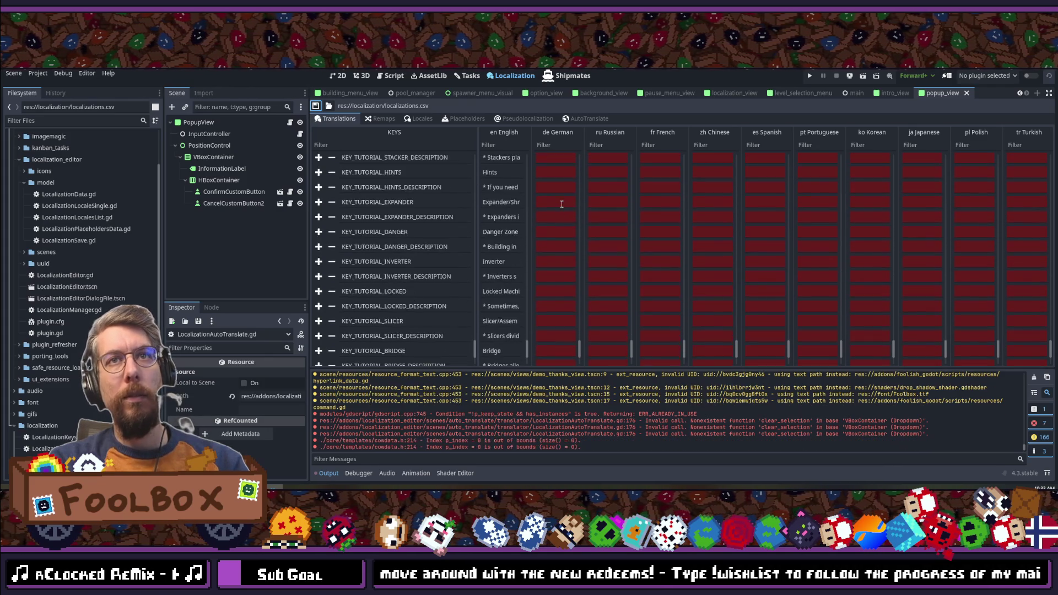
{"action": "left_click", "coordinate": [587, 118]}
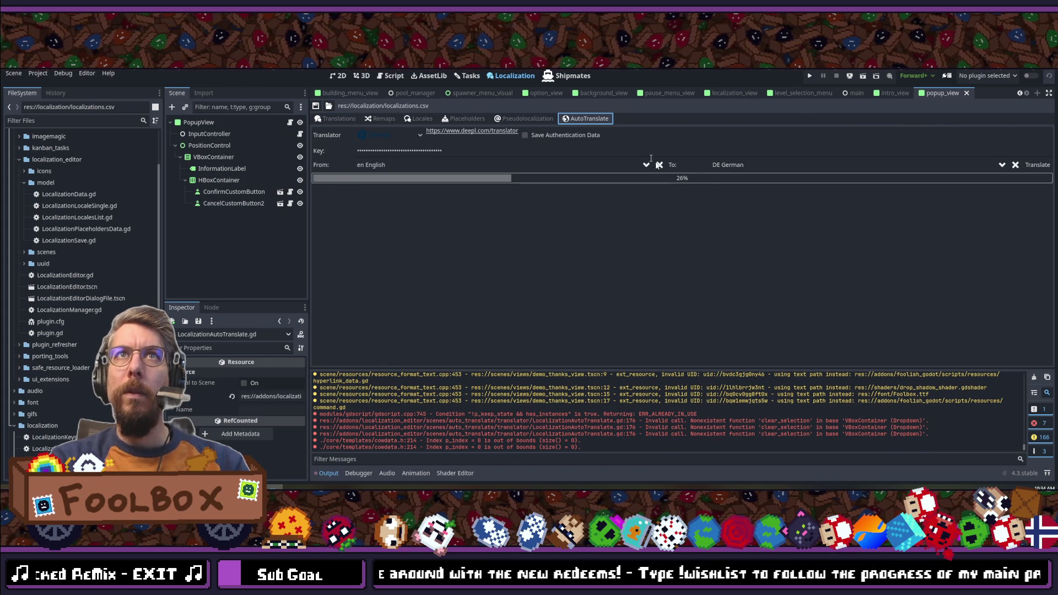
Step: Rerun the German translation and monitor the de column filling in until progress reaches 70%
{"action": "left_click", "coordinate": [1033, 165]}
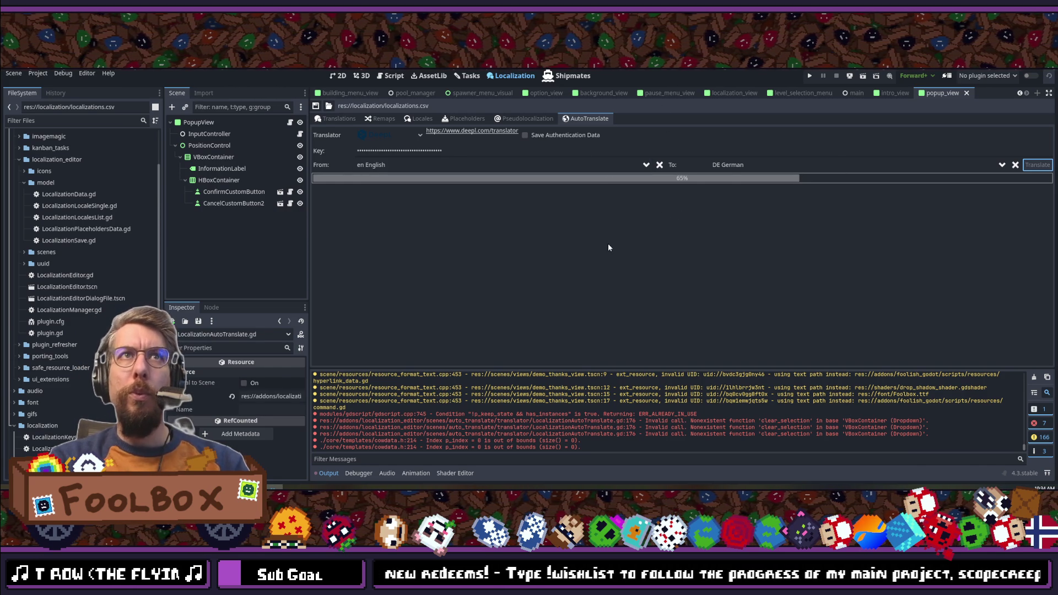
{"action": "left_click", "coordinate": [338, 120]}
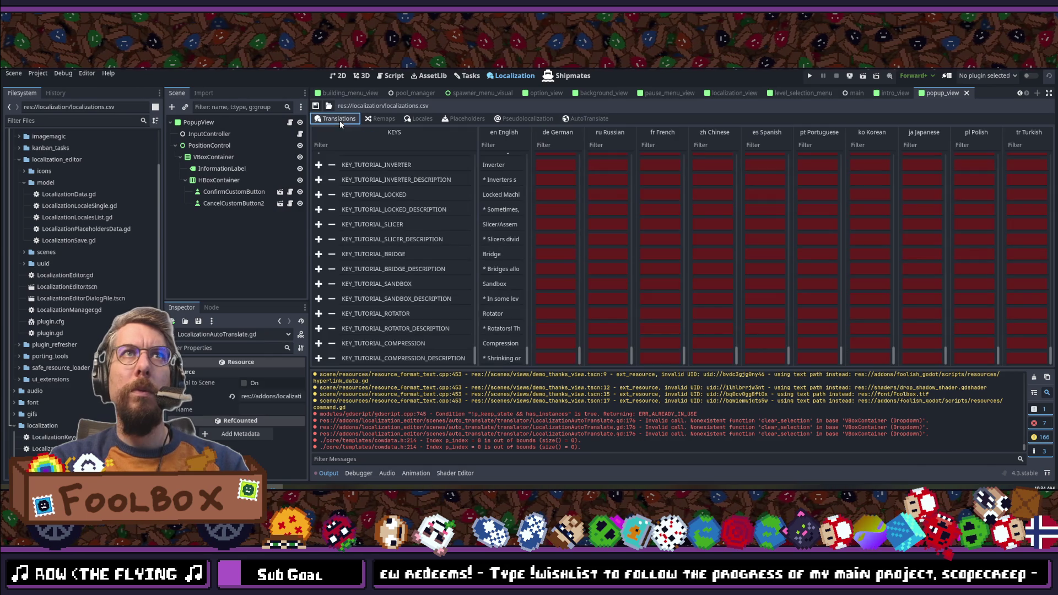
{"action": "left_click", "coordinate": [601, 118]}
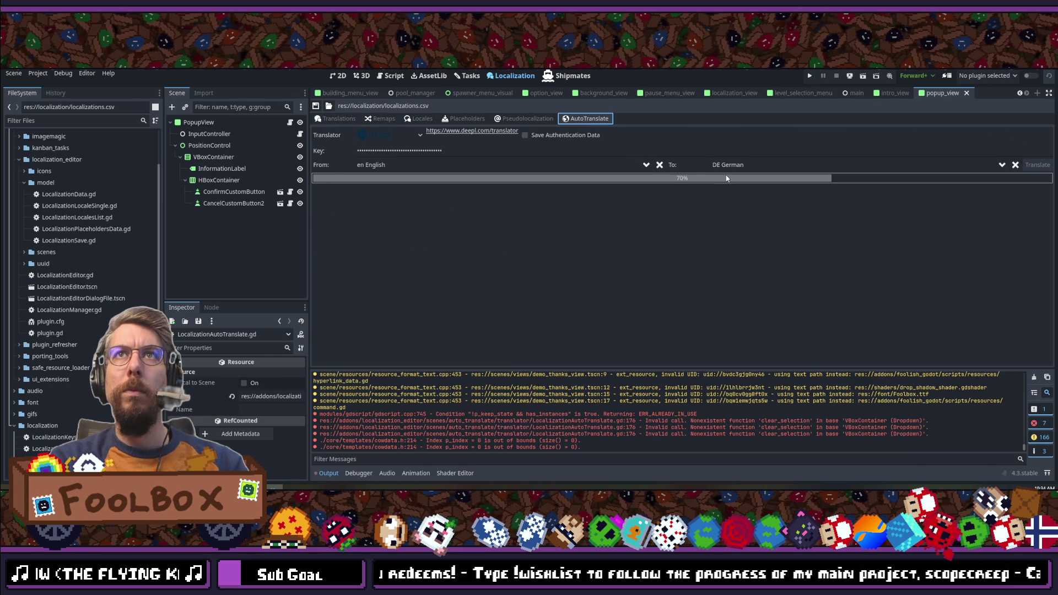
{"action": "left_click", "coordinate": [330, 121]}
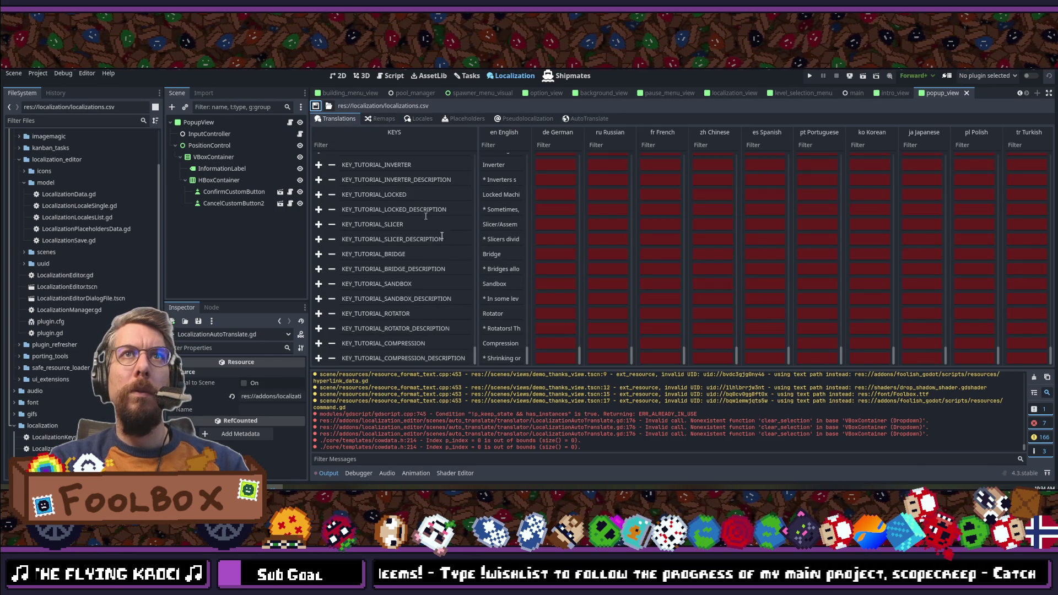
{"action": "scroll", "coordinate": [543, 214], "scroll_direction": "up", "scroll_amount": 15}
{"action": "scroll", "coordinate": [542, 214], "scroll_direction": "up", "scroll_amount": 15}
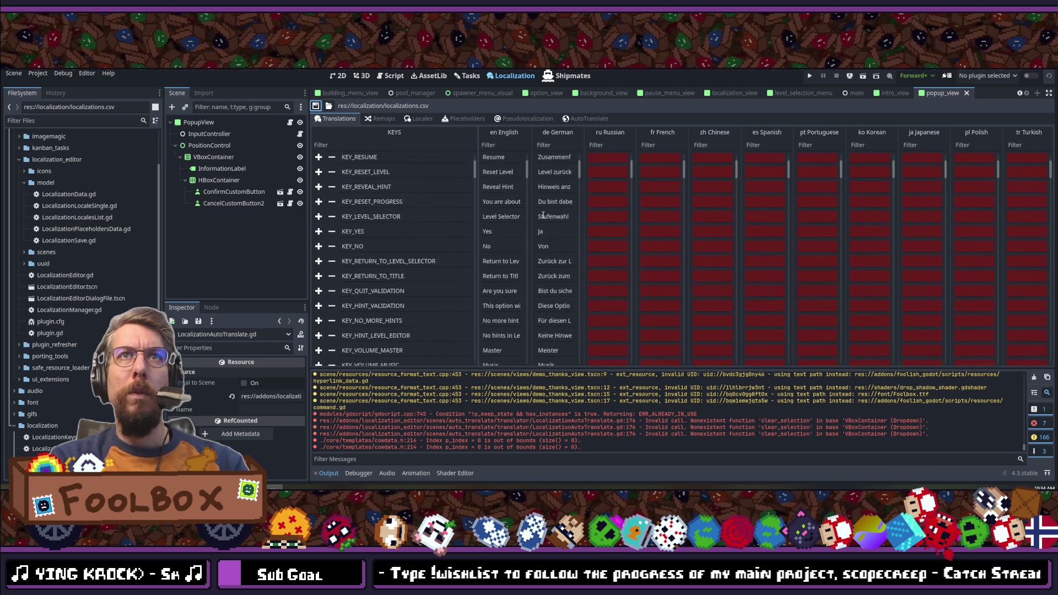
{"action": "left_click", "coordinate": [589, 120]}
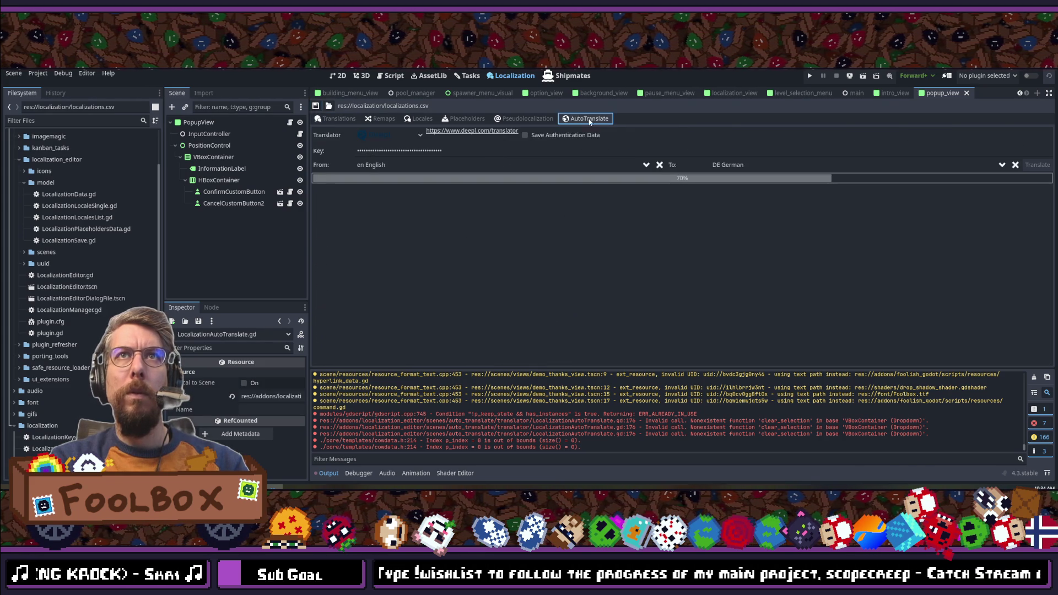
{"action": "left_click", "coordinate": [335, 119]}
{"action": "scroll", "coordinate": [466, 229], "scroll_direction": "down", "scroll_amount": 12}
{"action": "scroll", "coordinate": [468, 232], "scroll_direction": "down", "scroll_amount": 20}
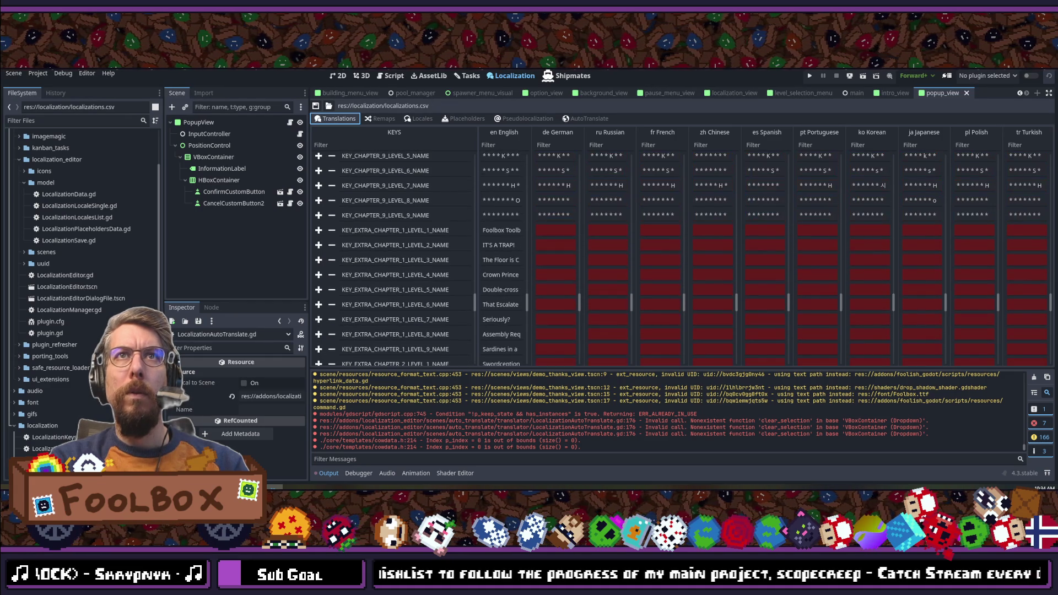
{"action": "left_click", "coordinate": [587, 118]}
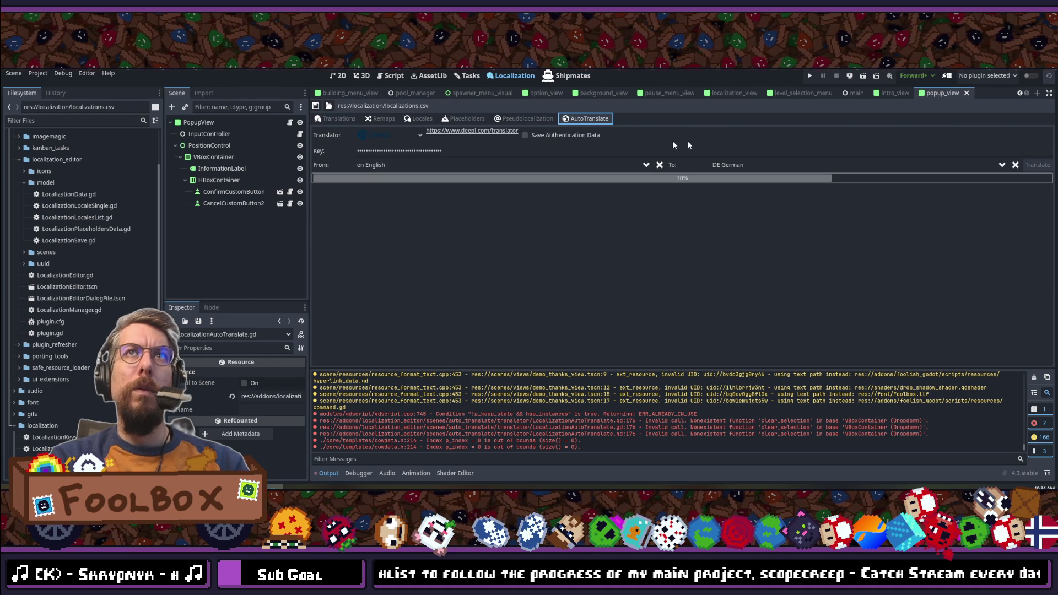
Step: Set the To language to RU Russian by searching 'russian' in the dropdown
{"action": "left_click", "coordinate": [733, 165]}
{"action": "double_click", "coordinate": [743, 178]}
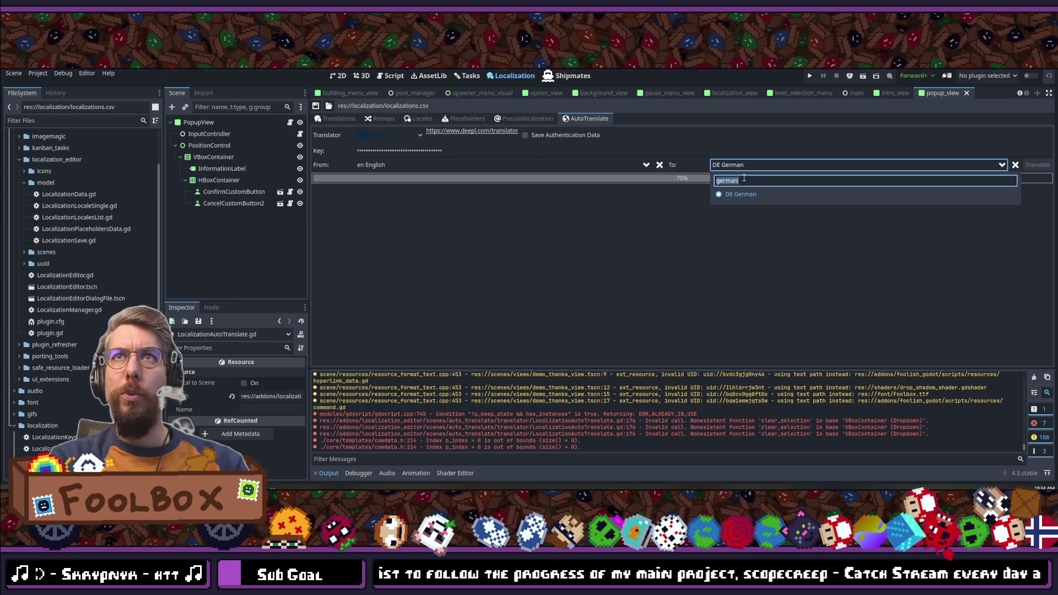
{"action": "key", "text": "Escape"}
{"action": "left_click", "coordinate": [335, 118]}
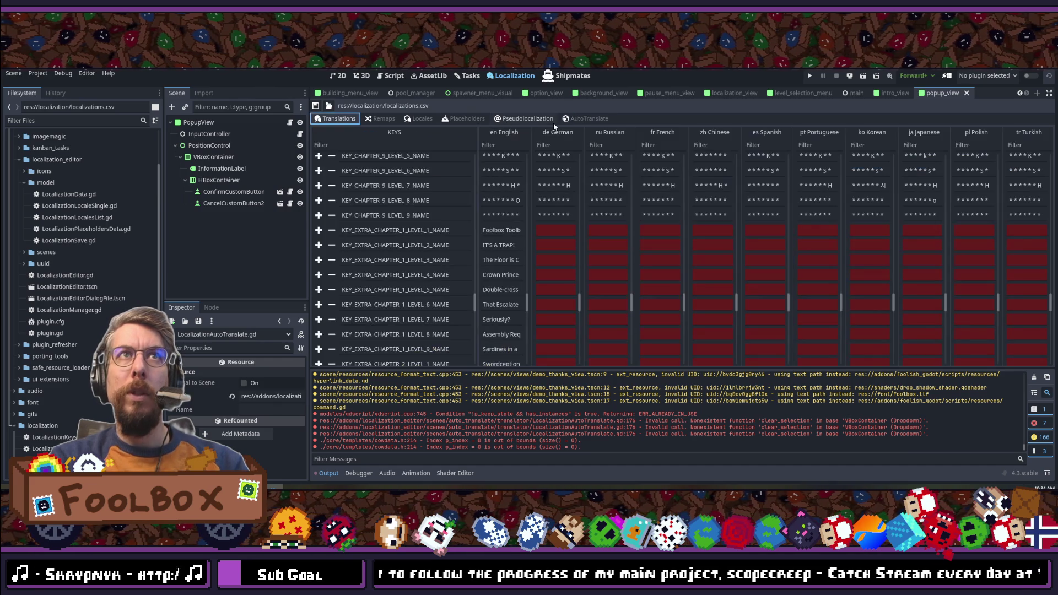
{"action": "left_click", "coordinate": [572, 118]}
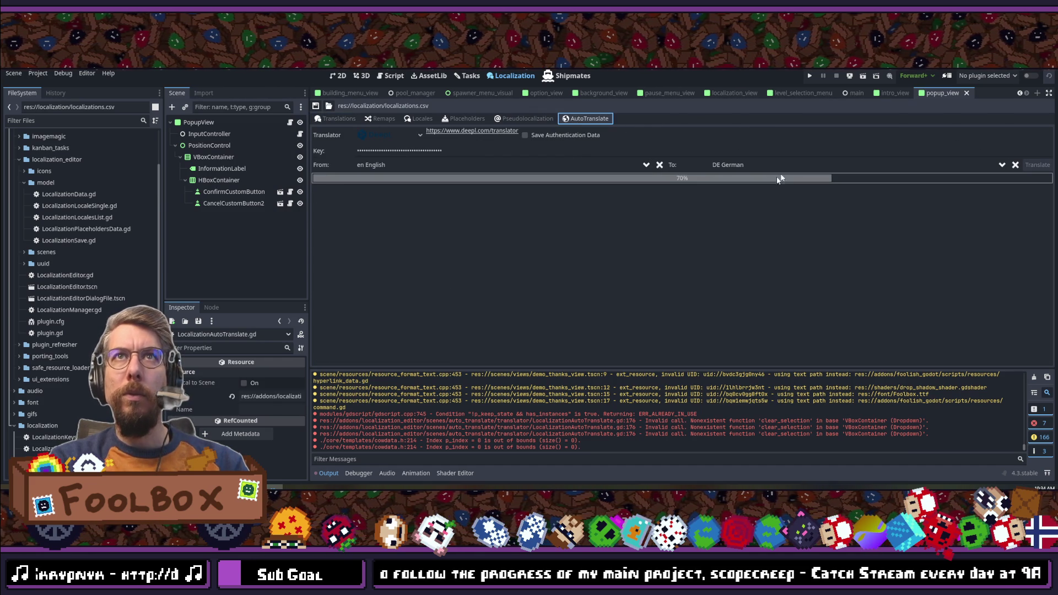
{"action": "left_click", "coordinate": [743, 165]}
{"action": "double_click", "coordinate": [743, 180]}
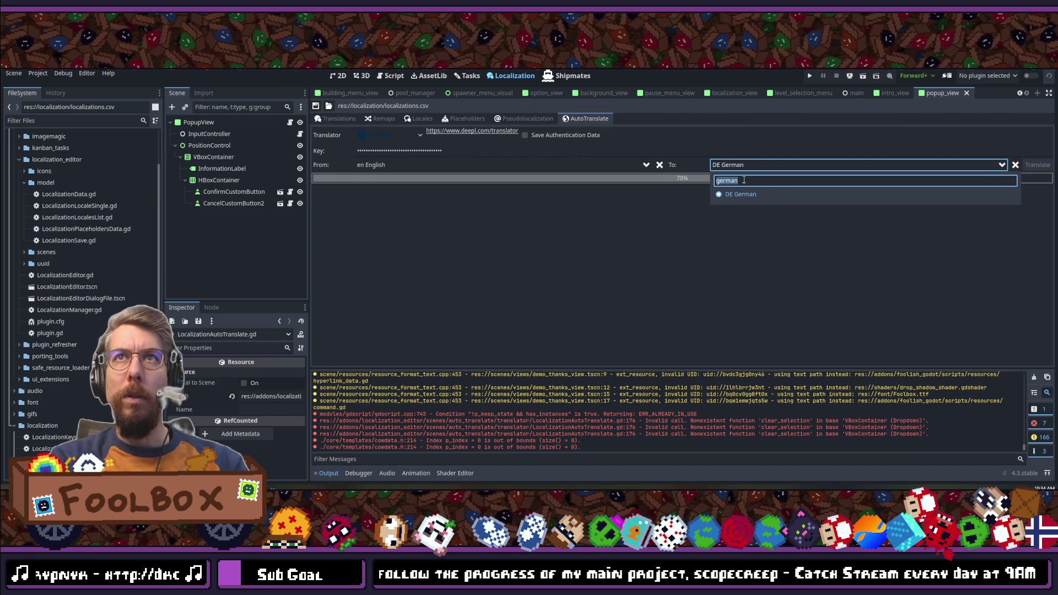
{"action": "type", "text": "russian"}
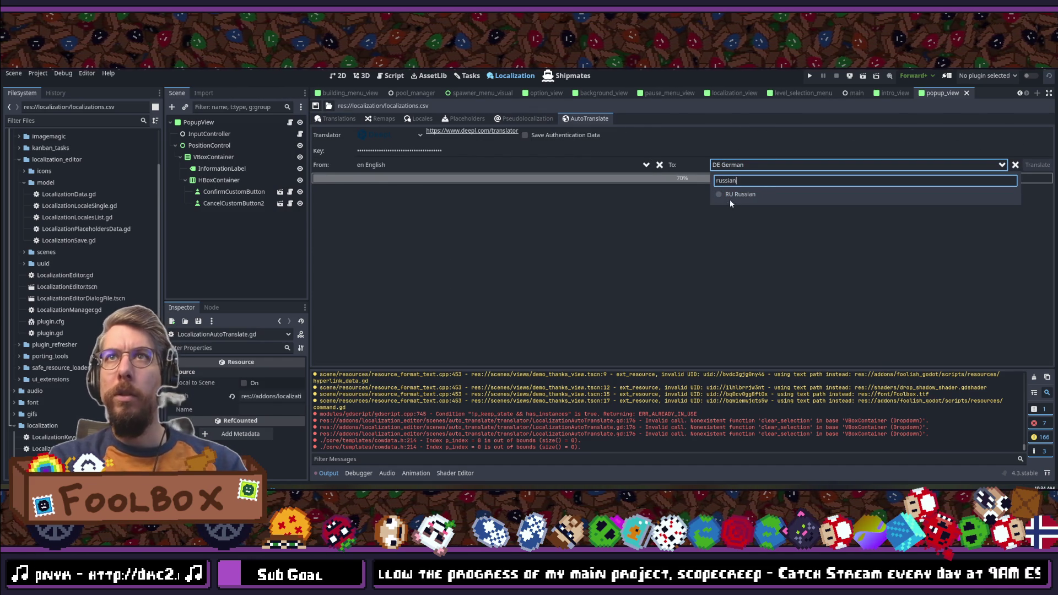
{"action": "left_click", "coordinate": [726, 194]}
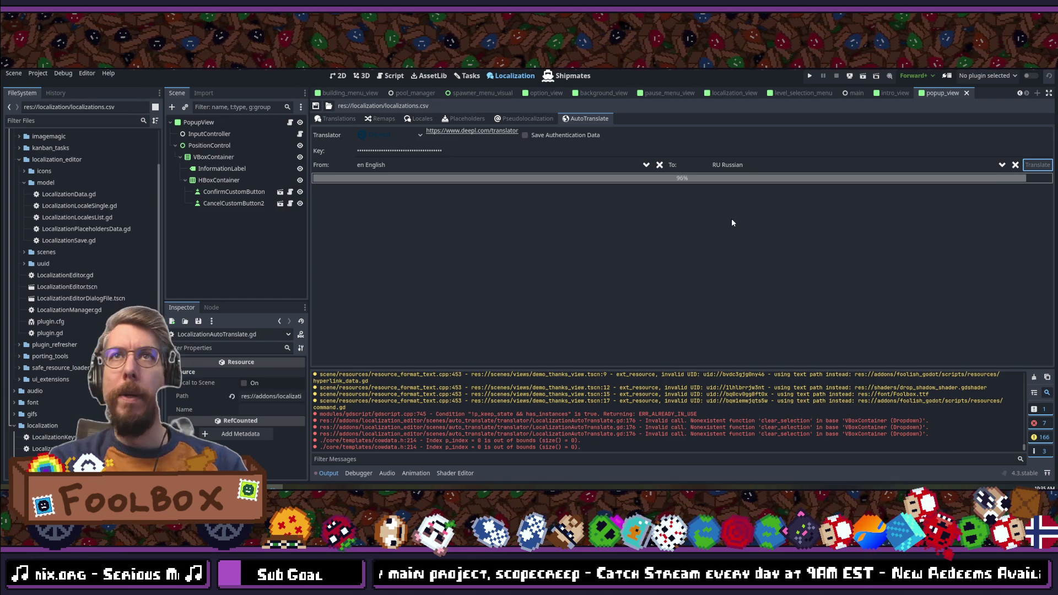
Step: Set the target to FR French and start translating
{"action": "left_click", "coordinate": [746, 167]}
{"action": "type", "text": "french"}
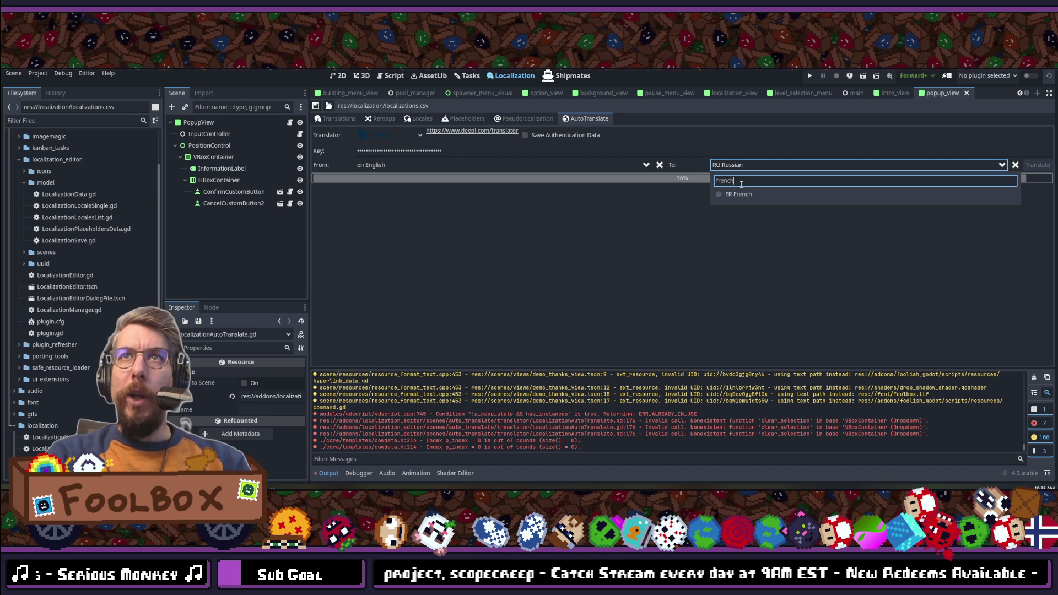
{"action": "left_click", "coordinate": [735, 194]}
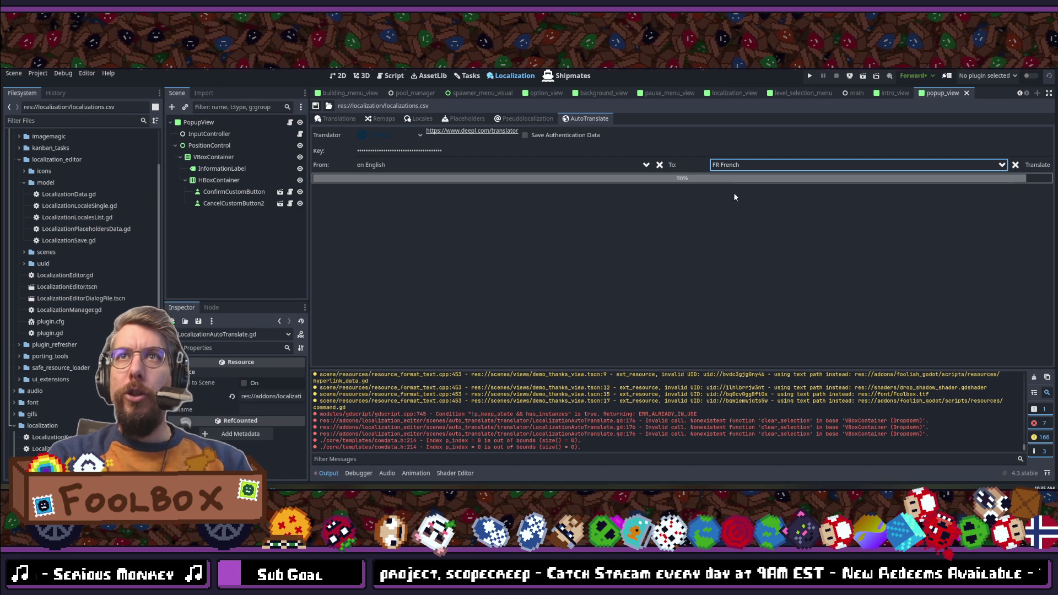
{"action": "left_click", "coordinate": [1037, 167]}
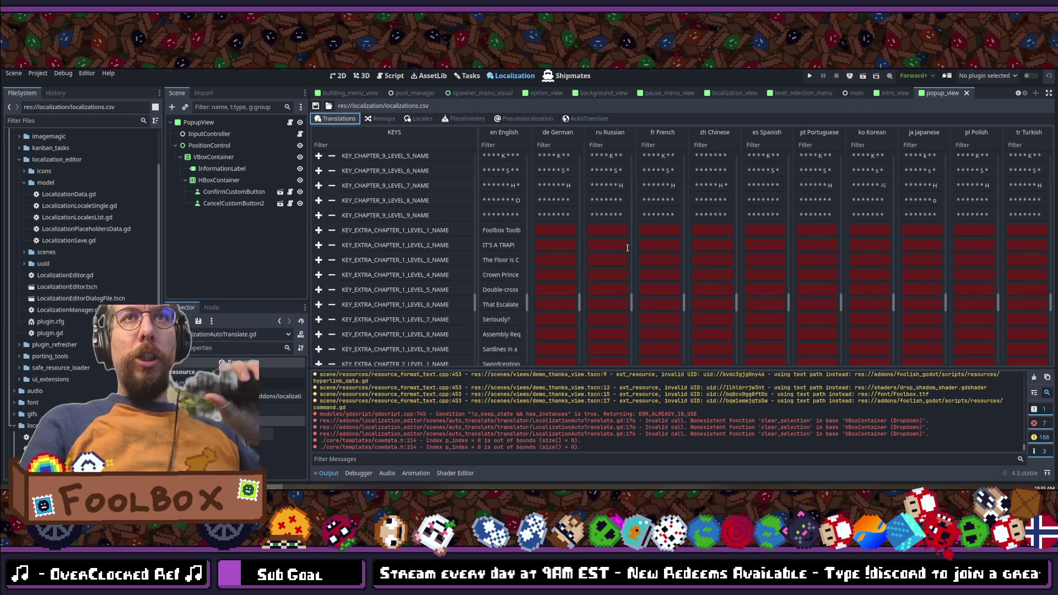
Step: Save the localization table and return to the AutoTranslate settings
{"action": "left_click", "coordinate": [315, 105]}
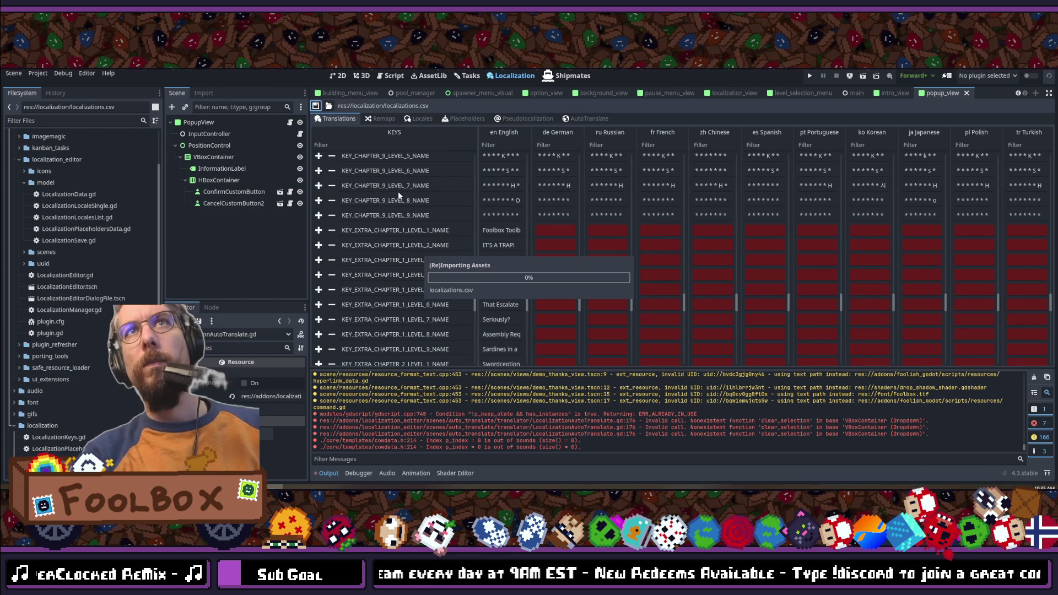
{"action": "left_click", "coordinate": [583, 119]}
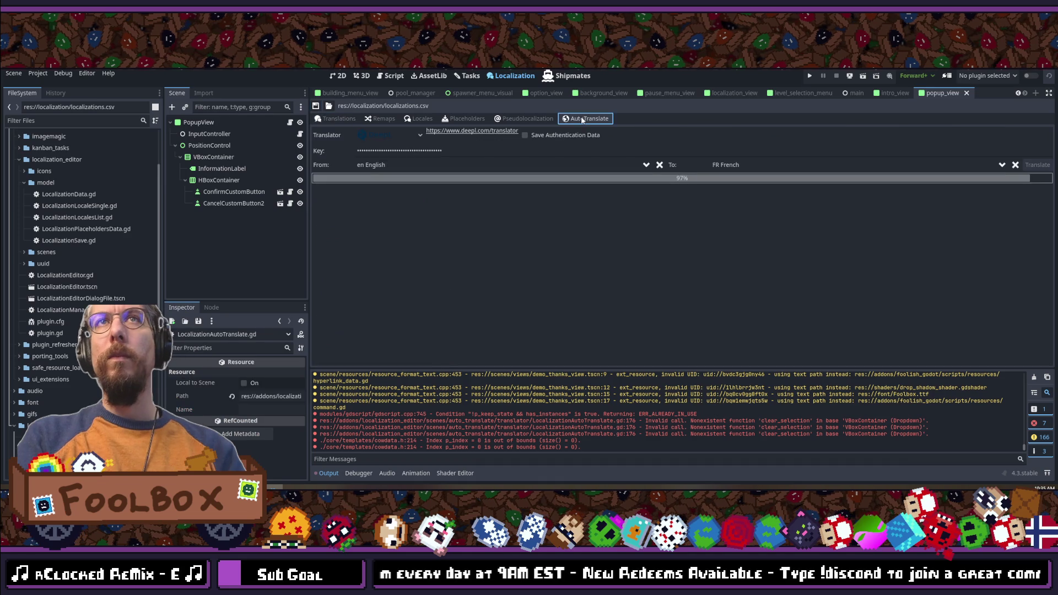
{"action": "left_click", "coordinate": [760, 168]}
Step: Choose ZH Chinese by searching 'chinese' and start translating
{"action": "left_click", "coordinate": [739, 181]}
{"action": "type", "text": "chinese"}
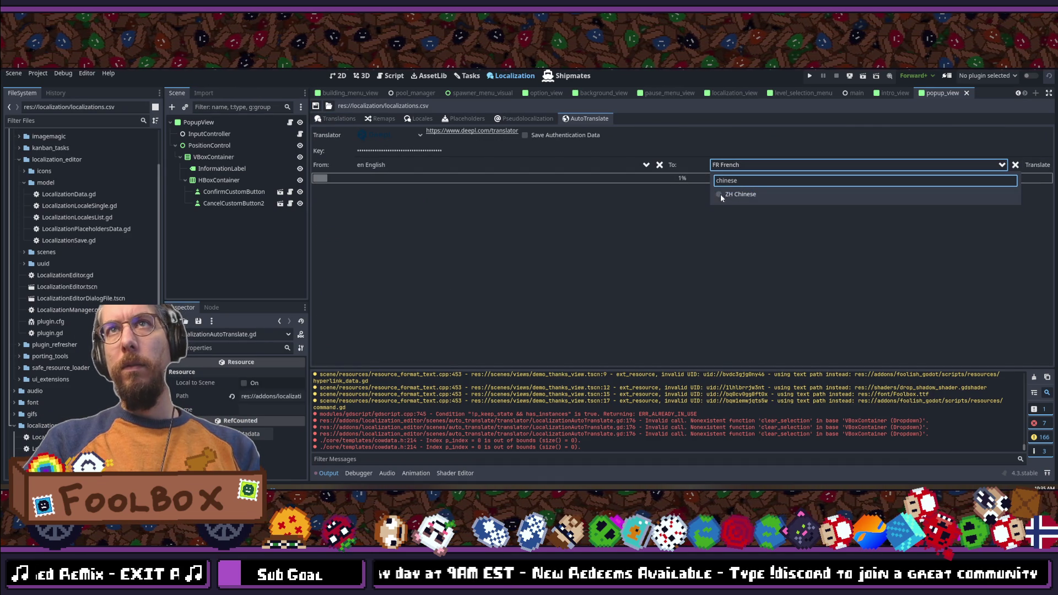
{"action": "left_click", "coordinate": [727, 195]}
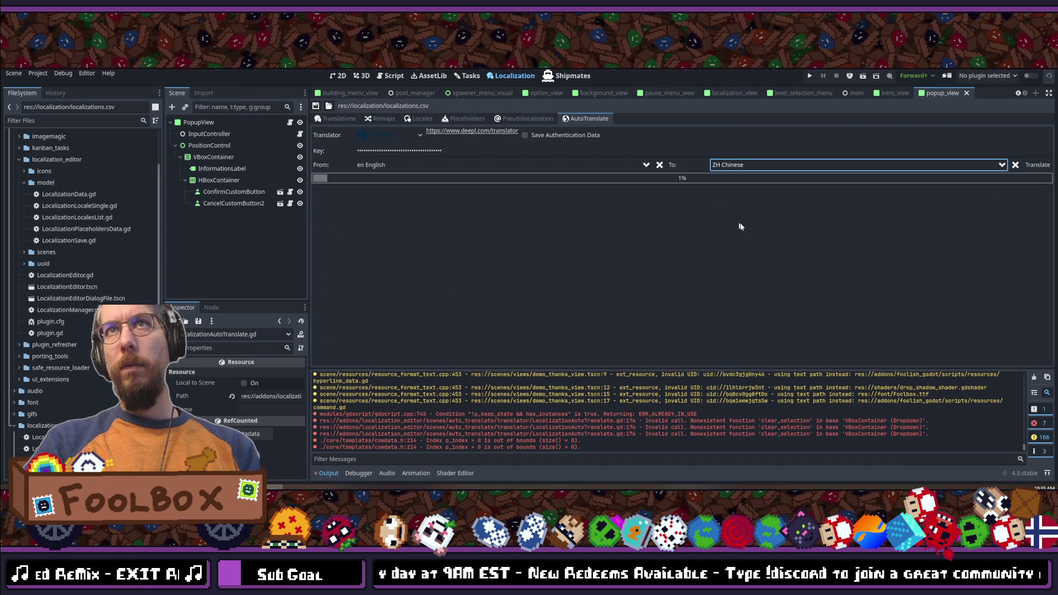
{"action": "left_click", "coordinate": [1029, 167]}
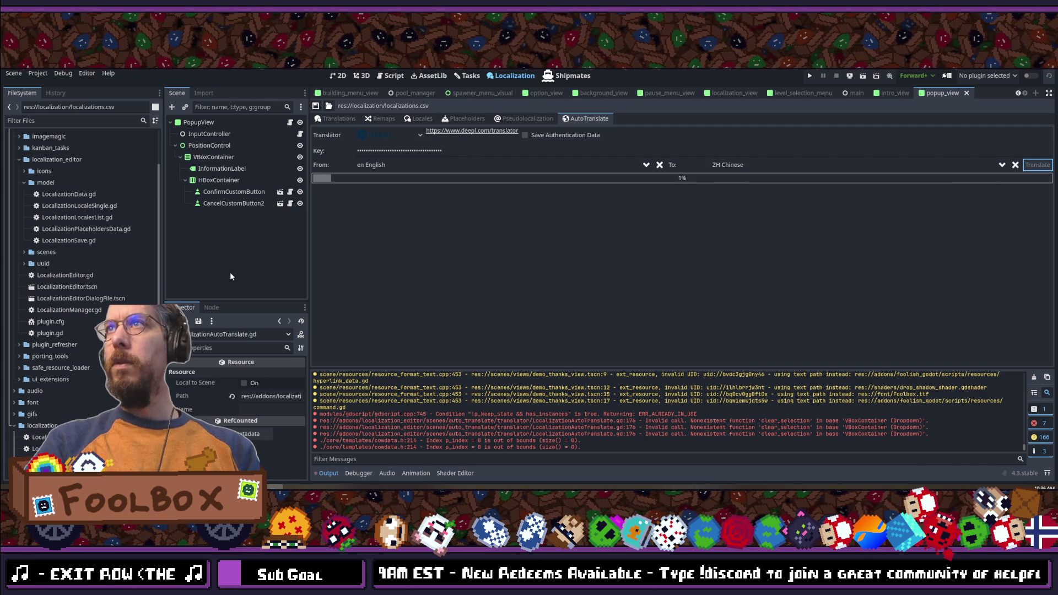
Step: Save the translations table and scroll to the top to view the filled columns
{"action": "left_click", "coordinate": [329, 122]}
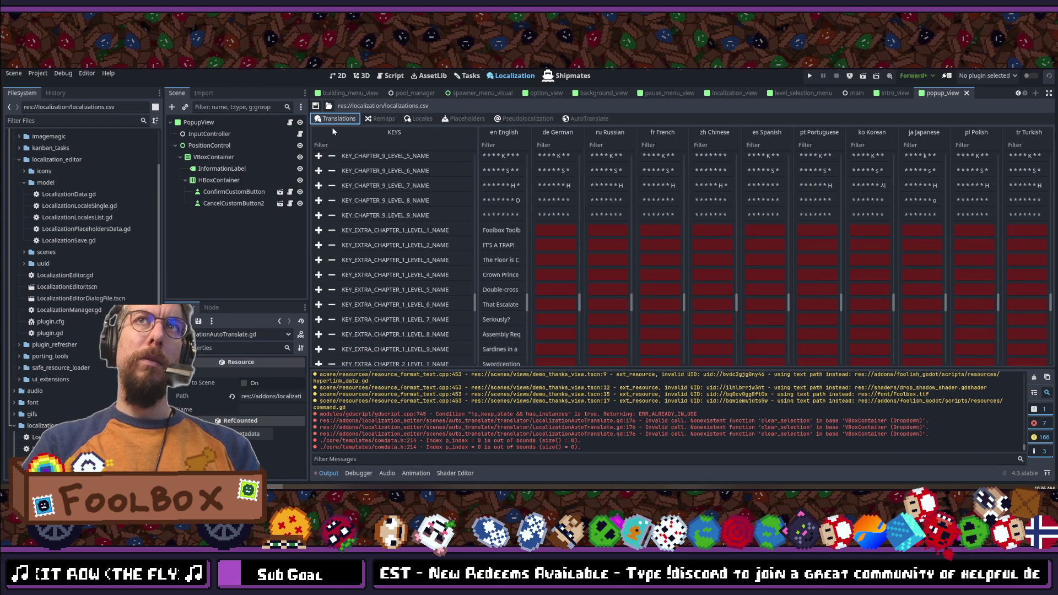
{"action": "left_click", "coordinate": [315, 106]}
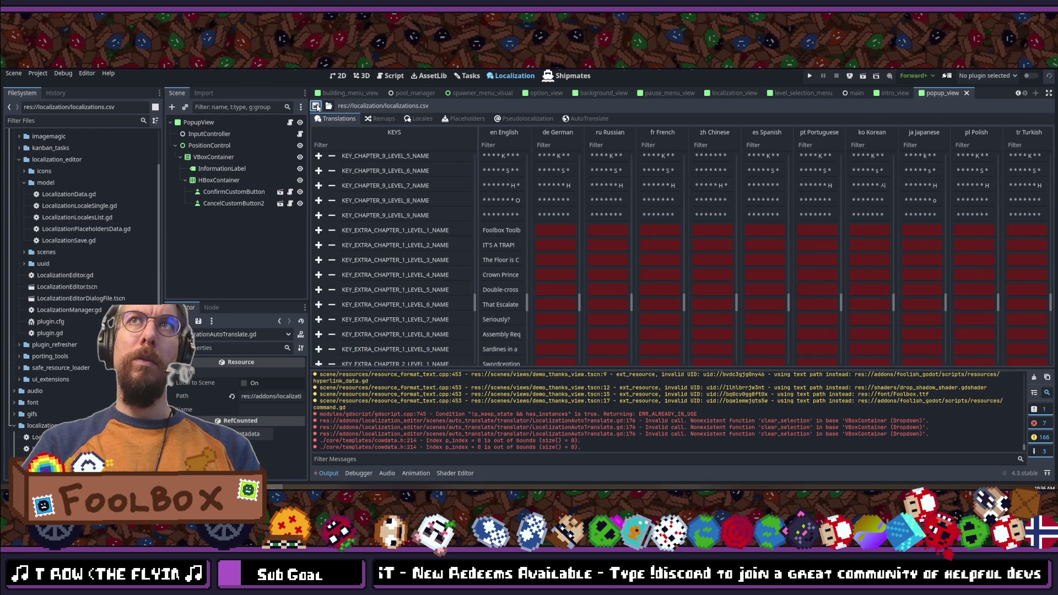
{"action": "scroll", "coordinate": [696, 255], "scroll_direction": "up", "scroll_amount": 15}
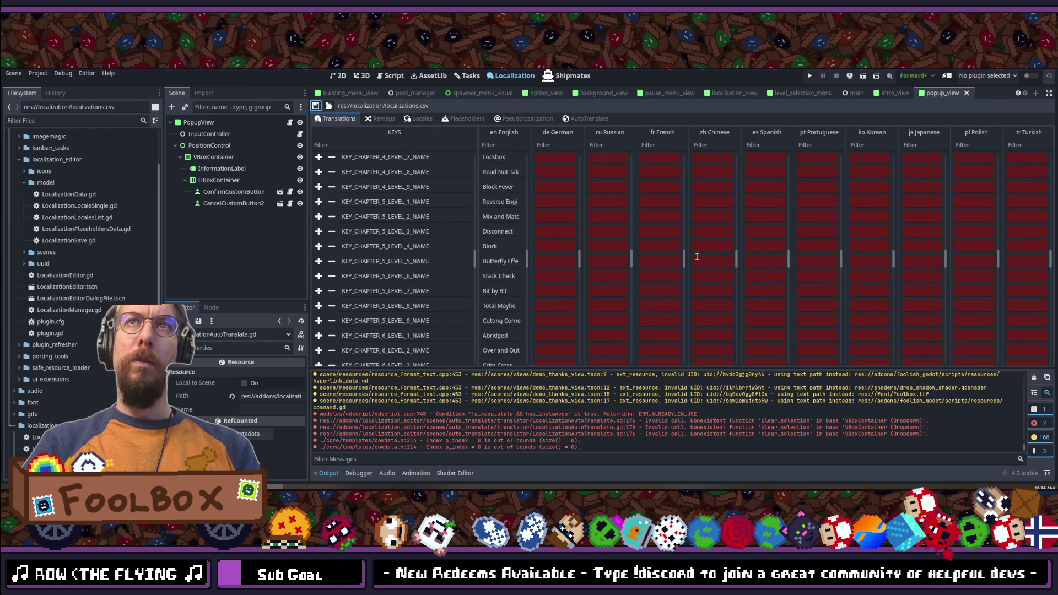
{"action": "scroll", "coordinate": [696, 256], "scroll_direction": "up", "scroll_amount": 15}
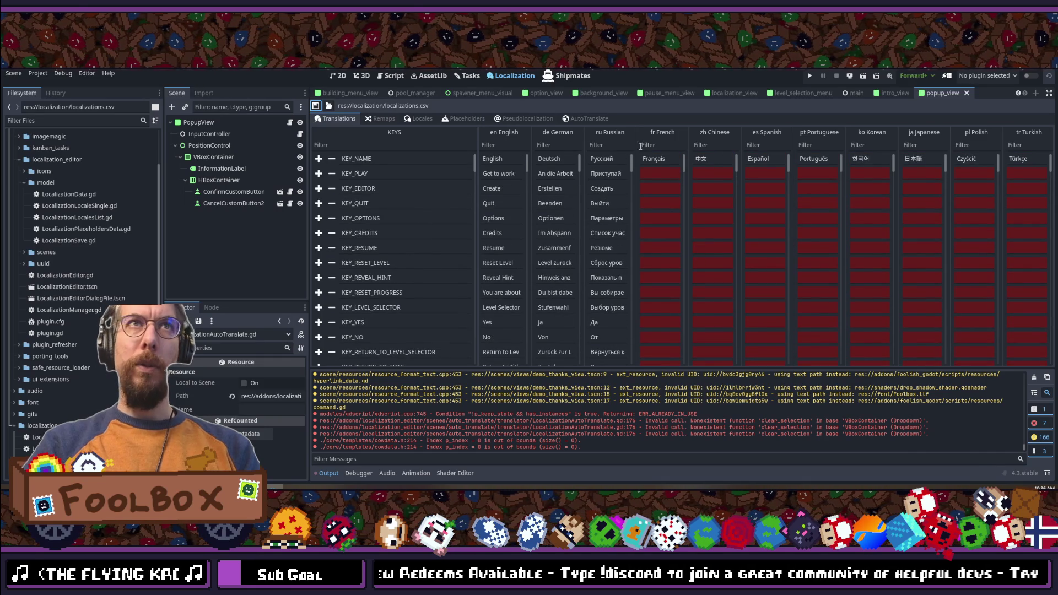
Step: Change the AutoTranslate target from Chinese to ES Spanish, then view the translations table
{"action": "left_click", "coordinate": [573, 118]}
{"action": "left_click", "coordinate": [744, 164]}
{"action": "type", "text": "chinese"}
{"action": "key", "text": "ctrl+a"}
{"action": "key", "text": "BackSpace"}
{"action": "type", "text": "spac"}
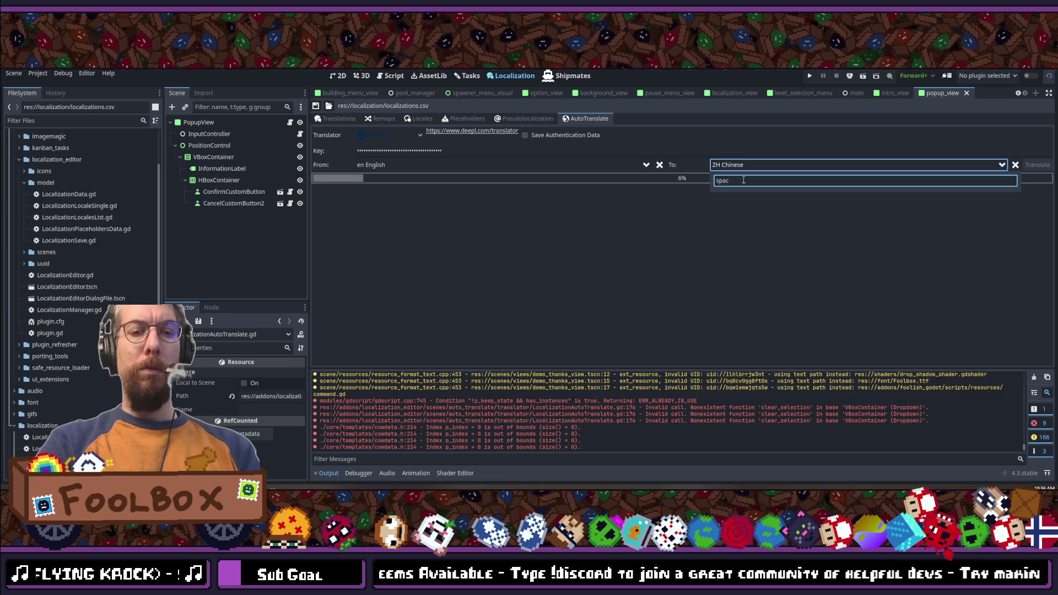
{"action": "key", "text": "BackSpace"}
{"action": "type", "text": "n"}
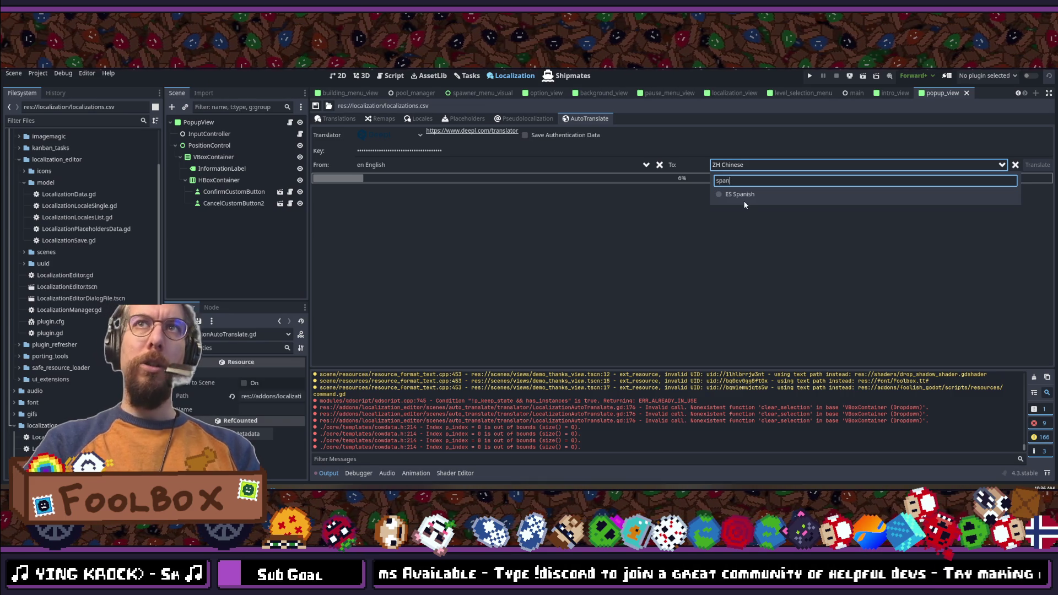
{"action": "left_click", "coordinate": [738, 194]}
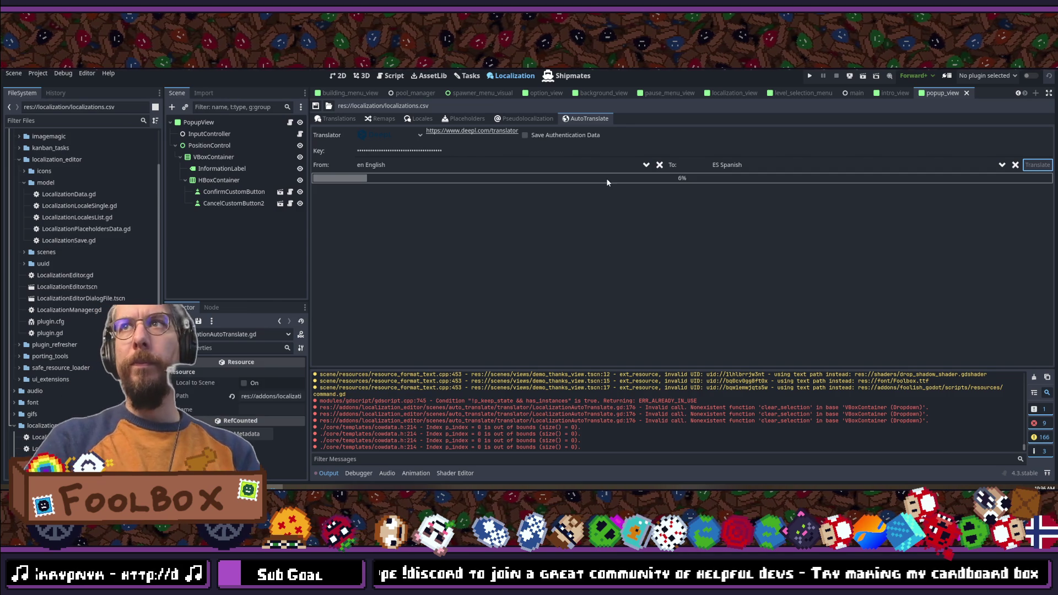
{"action": "left_click", "coordinate": [338, 119]}
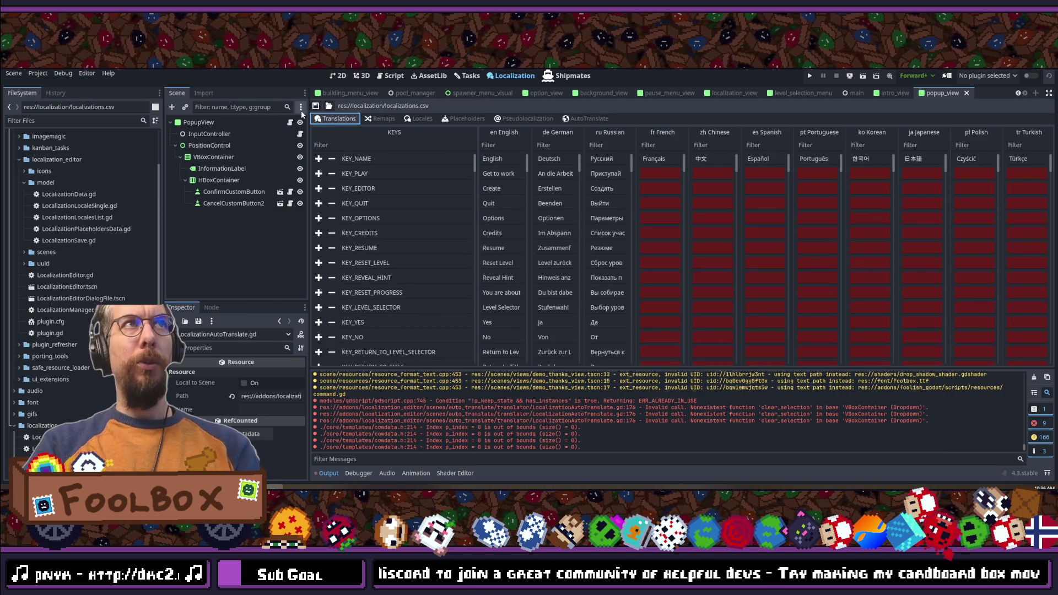
Step: Save the localization table and reload the current project from the Project menu
{"action": "left_click", "coordinate": [312, 107]}
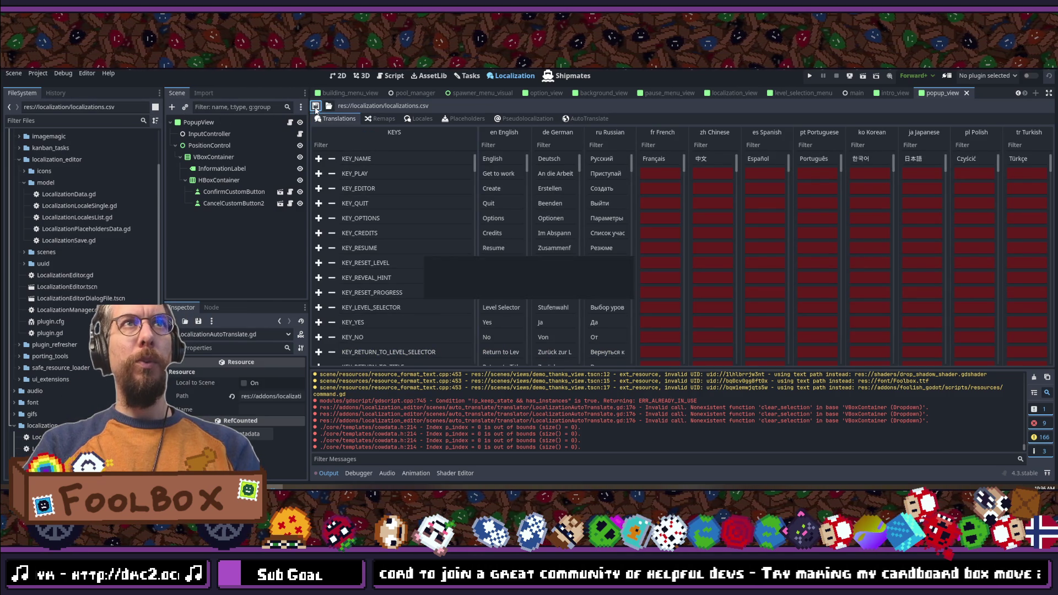
{"action": "left_click", "coordinate": [38, 74]}
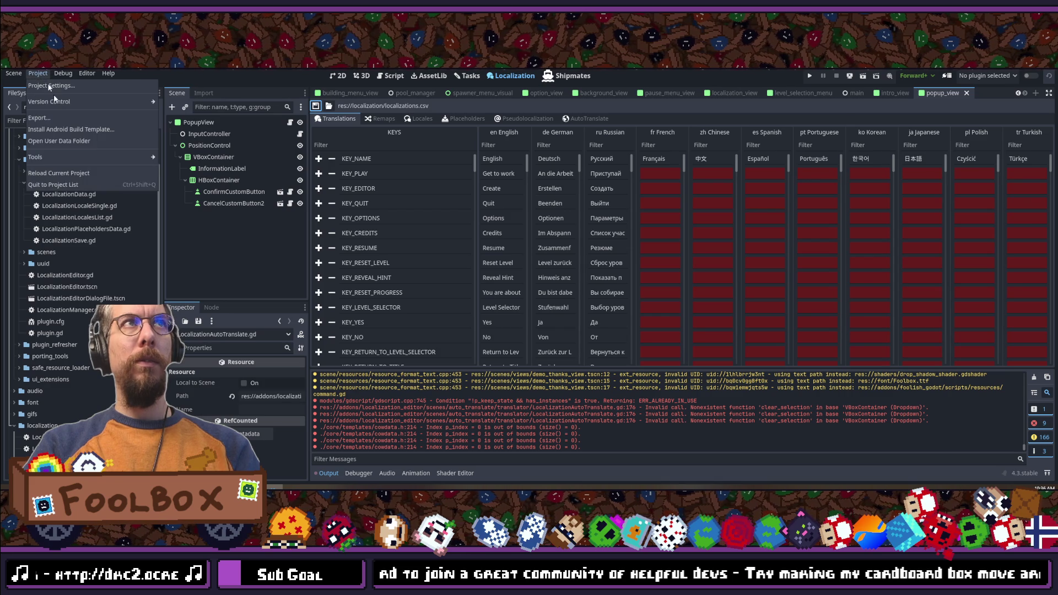
{"action": "left_click", "coordinate": [63, 172]}
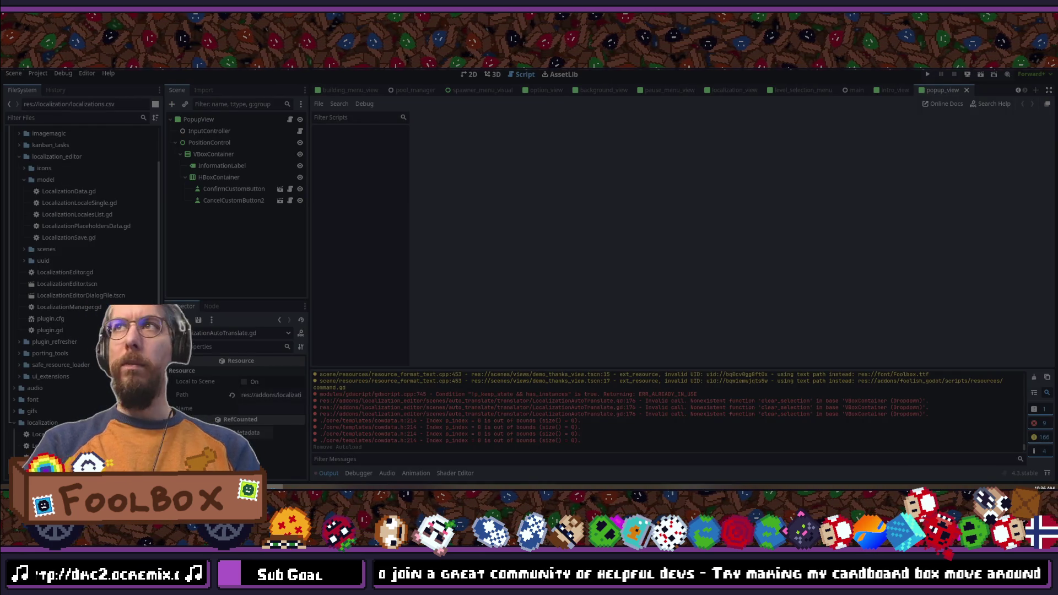
Step: Look over the 'localizations' Google Sheet and localization folder files, then return to Godot
{"action": "key", "text": "alt+Tab"}
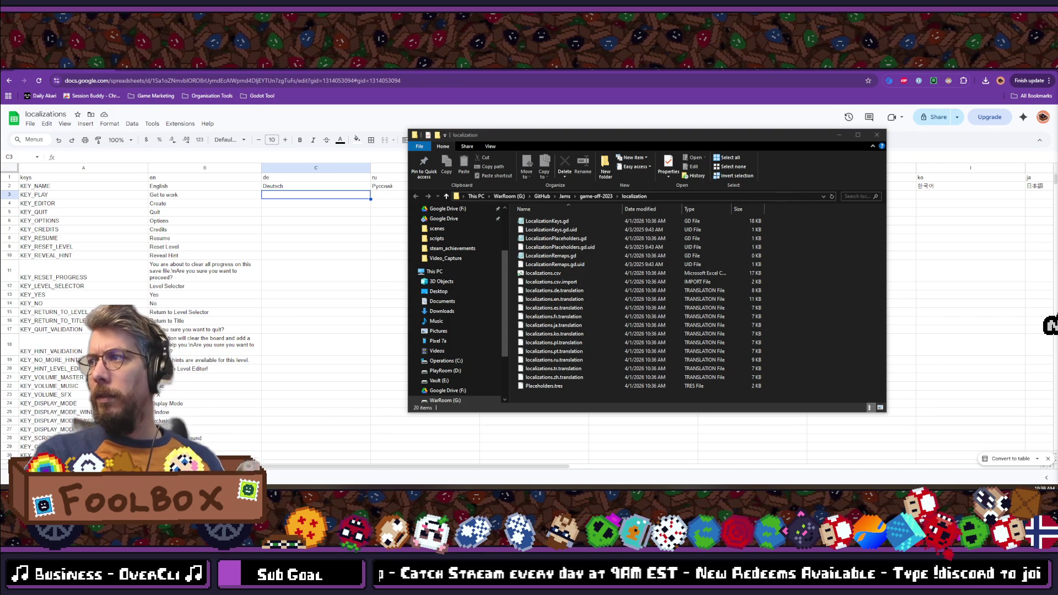
{"action": "key", "text": "alt+Tab"}
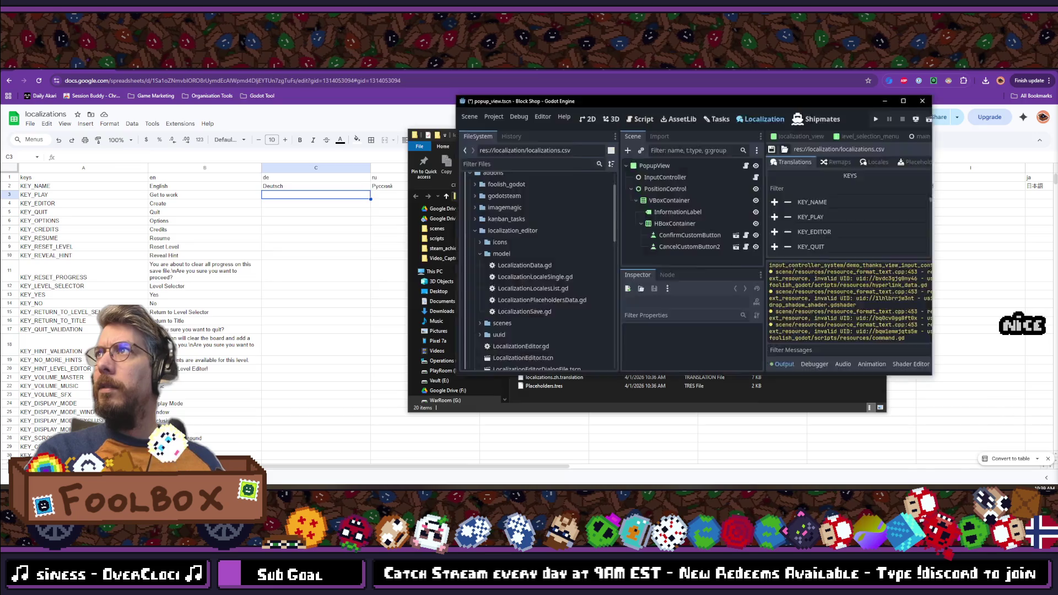
Step: Scroll through the Translations table's empty language columns, then bring up AutoTranslate
{"action": "scroll", "coordinate": [612, 260], "scroll_direction": "down", "scroll_amount": 15}
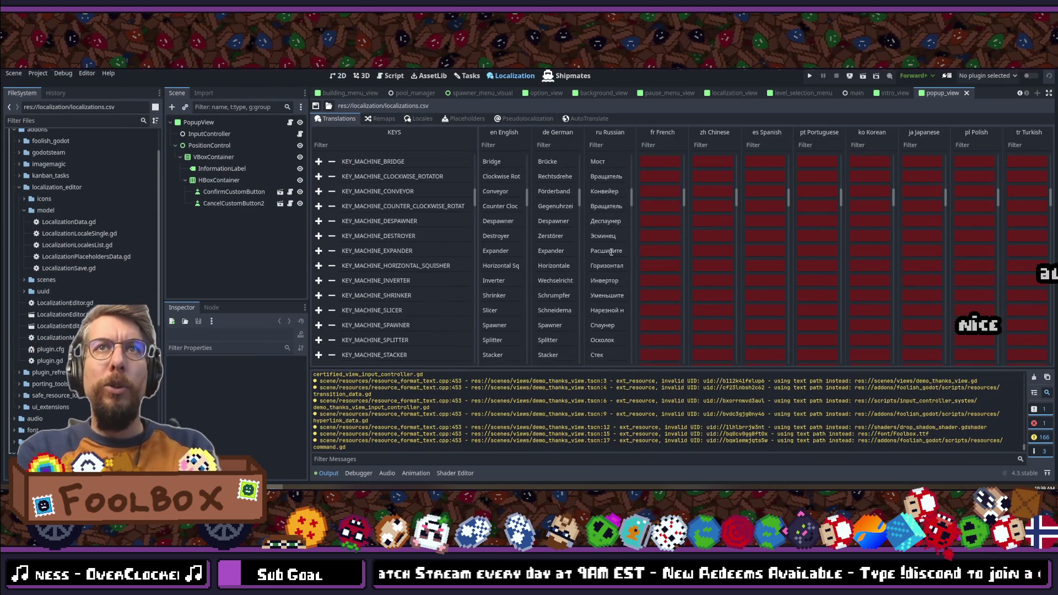
{"action": "scroll", "coordinate": [613, 258], "scroll_direction": "down", "scroll_amount": 10}
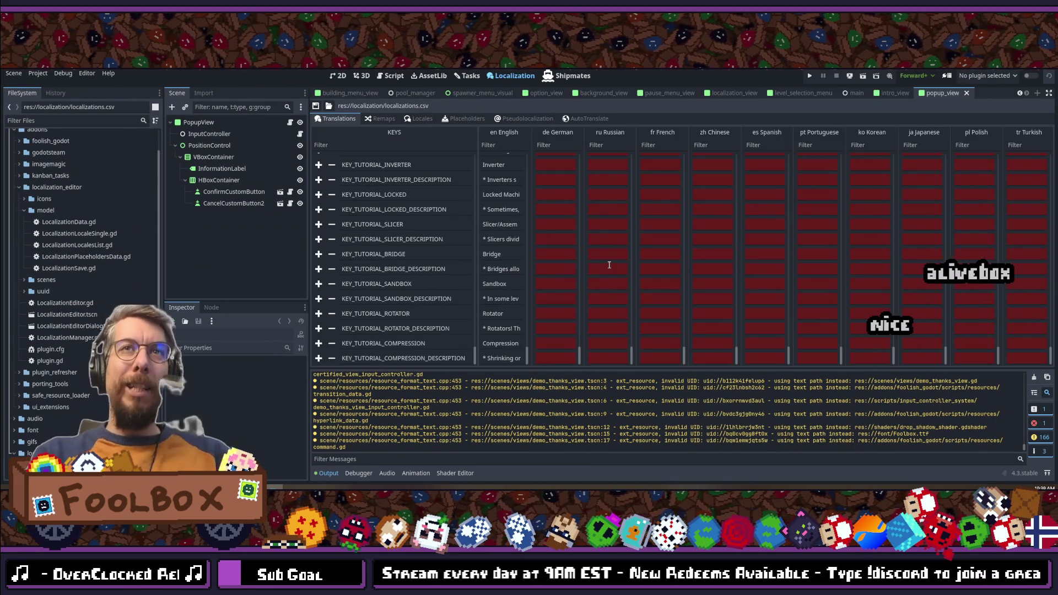
{"action": "scroll", "coordinate": [609, 265], "scroll_direction": "down", "scroll_amount": 10}
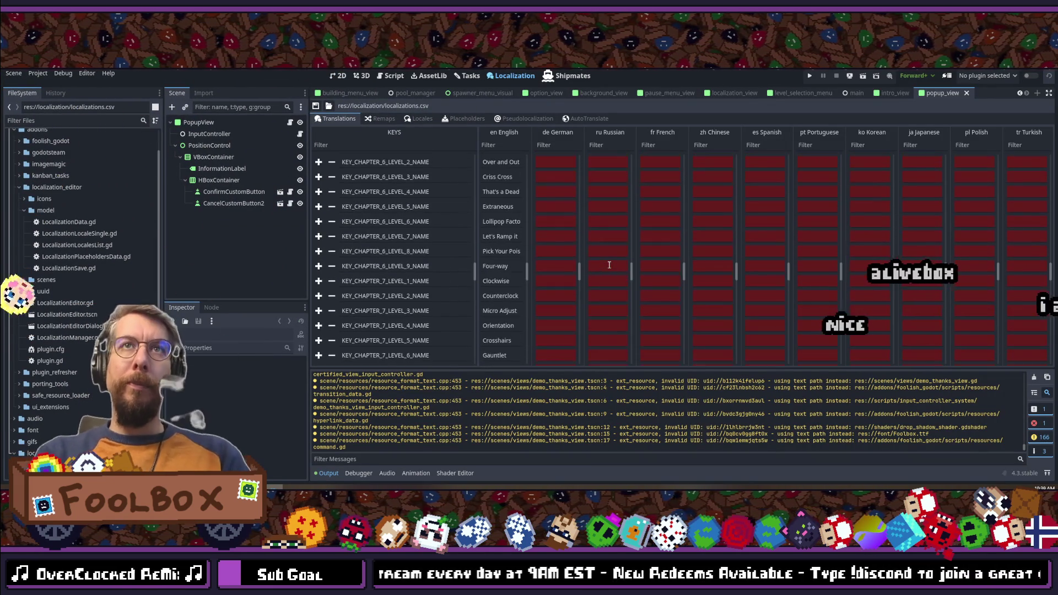
{"action": "left_click", "coordinate": [597, 119]}
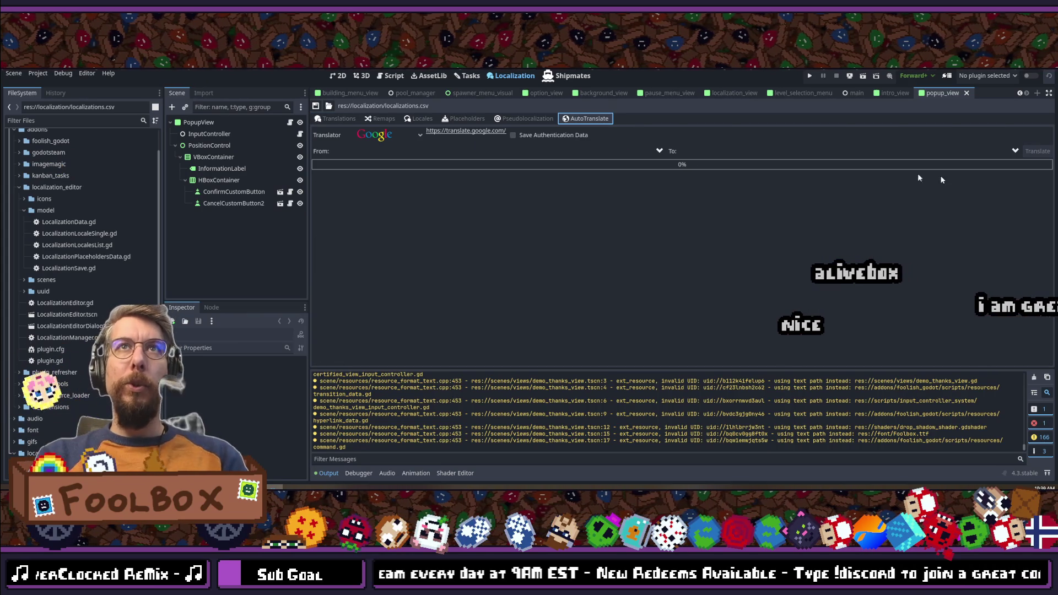
Step: Set the Translator to DeepL, check the From and Translator lists, then switch to VS Code
{"action": "left_click", "coordinate": [389, 135]}
{"action": "left_click", "coordinate": [377, 181]}
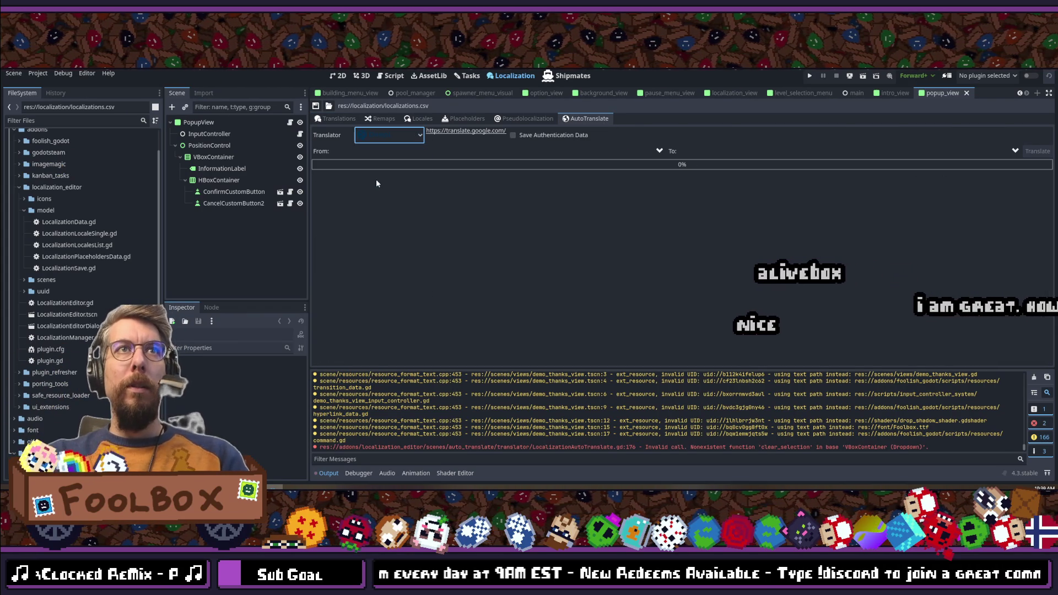
{"action": "left_click", "coordinate": [402, 151]}
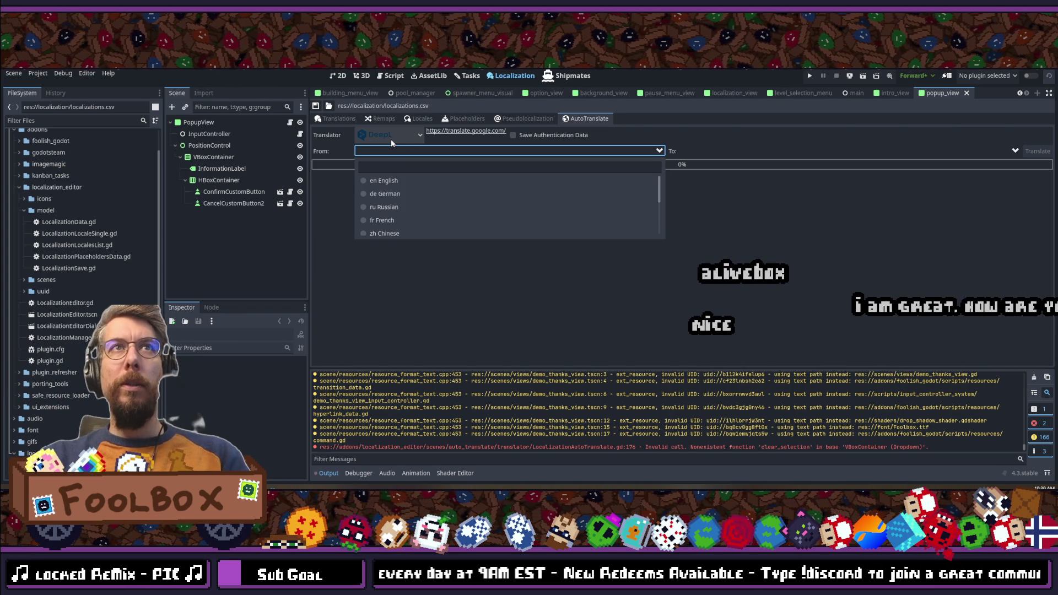
{"action": "left_click", "coordinate": [390, 137]}
{"action": "left_click", "coordinate": [389, 135]}
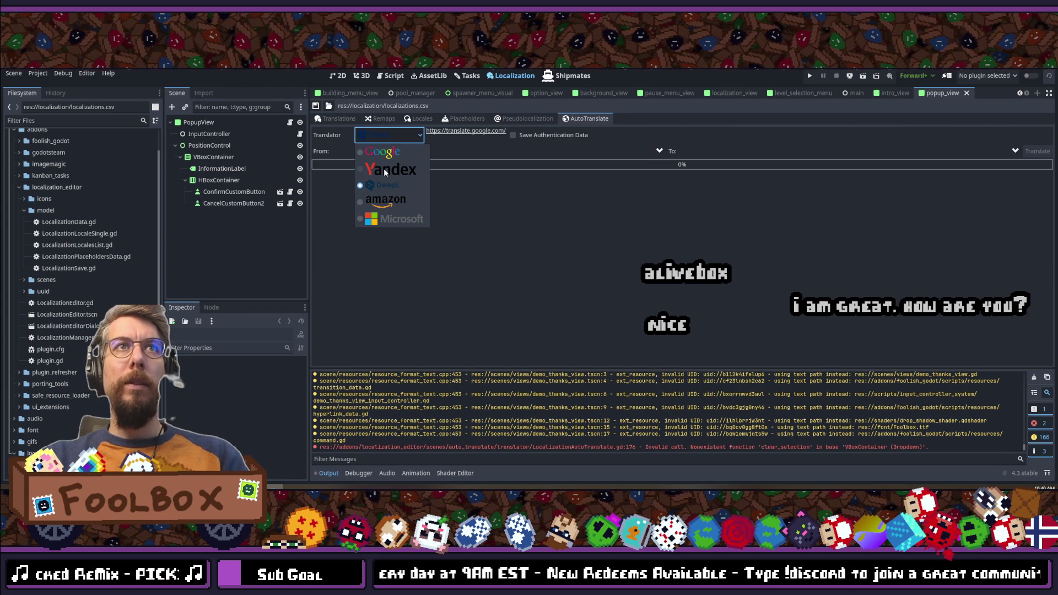
{"action": "left_click", "coordinate": [684, 283]}
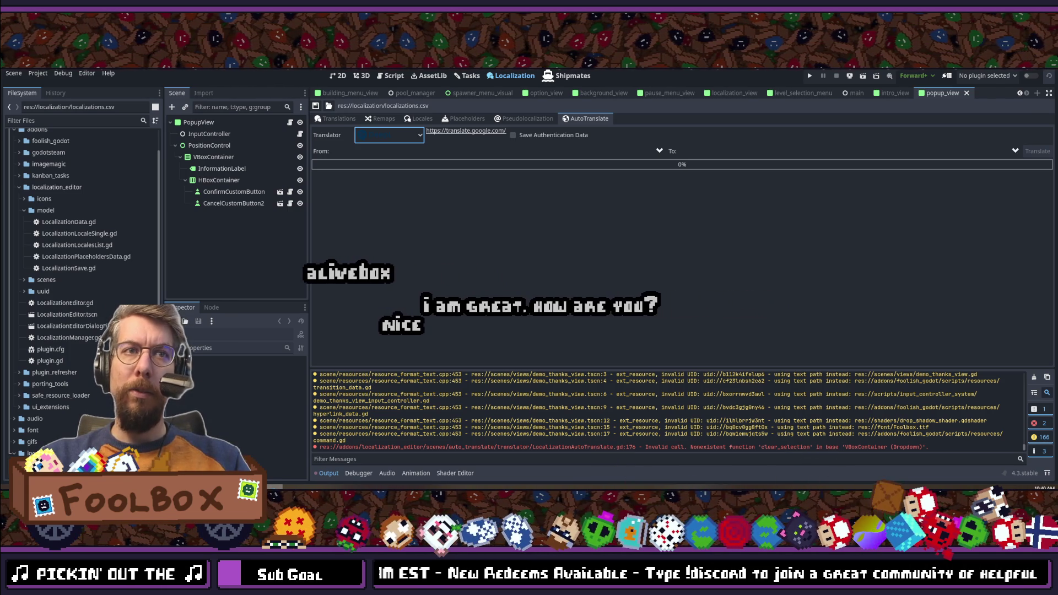
{"action": "key", "text": "alt+Tab"}
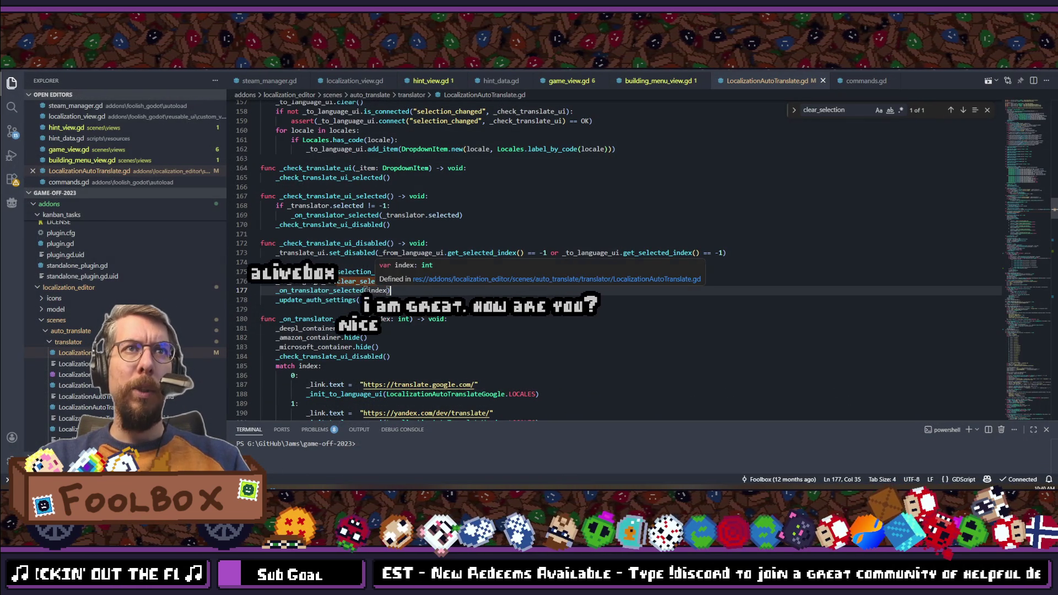
Step: Jump to the _to_language_ui declaration, then back to select clear_selection on line 176
{"action": "left_click", "coordinate": [305, 281], "text": "ctrl"}
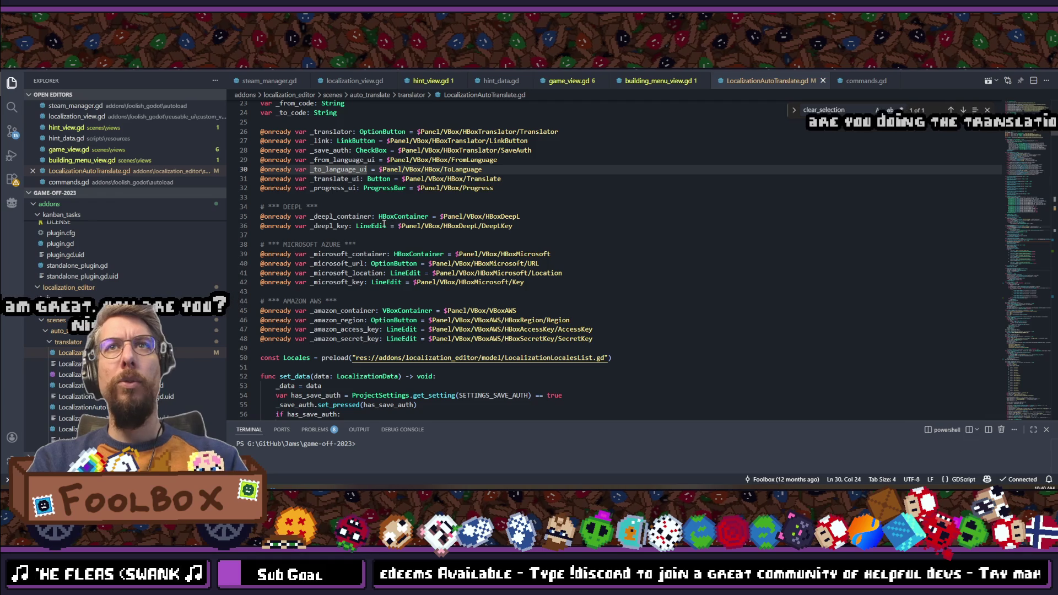
{"action": "key", "text": "alt+Left"}
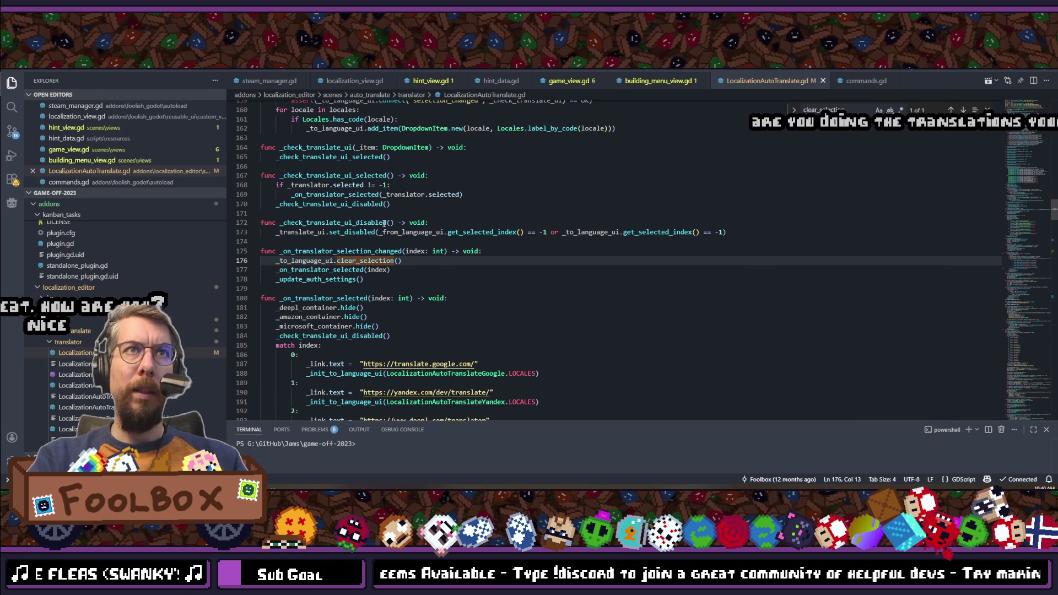
{"action": "double_click", "coordinate": [368, 260]}
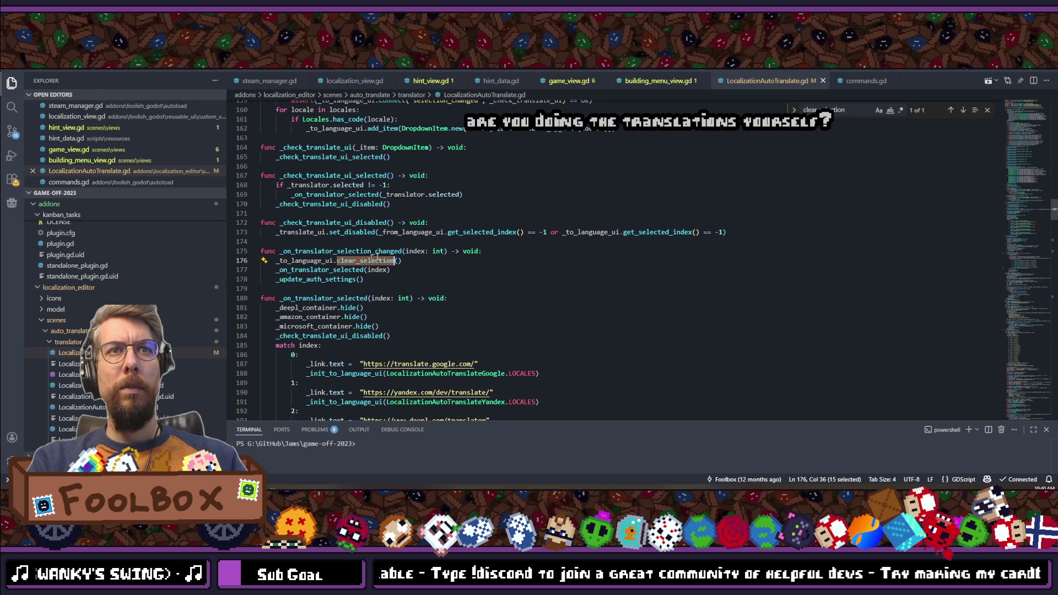
{"action": "key", "text": "alt+Tab"}
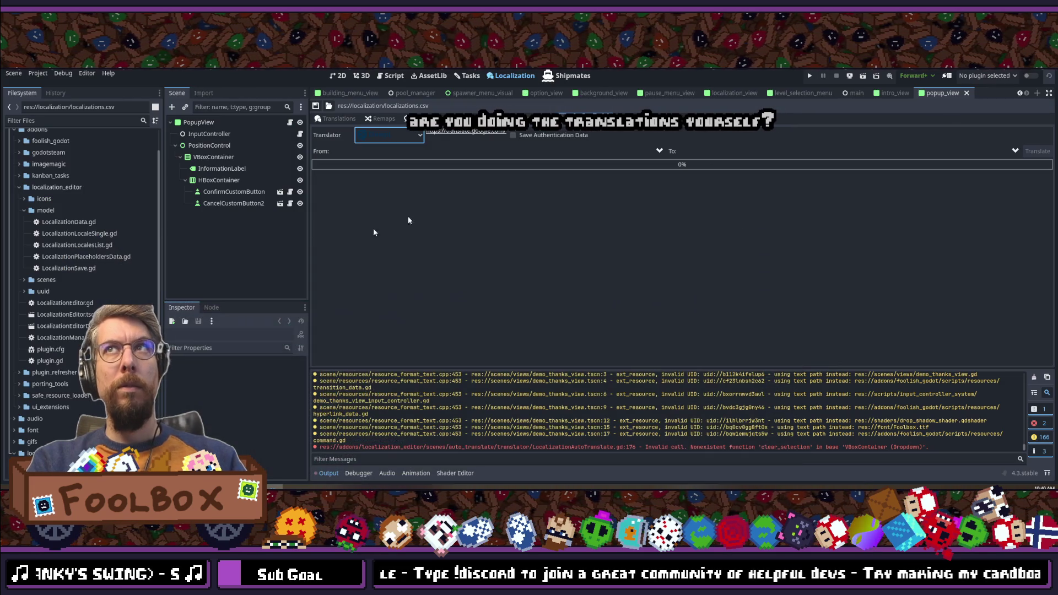
Step: Set the translator to DeepL and the source language to en English
{"action": "left_click", "coordinate": [364, 135]}
{"action": "left_click", "coordinate": [380, 185]}
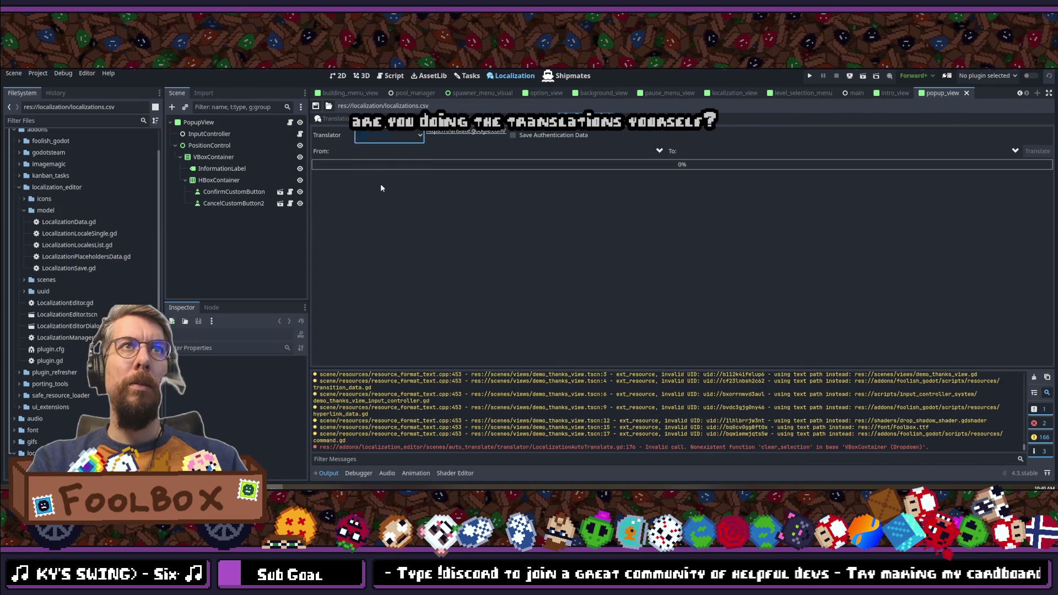
{"action": "left_click", "coordinate": [385, 135]}
{"action": "left_click", "coordinate": [375, 152]}
{"action": "left_click", "coordinate": [382, 140]}
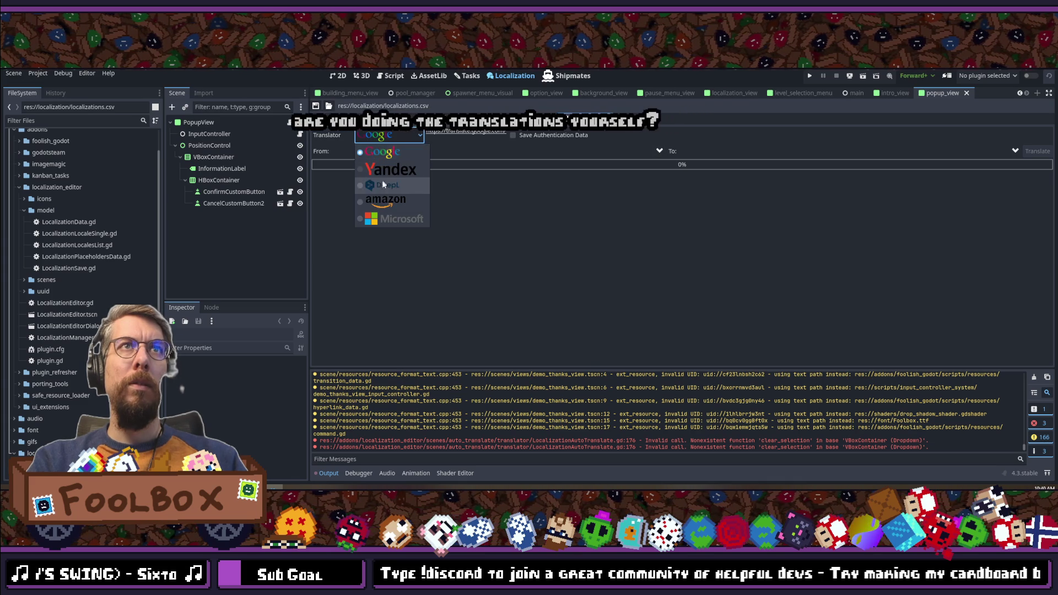
{"action": "left_click", "coordinate": [382, 183]}
{"action": "left_click", "coordinate": [383, 151]}
{"action": "left_click", "coordinate": [381, 181]}
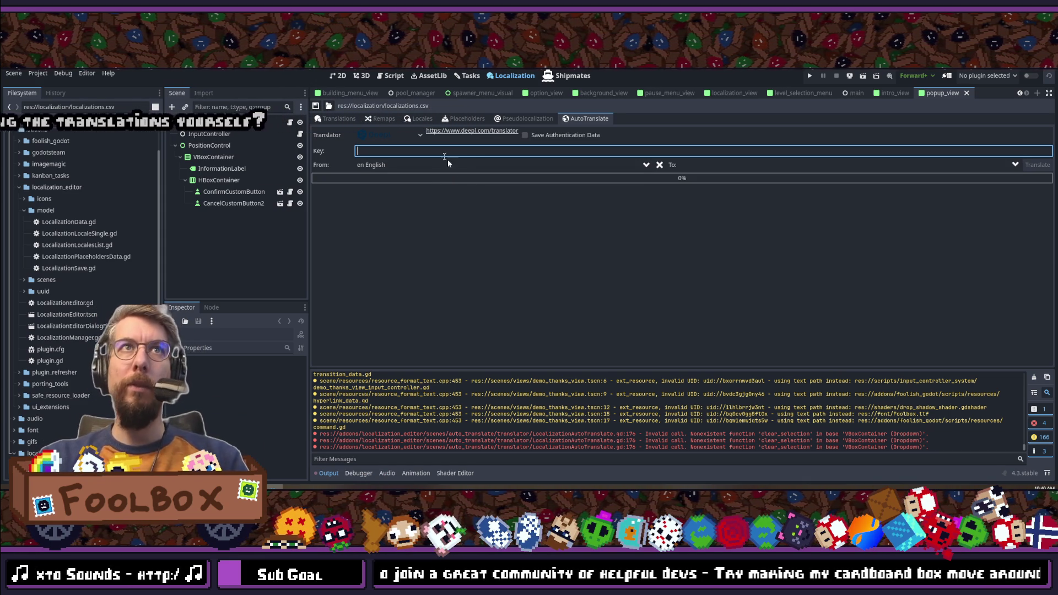
Step: Set the target to DE German, paste the DeepL API key, and start translating
{"action": "left_click", "coordinate": [743, 165]}
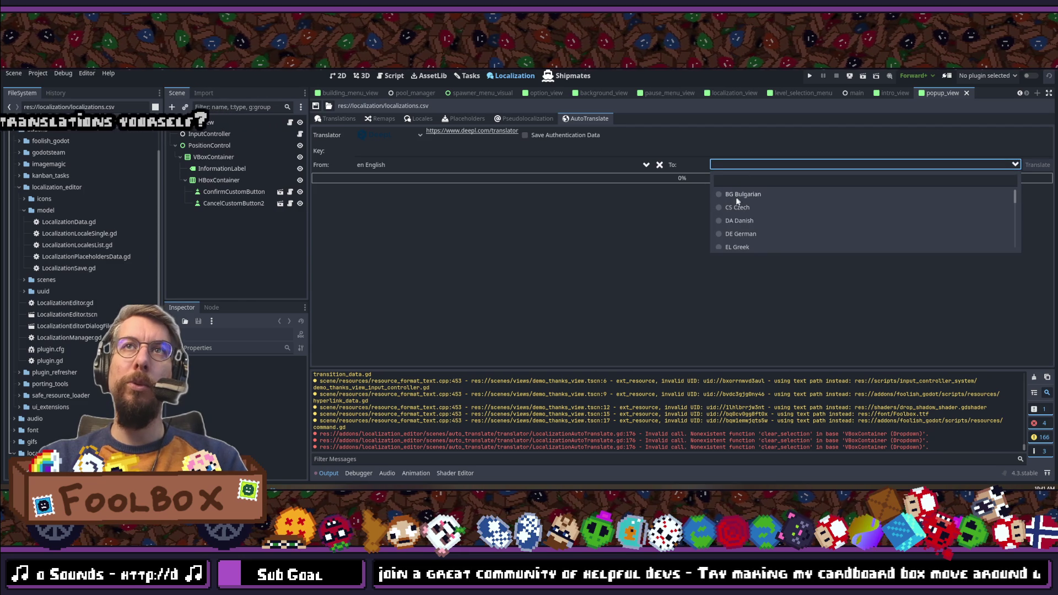
{"action": "left_click", "coordinate": [735, 181]}
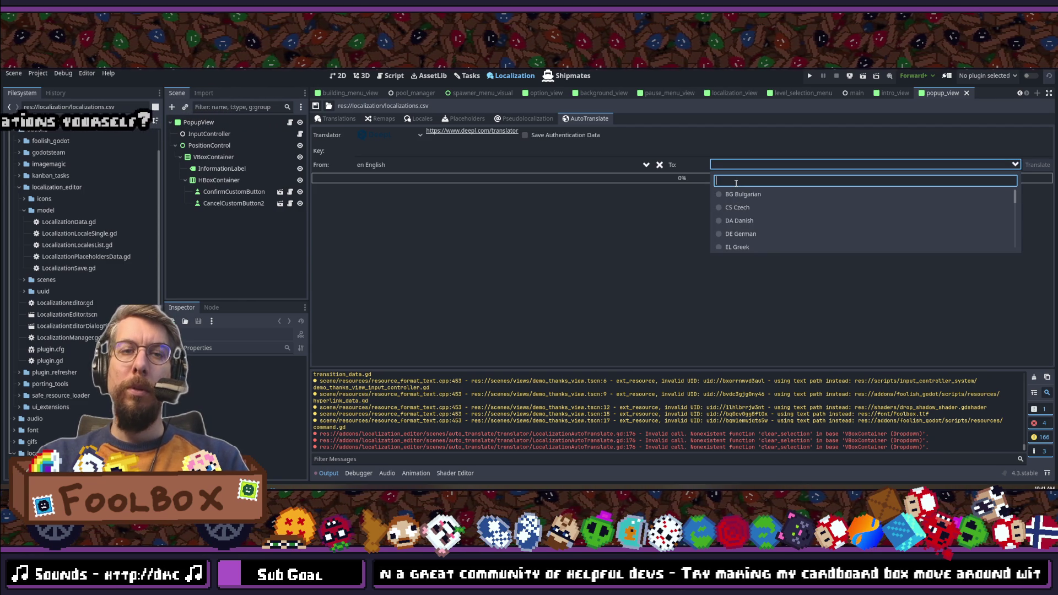
{"action": "type", "text": "german"}
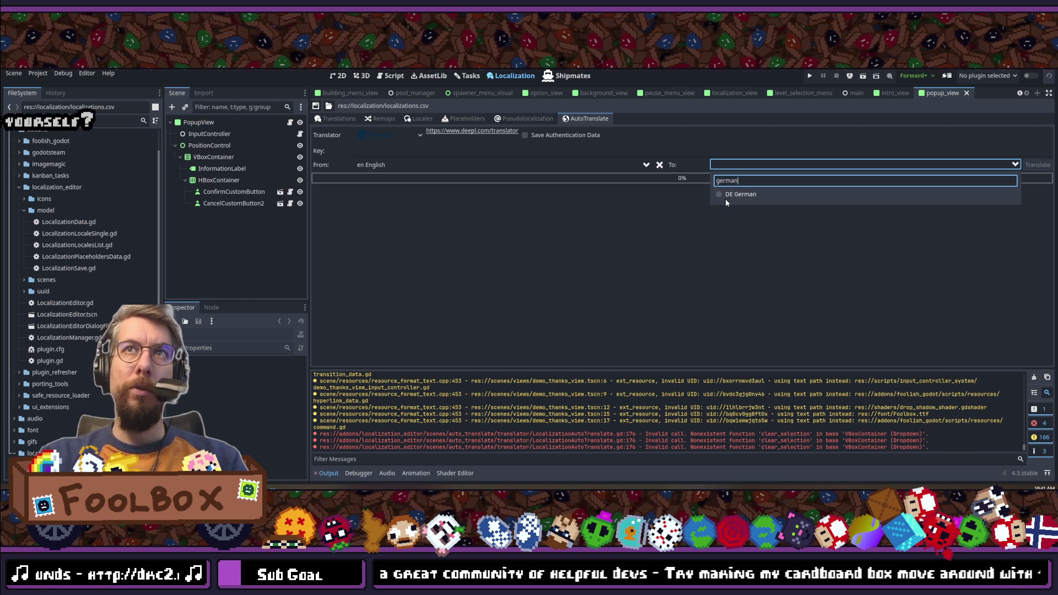
{"action": "left_click", "coordinate": [722, 199]}
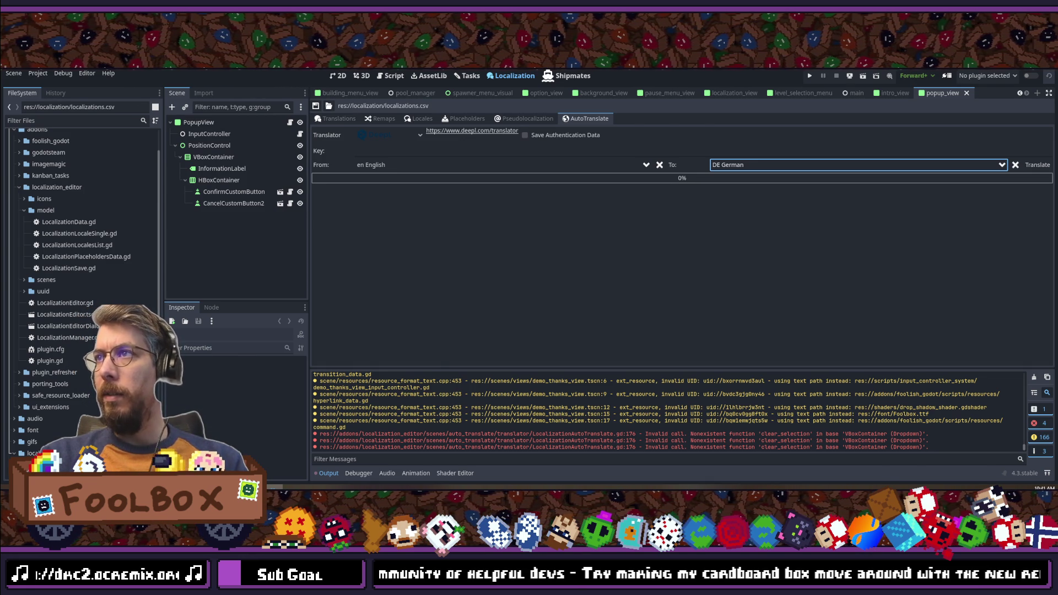
{"action": "left_click", "coordinate": [409, 151]}
{"action": "key", "text": "ctrl+v"}
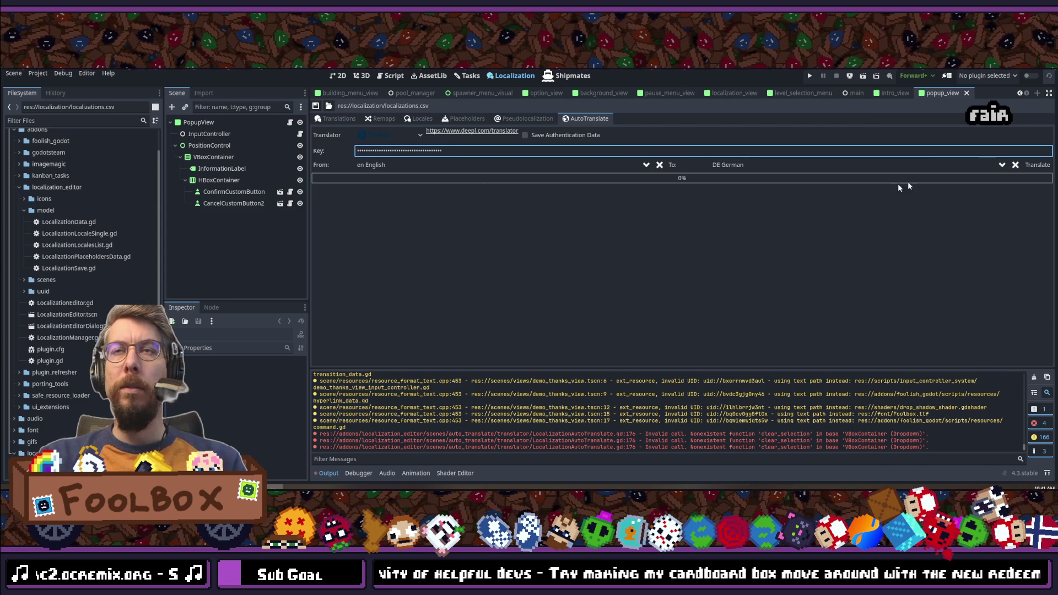
{"action": "left_click", "coordinate": [1038, 165]}
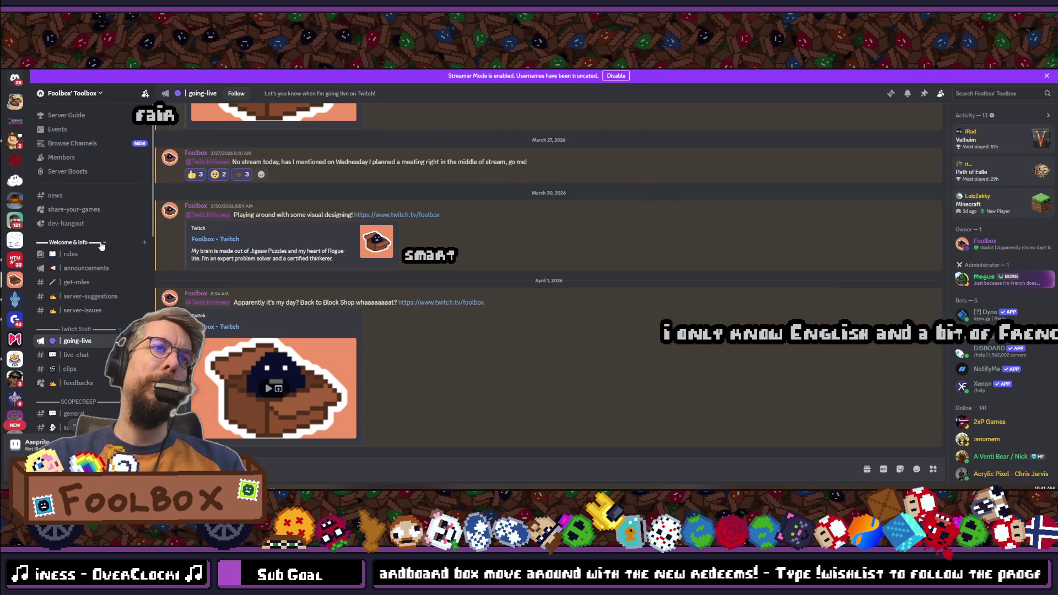
Step: Show the March 31 #announcements post requesting localization help and highlight its forms.gle link
{"action": "left_click", "coordinate": [76, 270]}
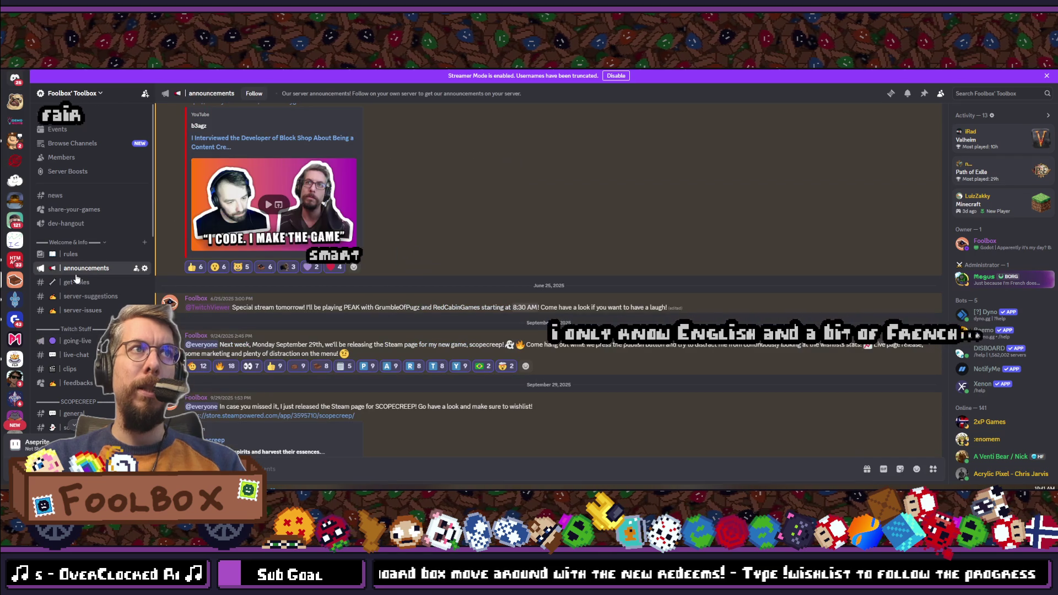
{"action": "scroll", "coordinate": [457, 256], "scroll_direction": "down", "scroll_amount": 15}
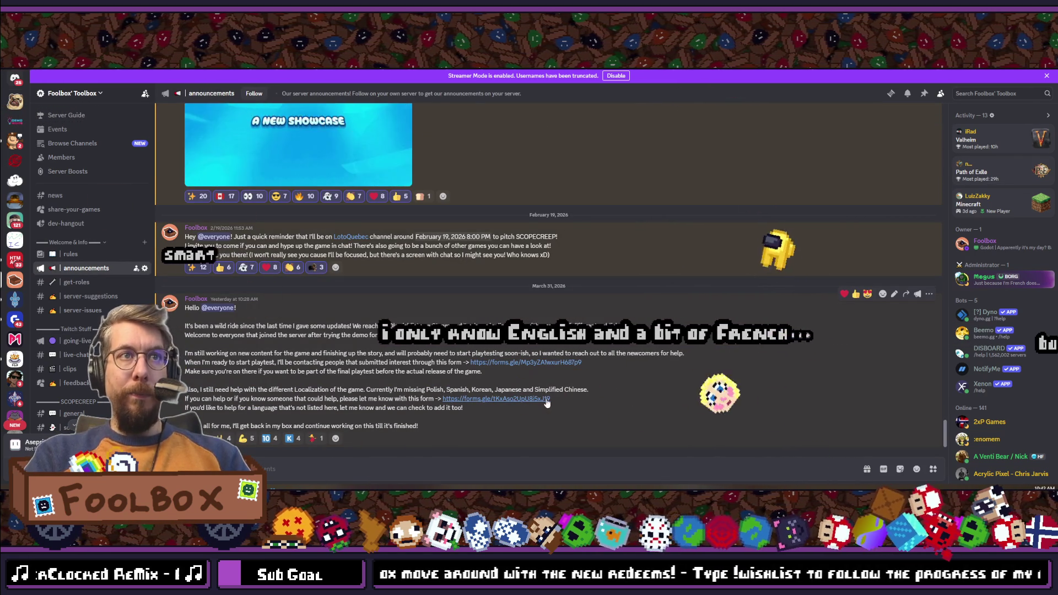
{"action": "left_click_drag", "start_coordinate": [443, 399], "coordinate": [550, 399]}
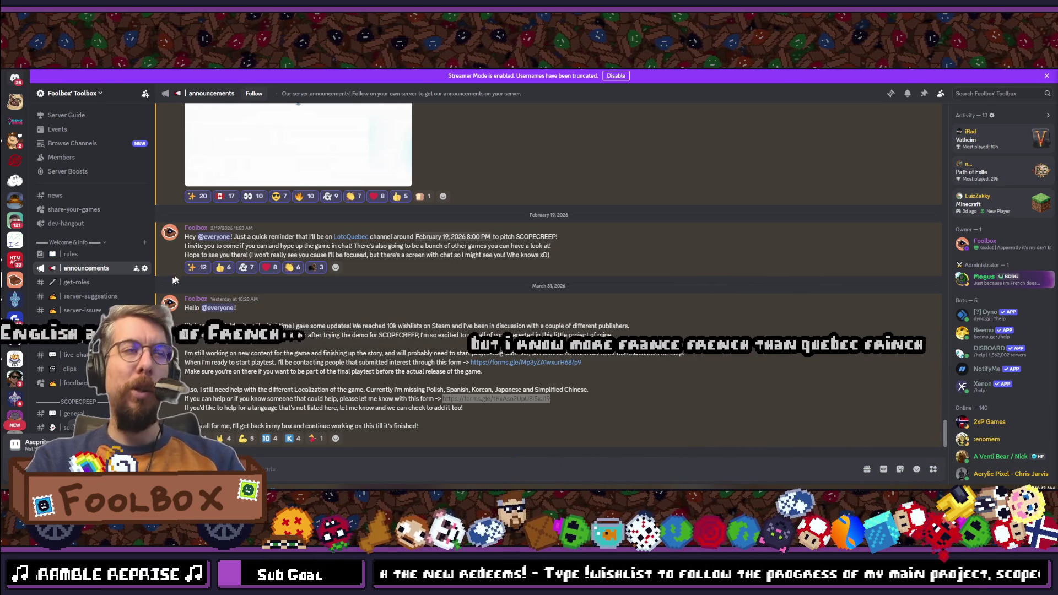
{"action": "scroll", "coordinate": [109, 198], "scroll_direction": "down", "scroll_amount": 3}
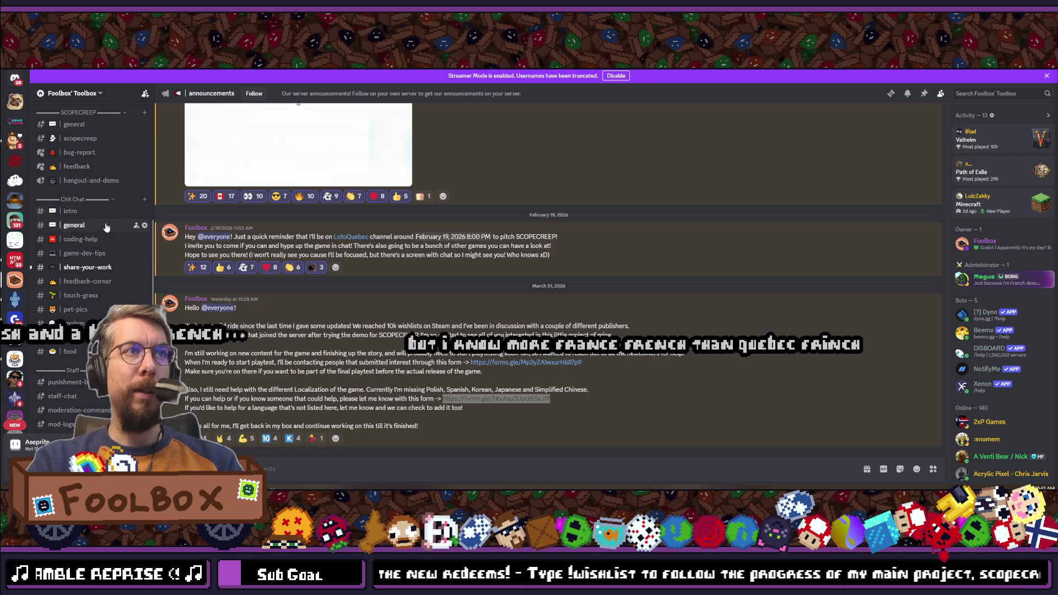
{"action": "scroll", "coordinate": [105, 237], "scroll_direction": "up", "scroll_amount": 3}
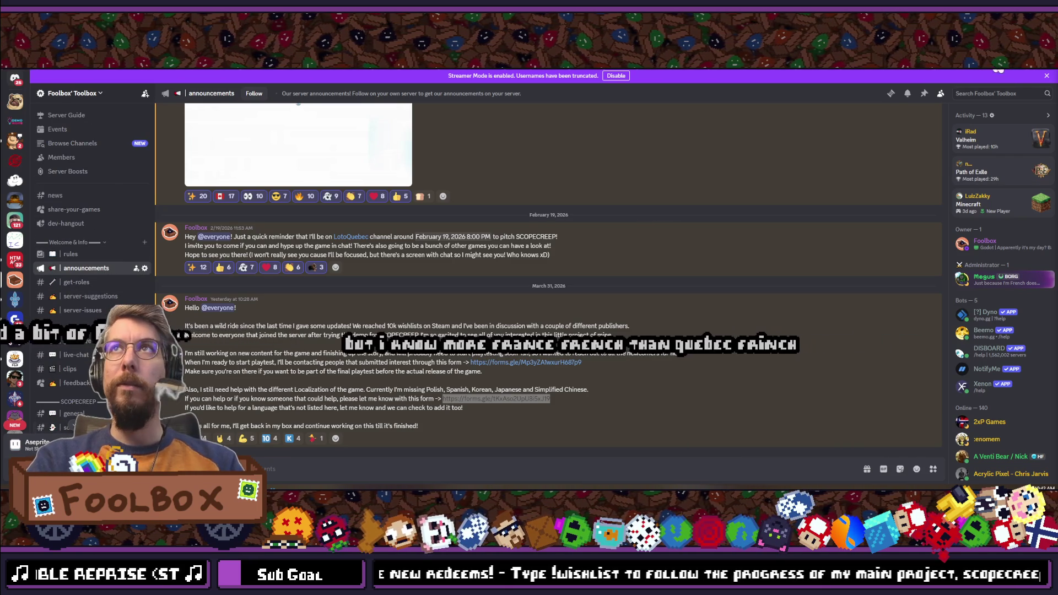
{"action": "key", "text": "alt+Tab"}
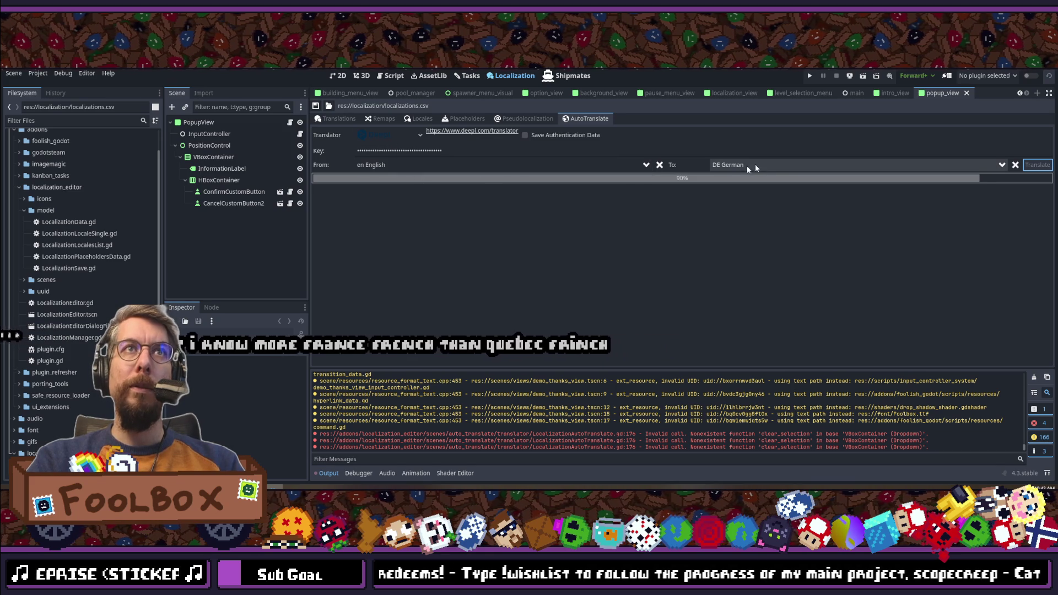
Step: Save the German-filled table to localizations.csv and reselect DeepL as the translator
{"action": "left_click", "coordinate": [334, 119]}
{"action": "left_click", "coordinate": [316, 105]}
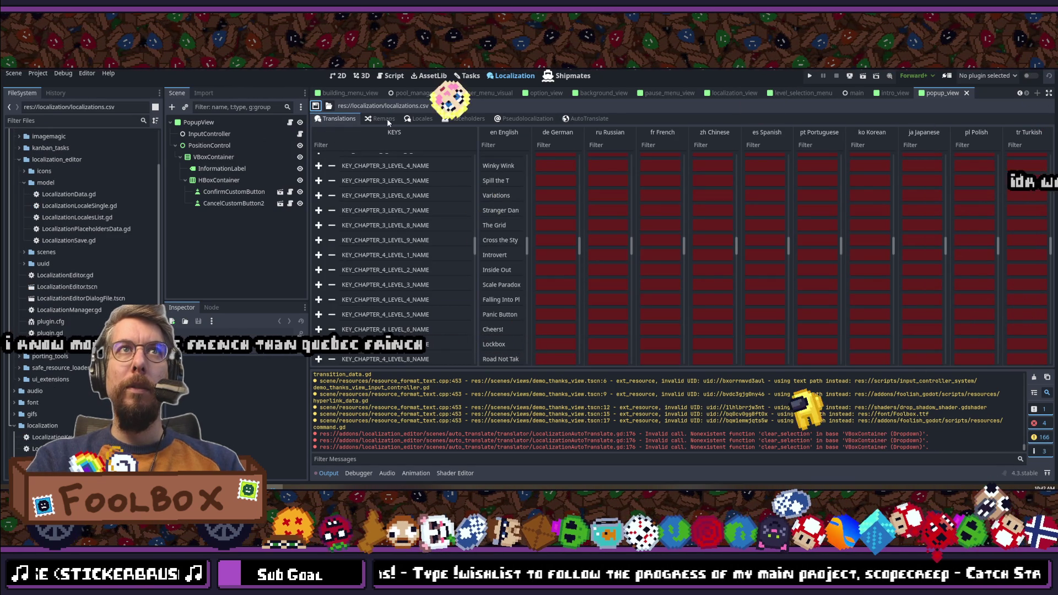
{"action": "left_click", "coordinate": [590, 119]}
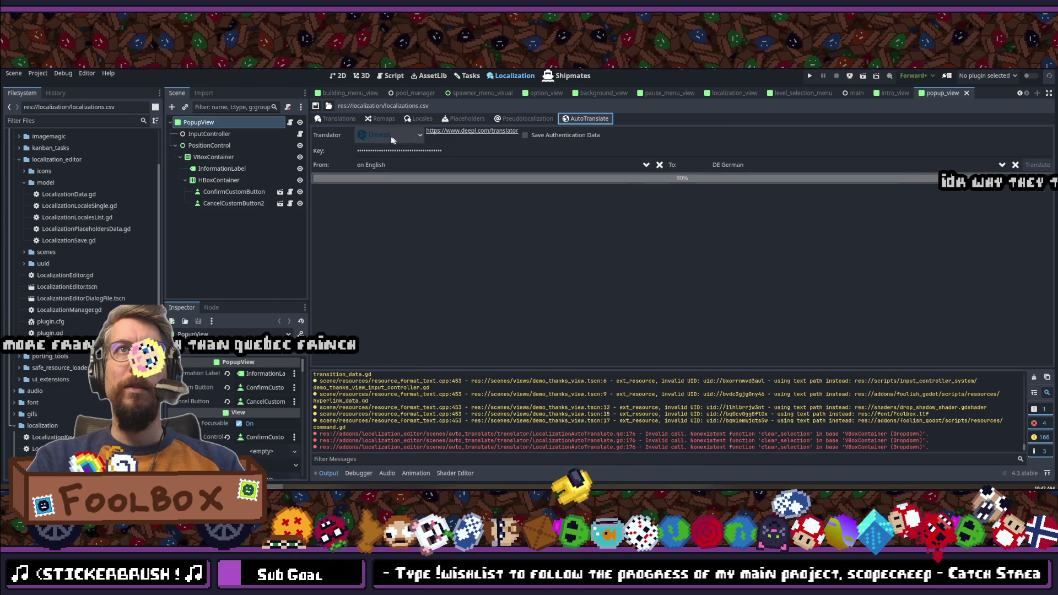
{"action": "left_click", "coordinate": [387, 136]}
{"action": "left_click", "coordinate": [392, 169]}
{"action": "left_click", "coordinate": [388, 135]}
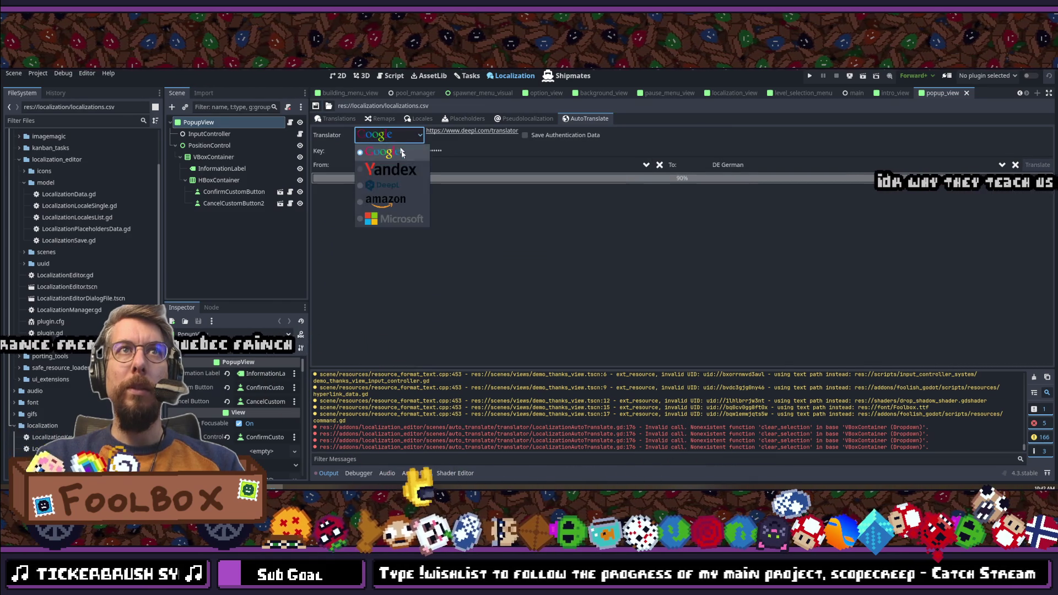
{"action": "left_click", "coordinate": [386, 186]}
Step: Set the target language to RU Russian and start the DeepL translation
{"action": "left_click", "coordinate": [385, 164]}
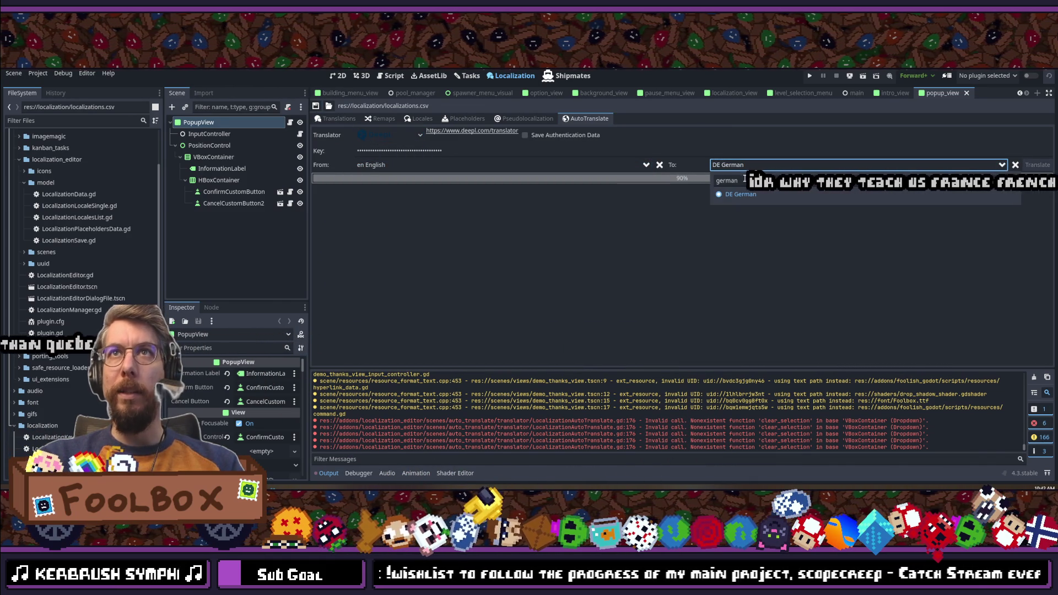
{"action": "key", "text": "BackSpace"}
{"action": "key", "text": "BackSpace"}
{"action": "key", "text": "BackSpace"}
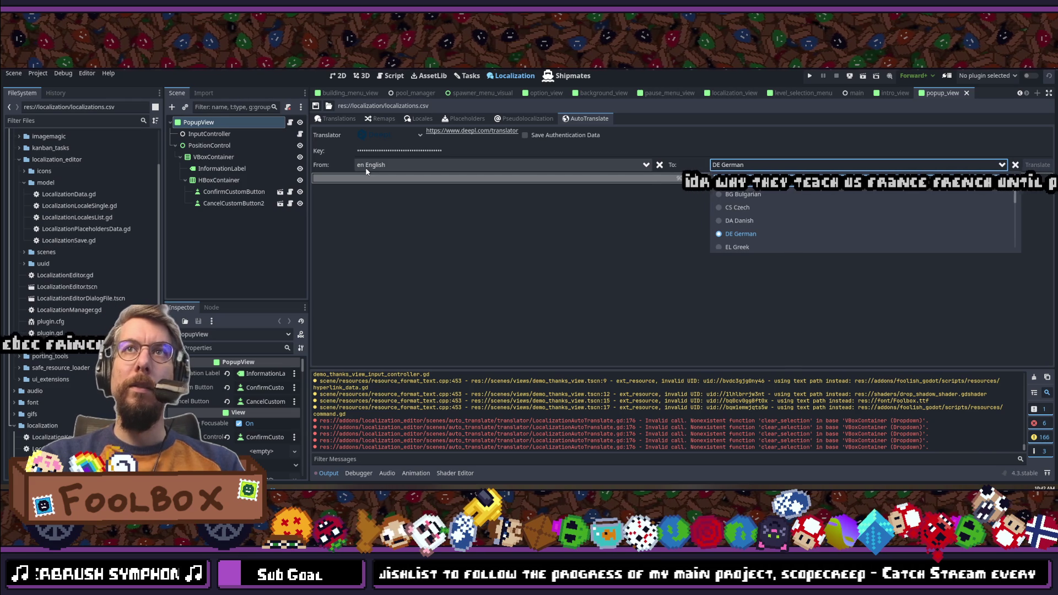
{"action": "type", "text": "ru"}
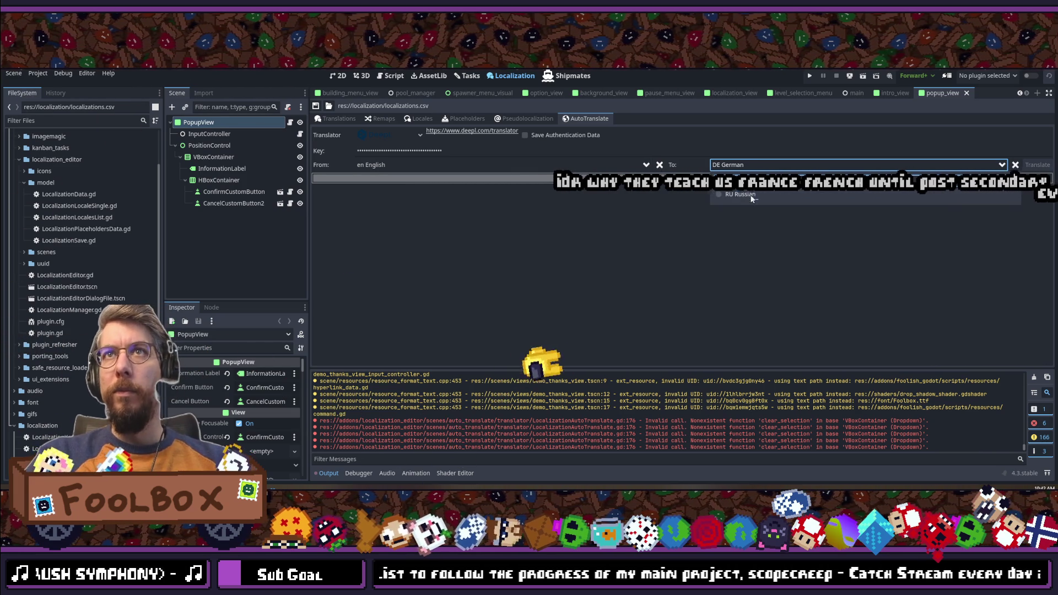
{"action": "key", "text": "Return"}
{"action": "left_click", "coordinate": [1033, 165]}
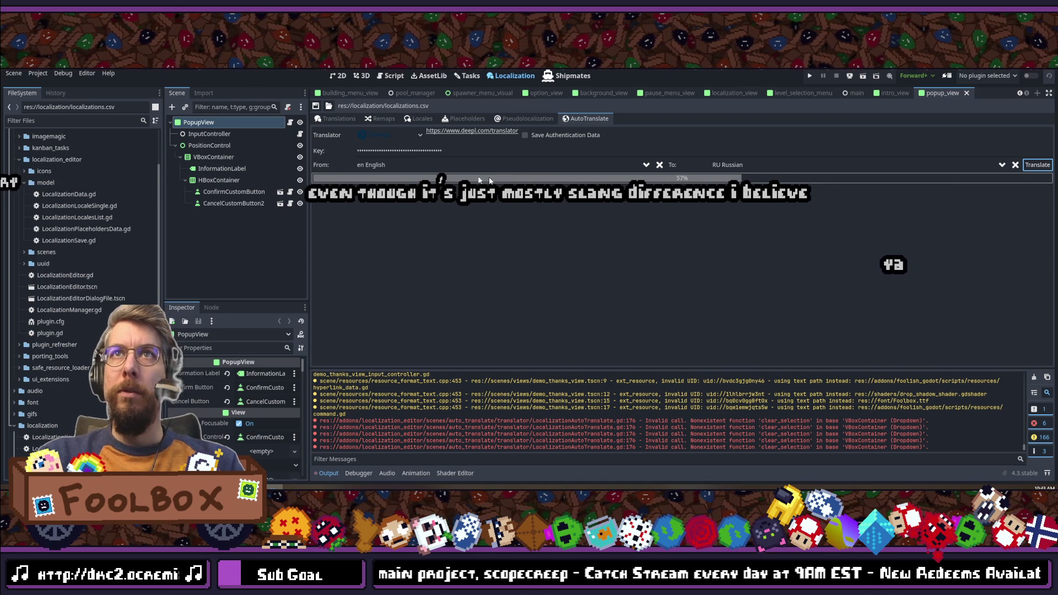
Step: Toggle the translator to Google and back to DeepL, clear the target, and save the table
{"action": "left_click", "coordinate": [581, 118]}
{"action": "left_click", "coordinate": [792, 167]}
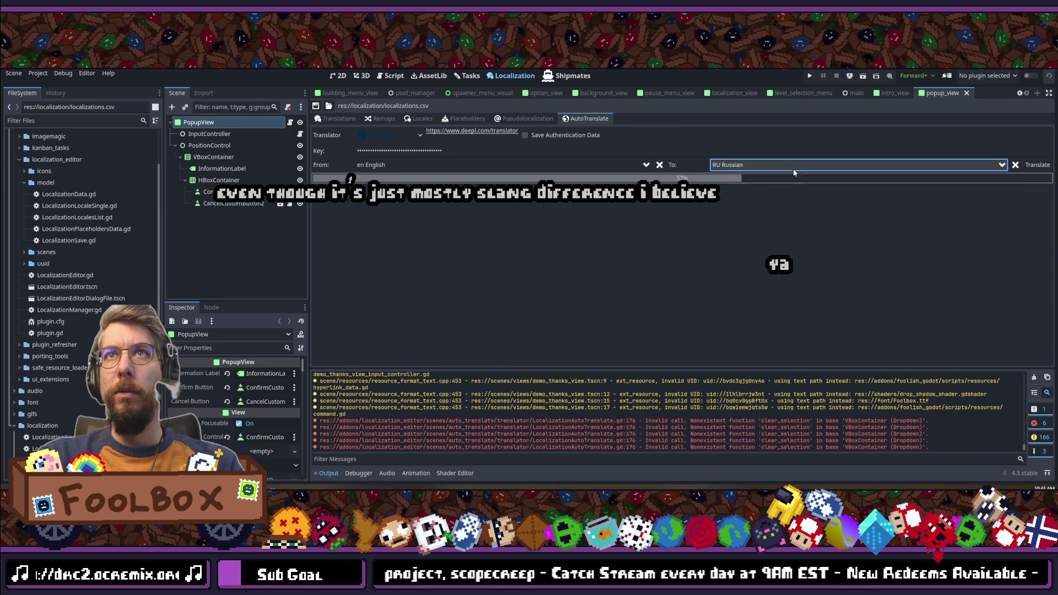
{"action": "left_click", "coordinate": [371, 134]}
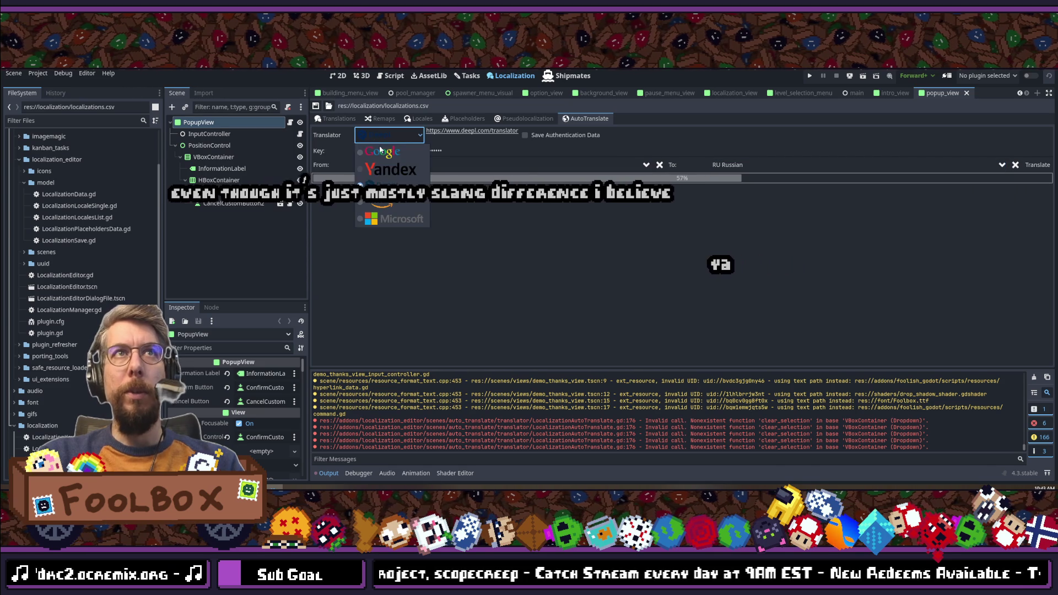
{"action": "left_click", "coordinate": [380, 152]}
{"action": "left_click", "coordinate": [388, 135]}
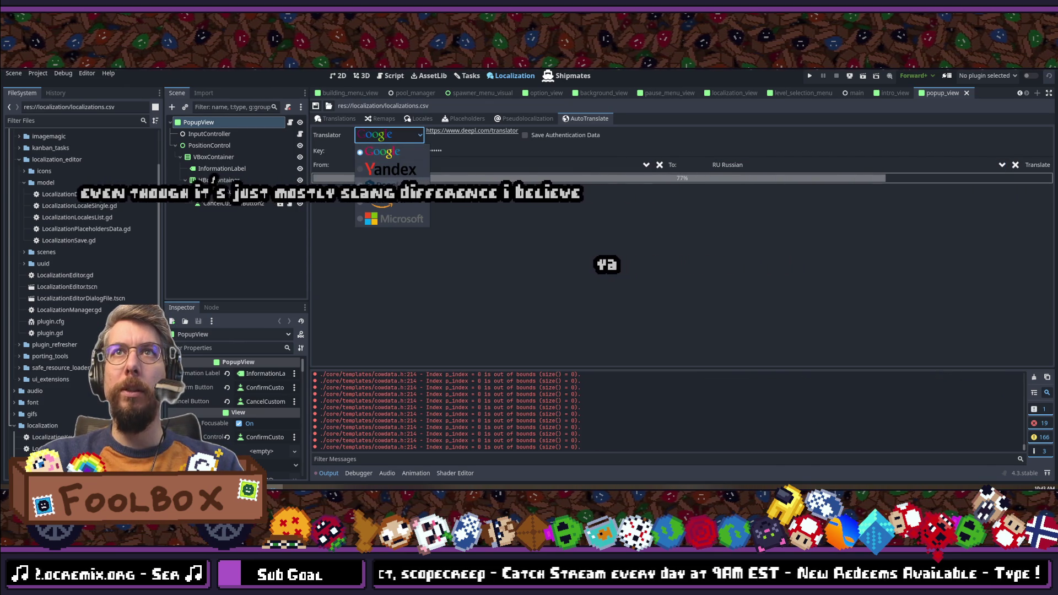
{"action": "left_click", "coordinate": [388, 185]}
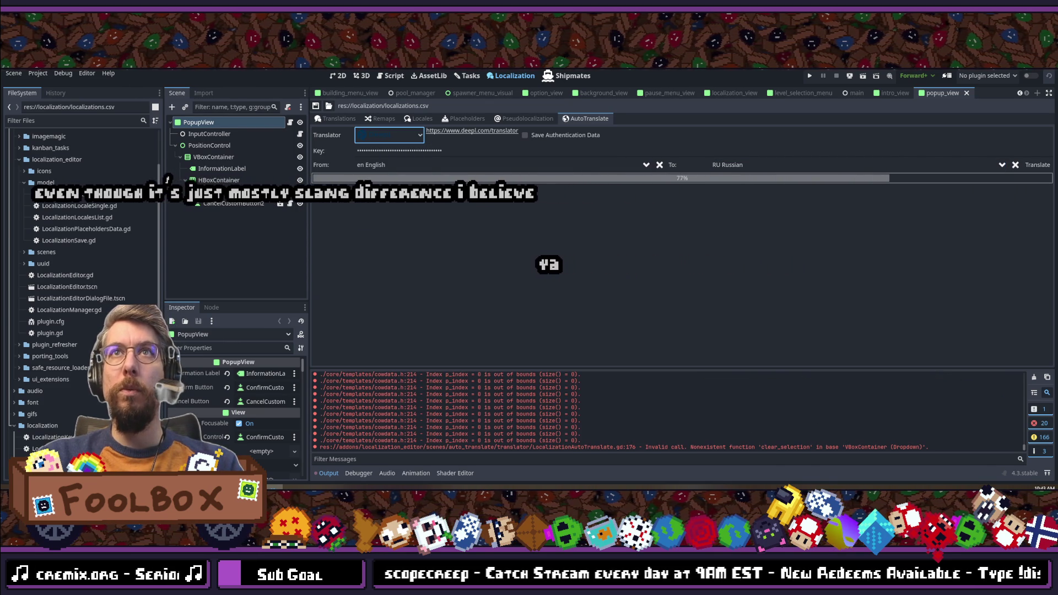
{"action": "scroll", "coordinate": [580, 434], "scroll_direction": "up", "scroll_amount": 2}
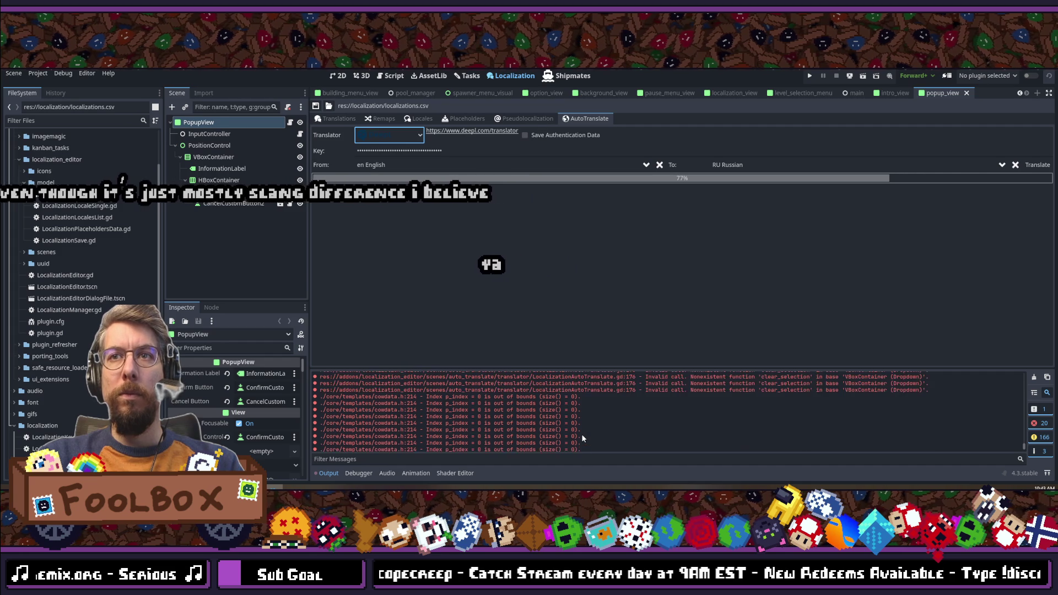
{"action": "scroll", "coordinate": [580, 434], "scroll_direction": "up", "scroll_amount": 10}
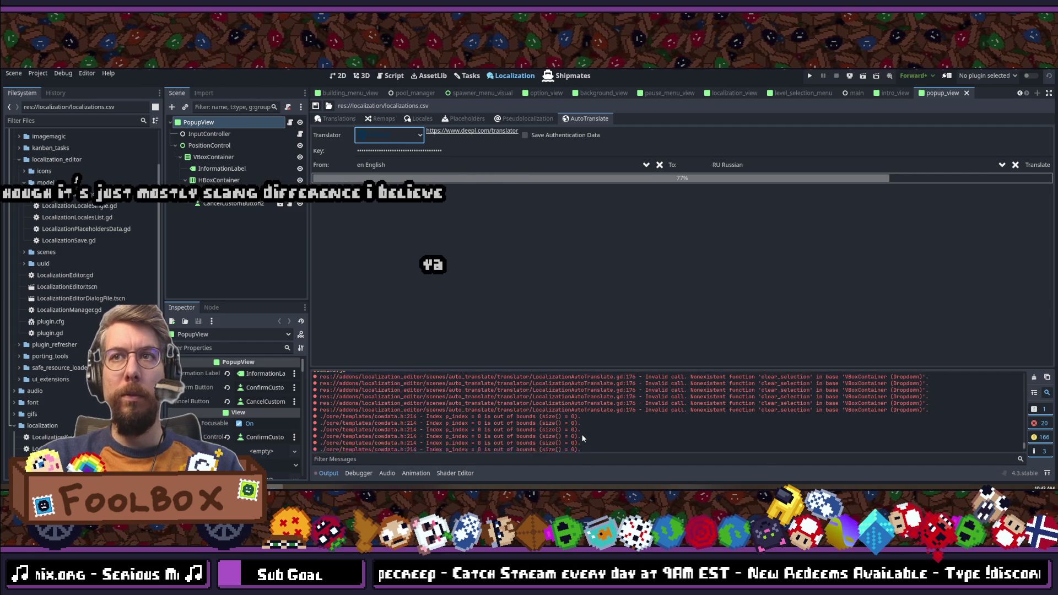
{"action": "left_click", "coordinate": [1015, 164]}
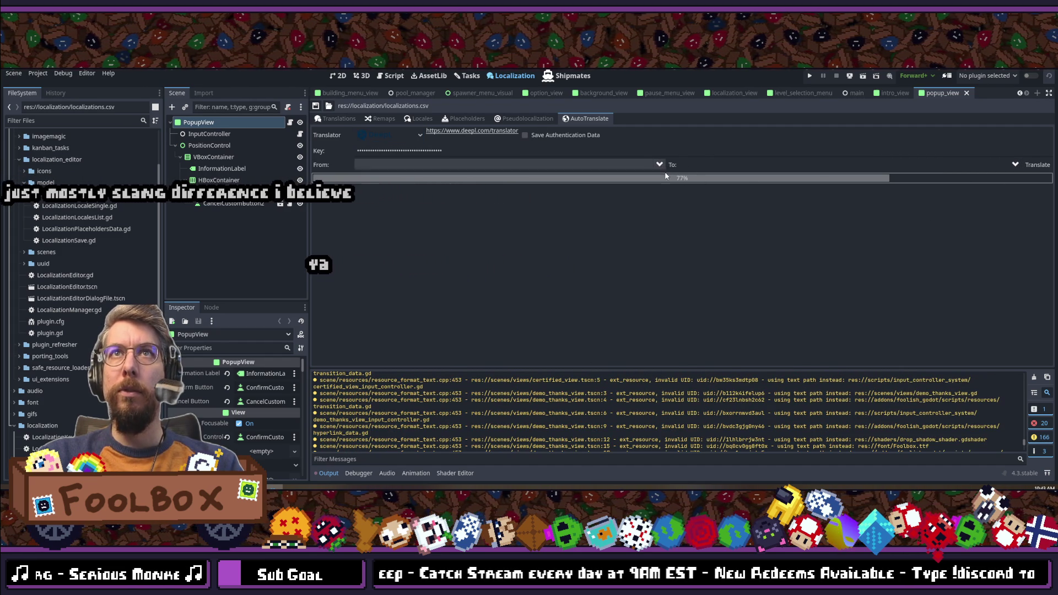
{"action": "left_click", "coordinate": [329, 118]}
{"action": "left_click", "coordinate": [316, 106]}
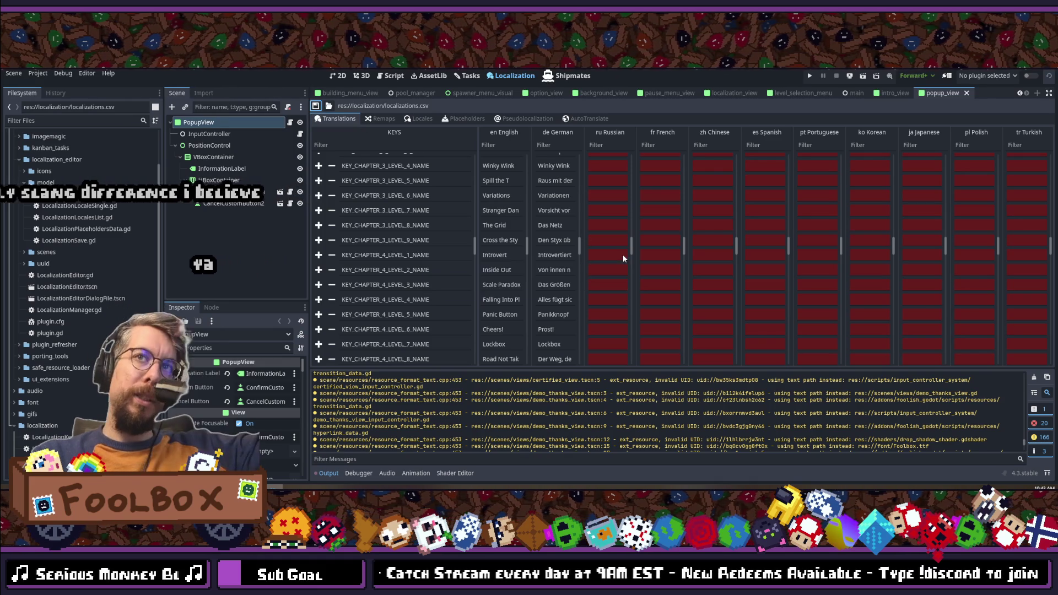
Step: Refresh the Translations table and scroll through it to check the new Russian entries
{"action": "scroll", "coordinate": [627, 188], "scroll_direction": "up", "scroll_amount": 5}
{"action": "scroll", "coordinate": [627, 188], "scroll_direction": "up", "scroll_amount": 6}
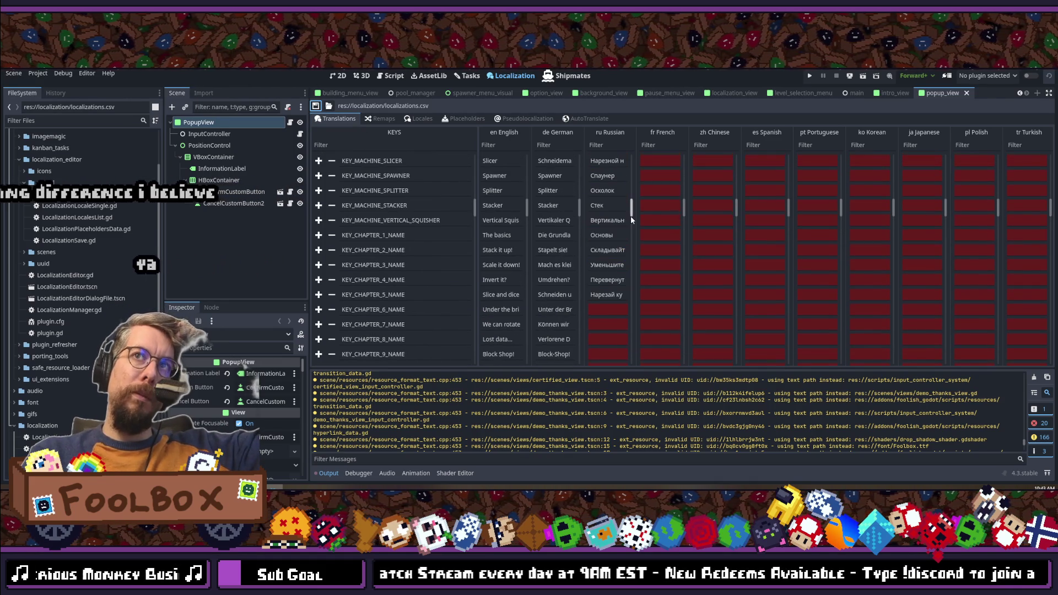
{"action": "left_click", "coordinate": [587, 119]}
{"action": "left_click", "coordinate": [336, 119]}
{"action": "scroll", "coordinate": [711, 270], "scroll_direction": "down", "scroll_amount": 12}
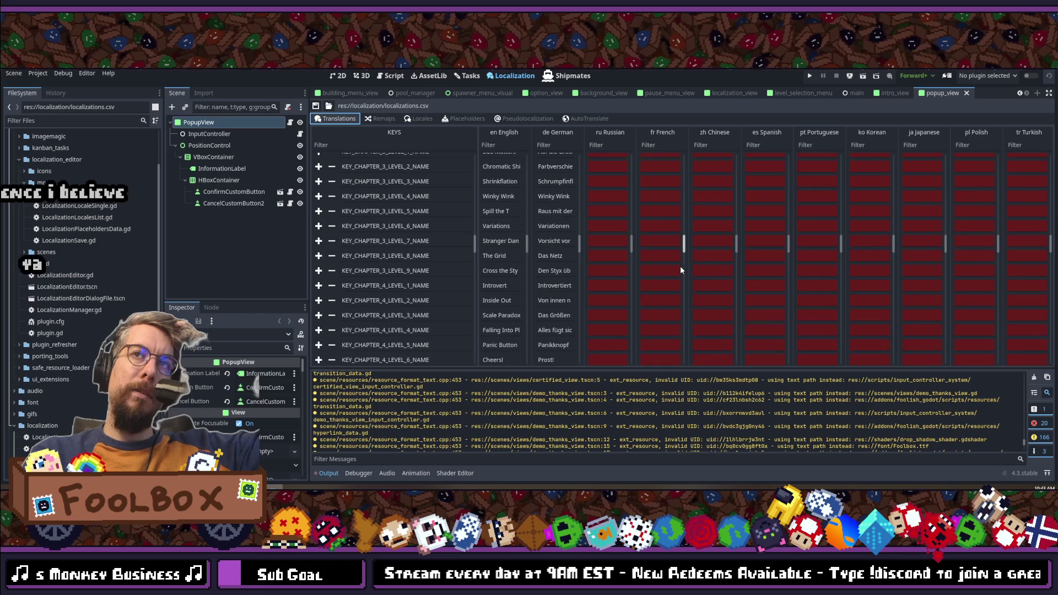
{"action": "scroll", "coordinate": [665, 273], "scroll_direction": "down", "scroll_amount": 6}
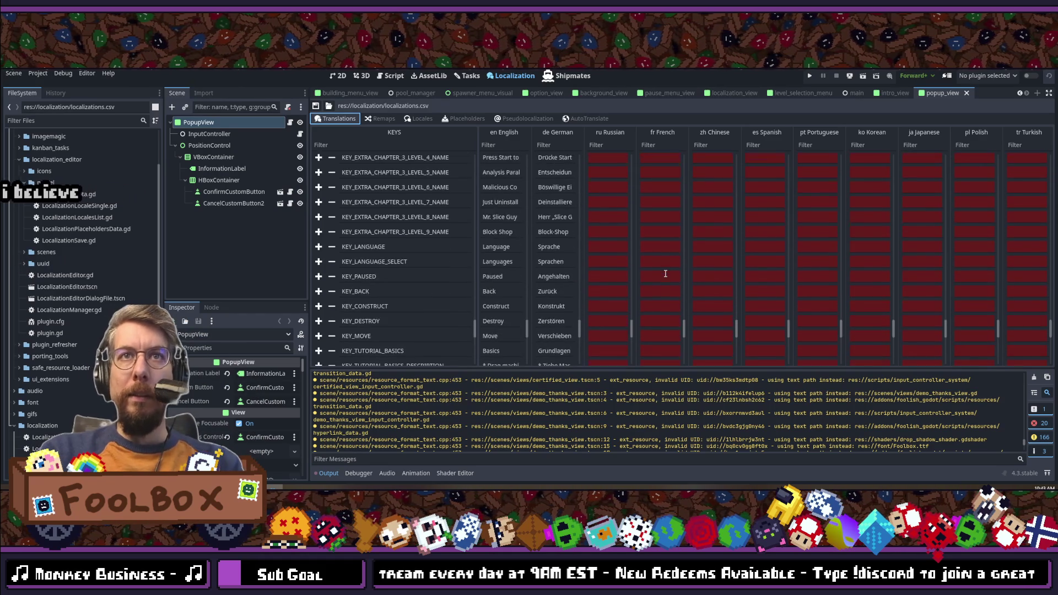
{"action": "scroll", "coordinate": [665, 273], "scroll_direction": "up", "scroll_amount": 8}
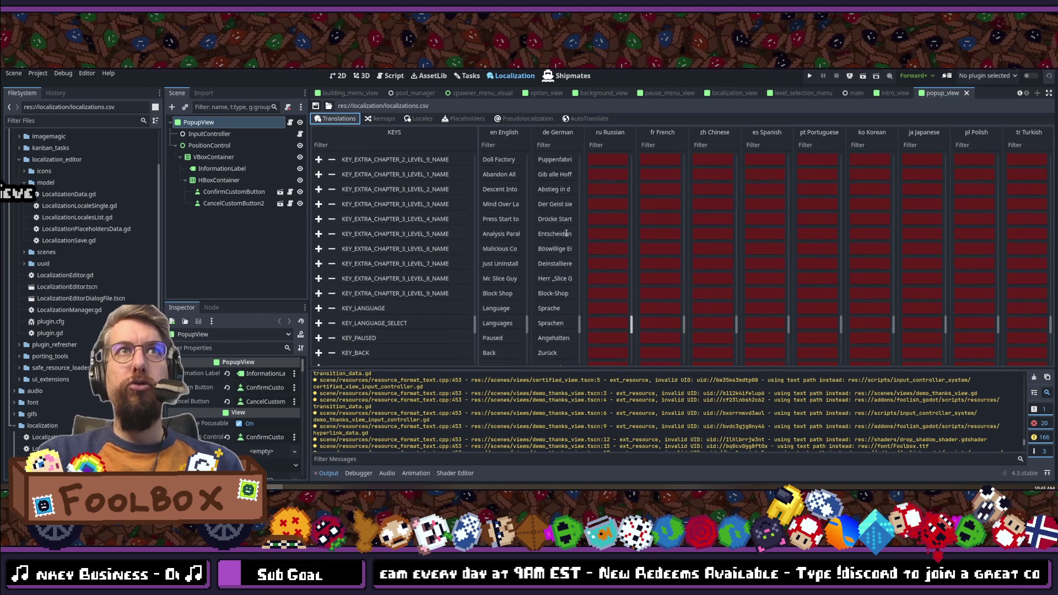
Step: Try Project > Reload Current Project, dismiss the save prompt, and reopen the Project menu
{"action": "left_click", "coordinate": [36, 72]}
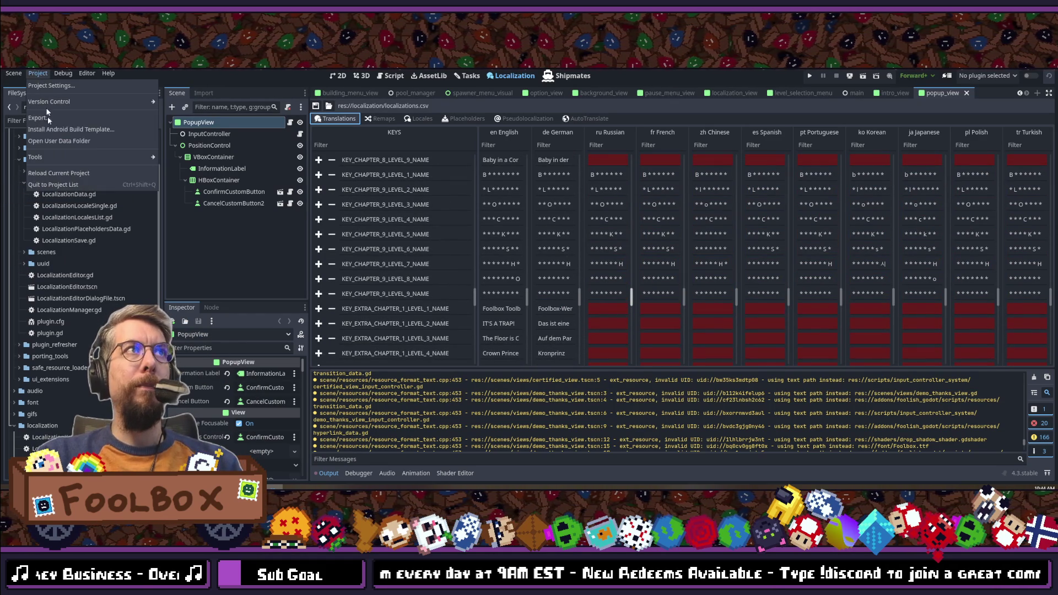
{"action": "left_click", "coordinate": [51, 170]}
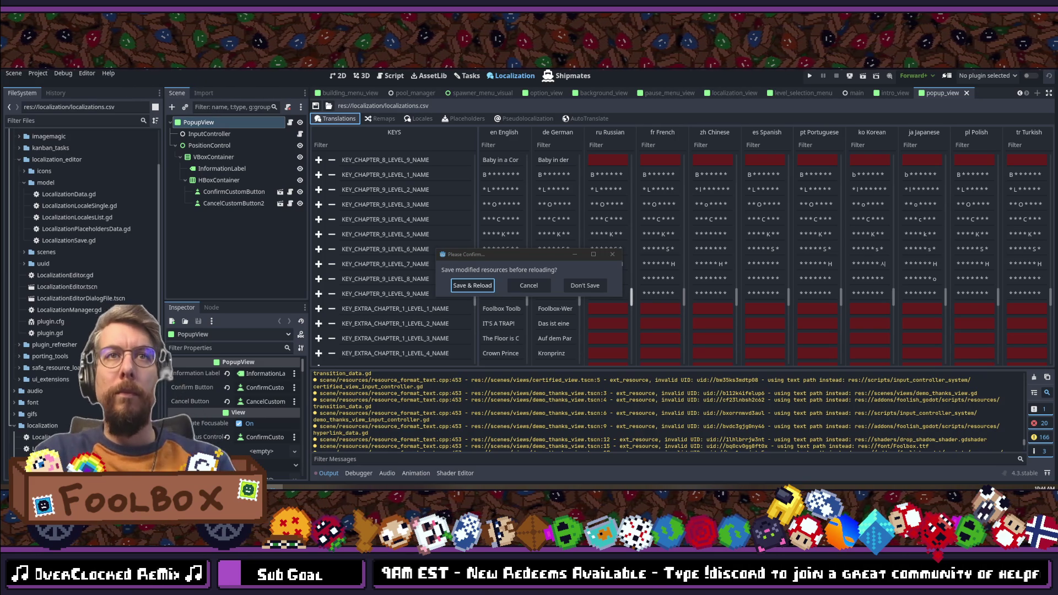
{"action": "left_click", "coordinate": [613, 255]}
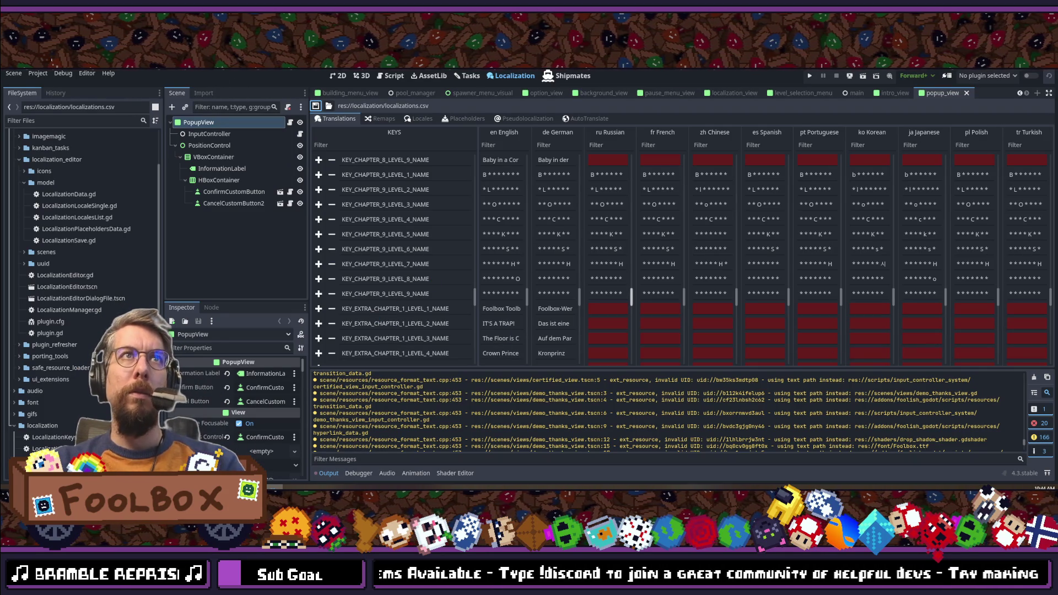
{"action": "left_click", "coordinate": [22, 79]}
{"action": "left_click", "coordinate": [58, 175]}
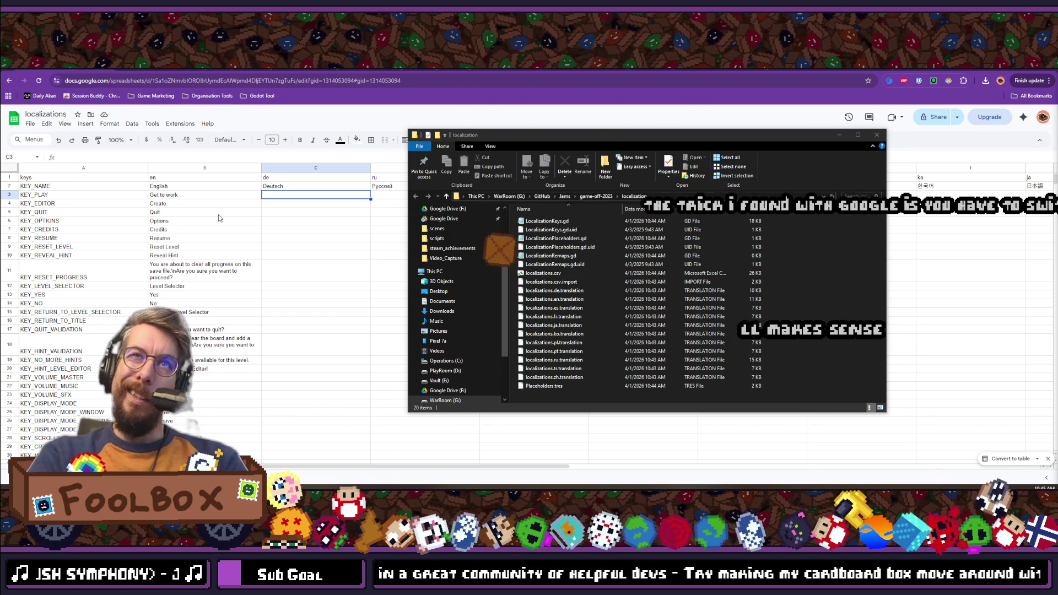
Step: Hide the File Explorer window covering the localizations sheet, then return to the Godot editor
{"action": "key", "text": "alt+Tab"}
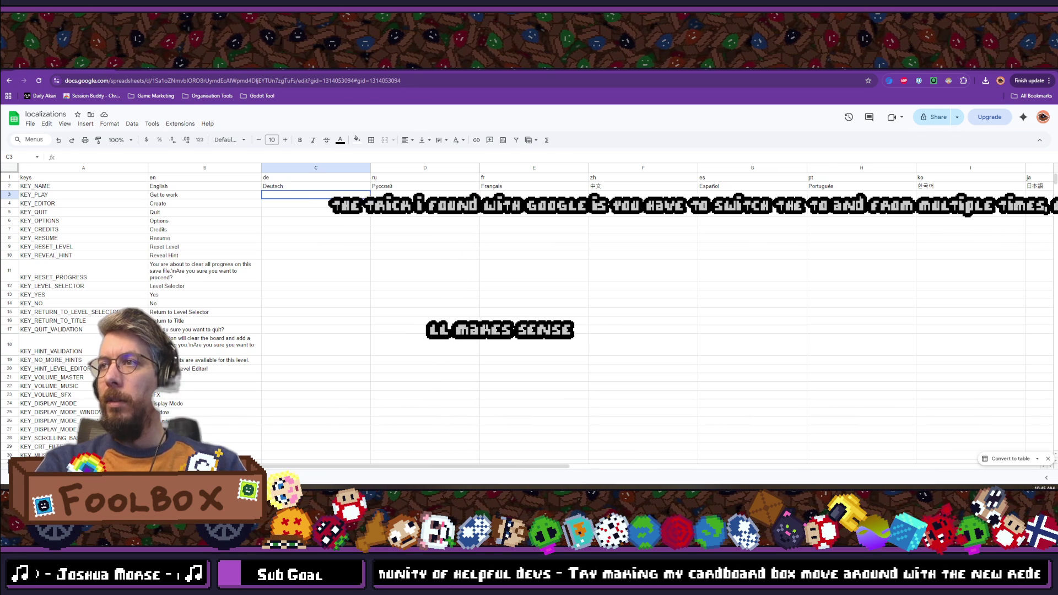
{"action": "key", "text": "alt+Tab"}
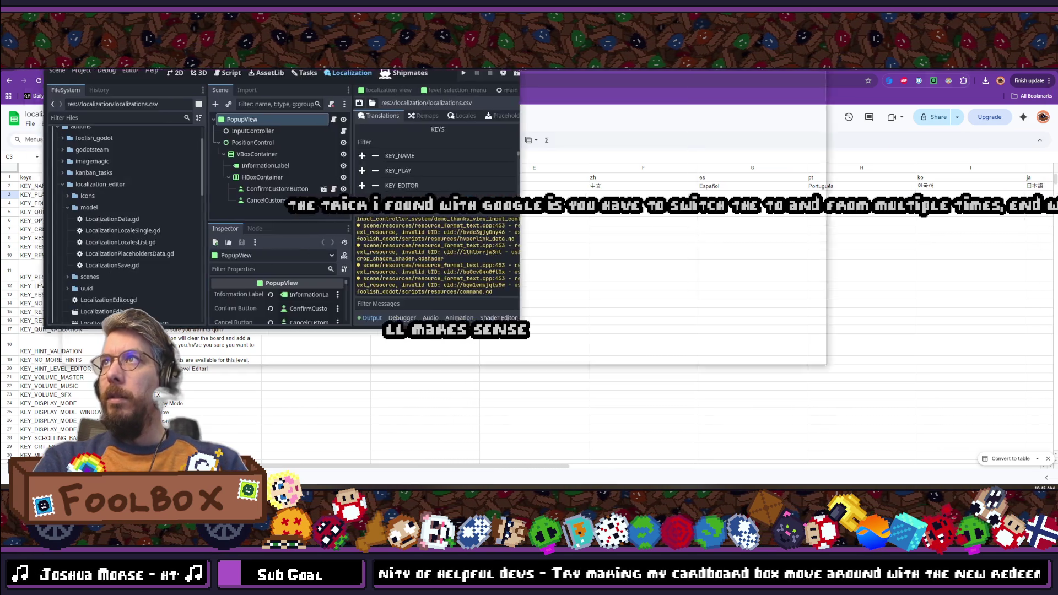
Step: Scroll the table and open the Russian text of KEY_TUTORIAL_LOCKED_DESCRIPTION
{"action": "scroll", "coordinate": [610, 239], "scroll_direction": "down", "scroll_amount": 10}
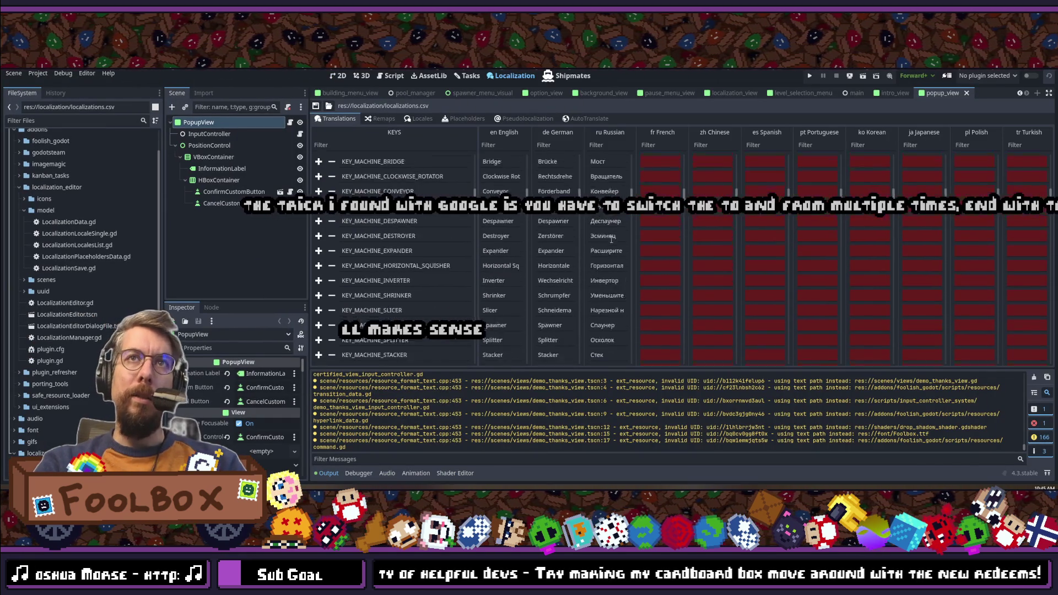
{"action": "scroll", "coordinate": [610, 239], "scroll_direction": "down", "scroll_amount": 15}
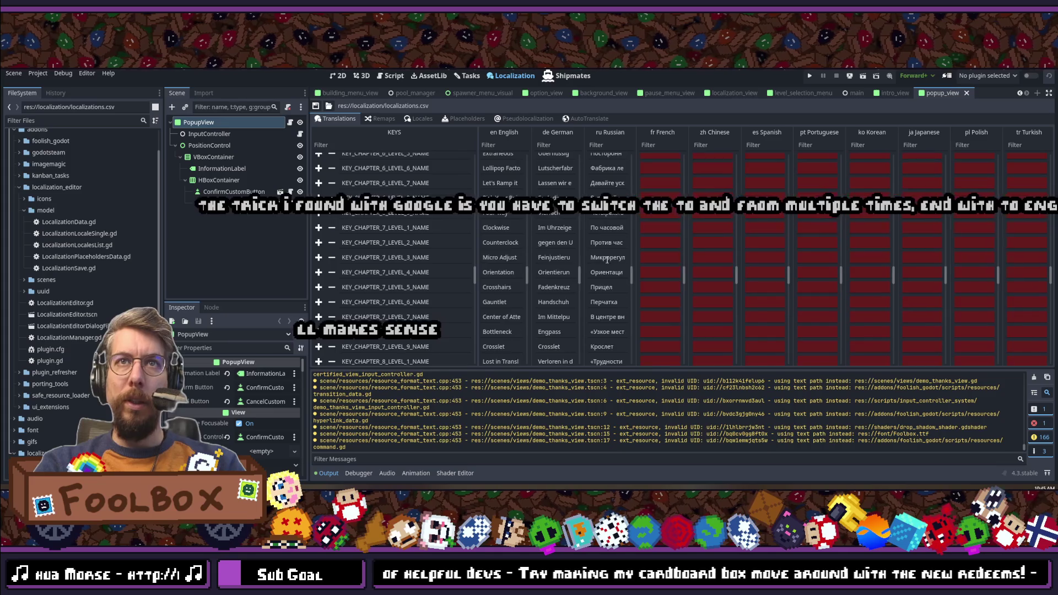
{"action": "scroll", "coordinate": [607, 259], "scroll_direction": "down", "scroll_amount": 10}
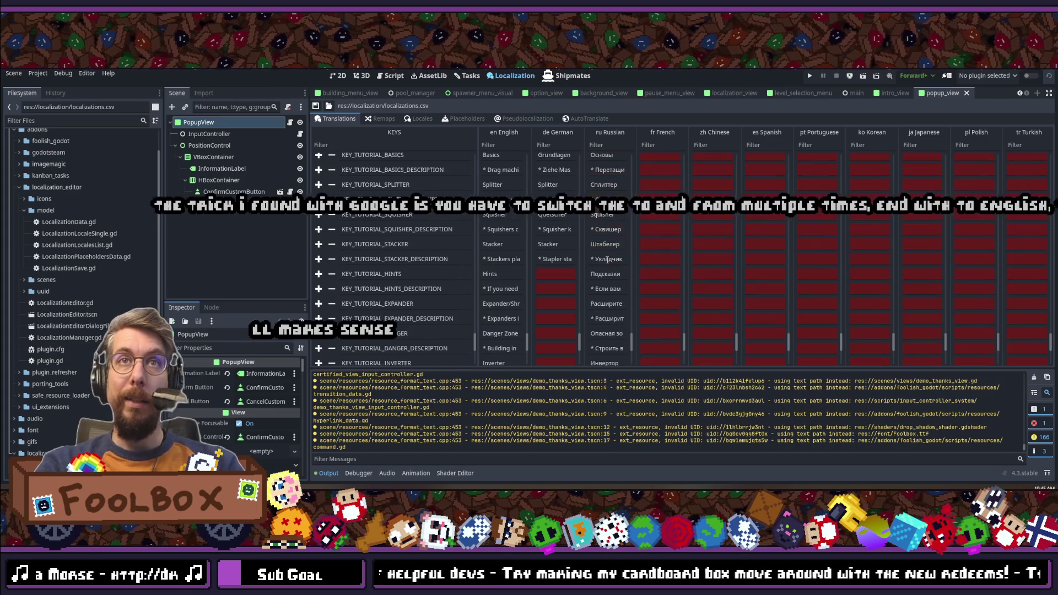
{"action": "scroll", "coordinate": [607, 259], "scroll_direction": "up", "scroll_amount": 10}
{"action": "scroll", "coordinate": [607, 260], "scroll_direction": "down", "scroll_amount": 4}
{"action": "scroll", "coordinate": [606, 259], "scroll_direction": "down", "scroll_amount": 5}
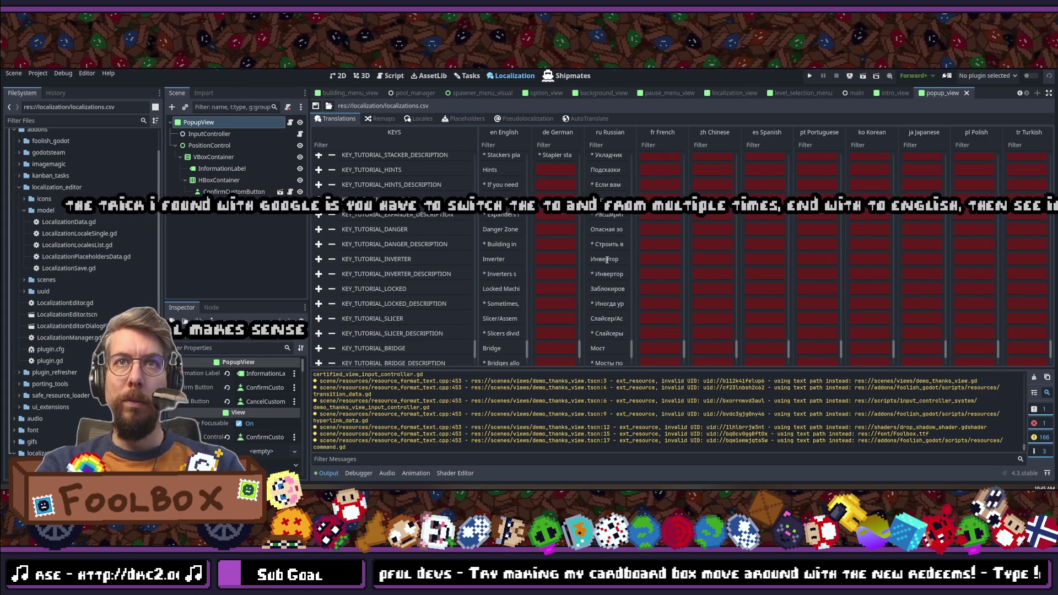
{"action": "double_click", "coordinate": [605, 302]}
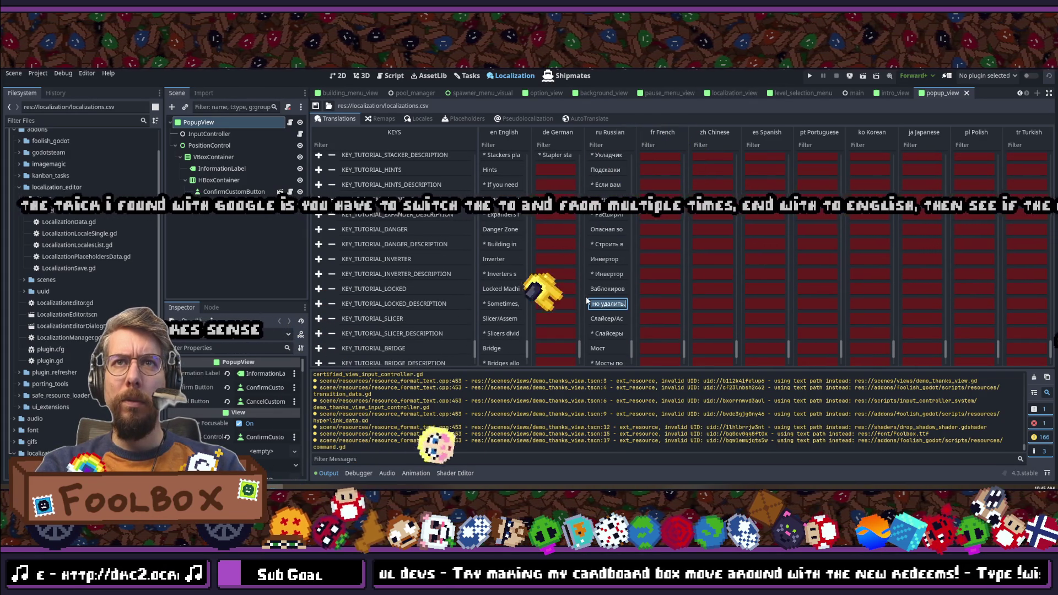
Step: Review the remaining rows and bring up the AutoTranslate tab for localizations.csv
{"action": "scroll", "coordinate": [603, 314], "scroll_direction": "up", "scroll_amount": 5}
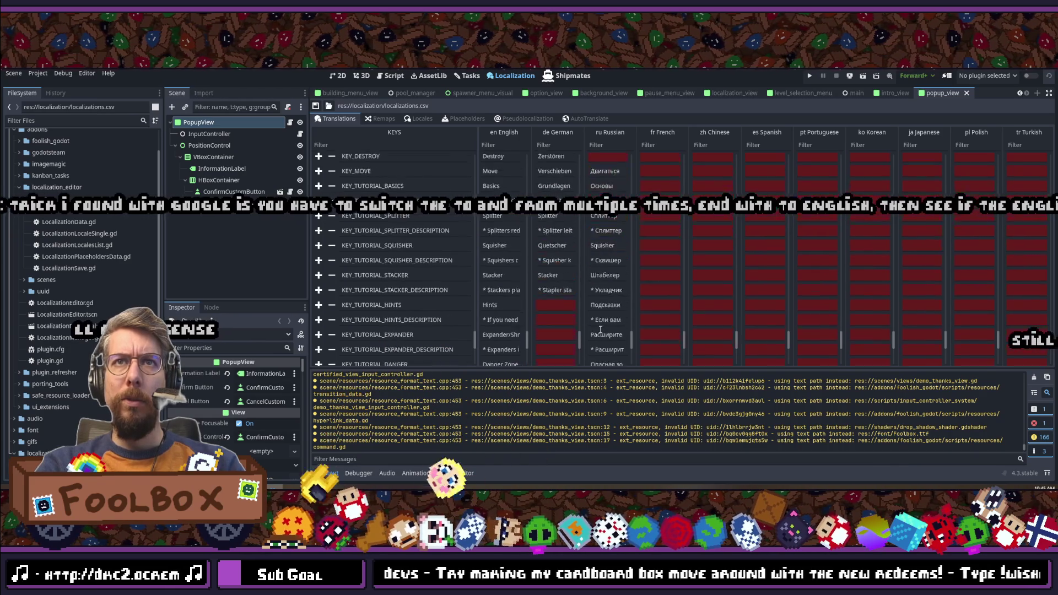
{"action": "scroll", "coordinate": [600, 329], "scroll_direction": "down", "scroll_amount": 4}
{"action": "scroll", "coordinate": [600, 329], "scroll_direction": "down", "scroll_amount": 20}
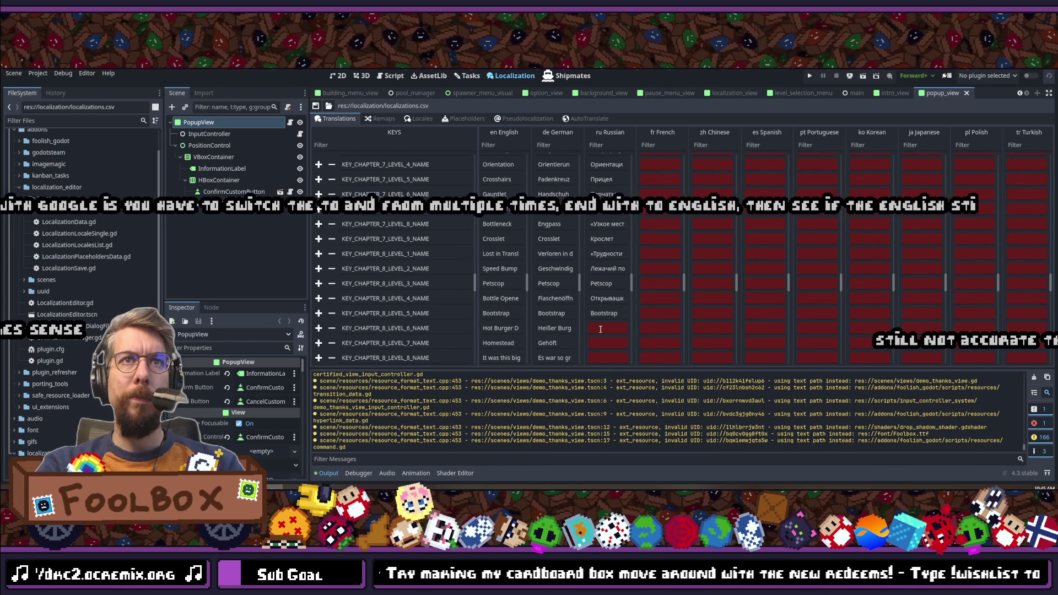
{"action": "scroll", "coordinate": [600, 329], "scroll_direction": "down", "scroll_amount": 5}
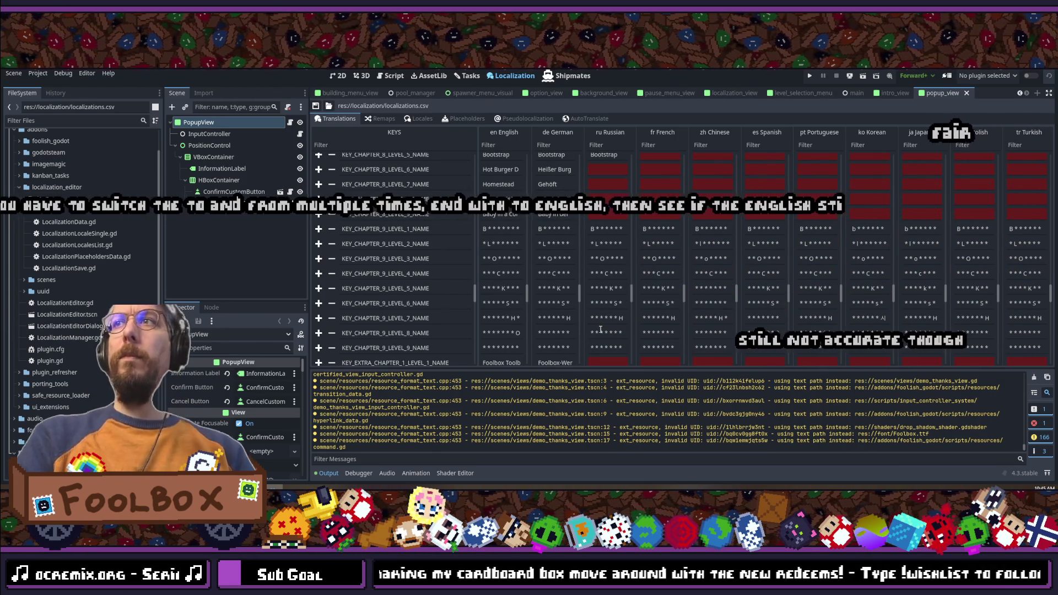
{"action": "scroll", "coordinate": [599, 328], "scroll_direction": "up", "scroll_amount": 3}
{"action": "scroll", "coordinate": [596, 325], "scroll_direction": "up", "scroll_amount": 15}
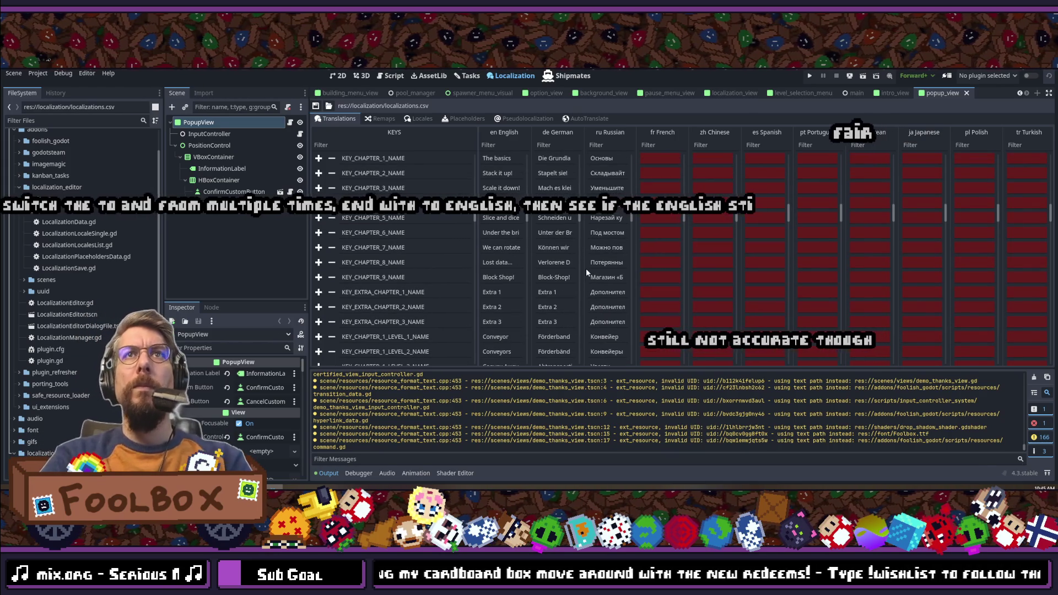
{"action": "scroll", "coordinate": [586, 269], "scroll_direction": "down", "scroll_amount": 2}
{"action": "left_click", "coordinate": [585, 119]}
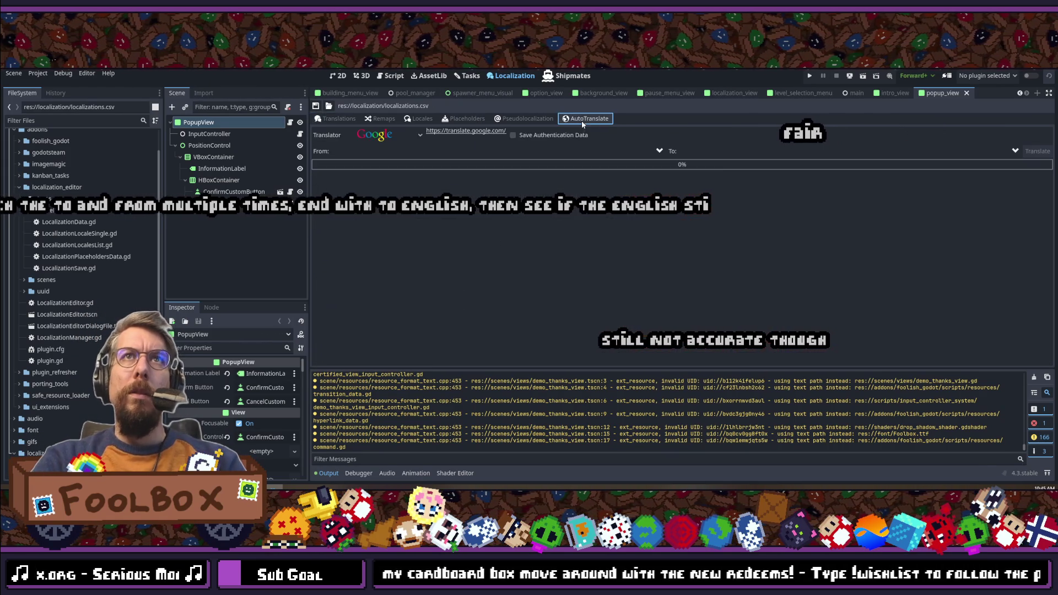
Step: Switch the translator to DeepL with English as source and German as target
{"action": "left_click", "coordinate": [406, 140]}
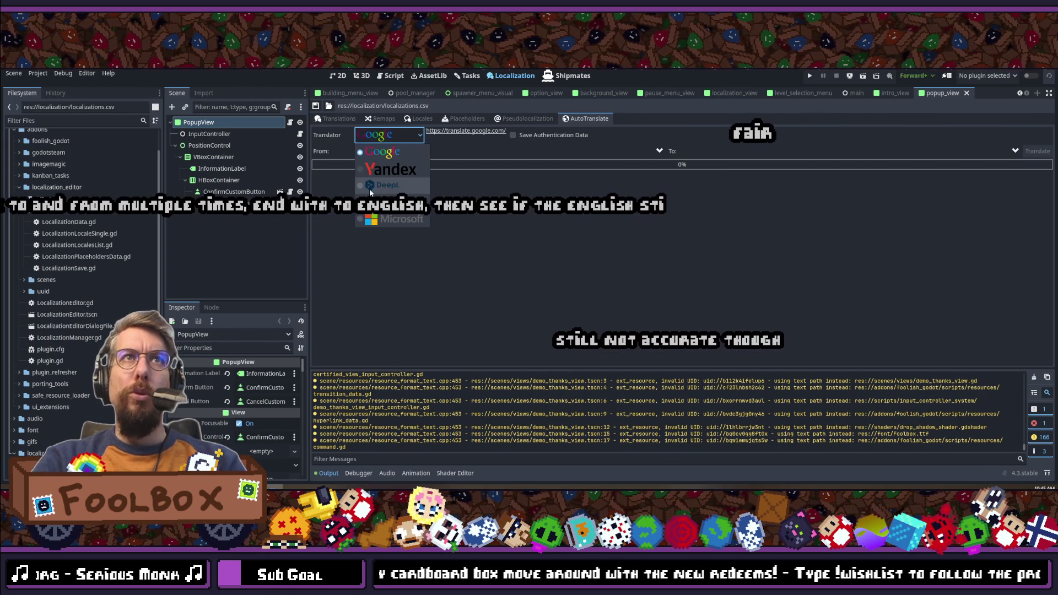
{"action": "left_click", "coordinate": [369, 152]}
{"action": "left_click", "coordinate": [378, 152]}
{"action": "left_click", "coordinate": [382, 177]}
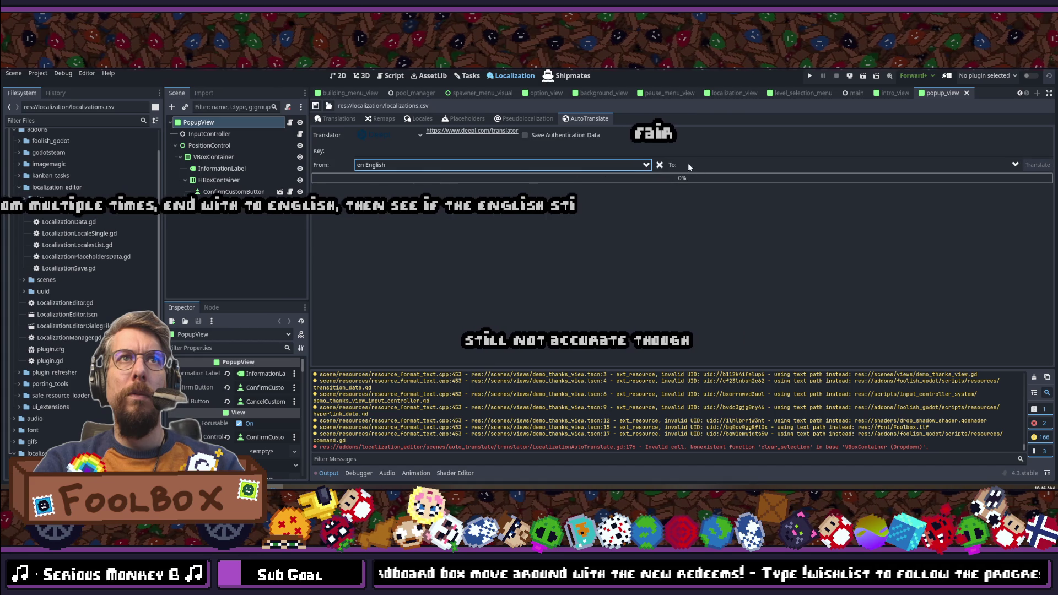
{"action": "left_click", "coordinate": [755, 165]}
{"action": "left_click", "coordinate": [735, 180]}
{"action": "type", "text": "german"}
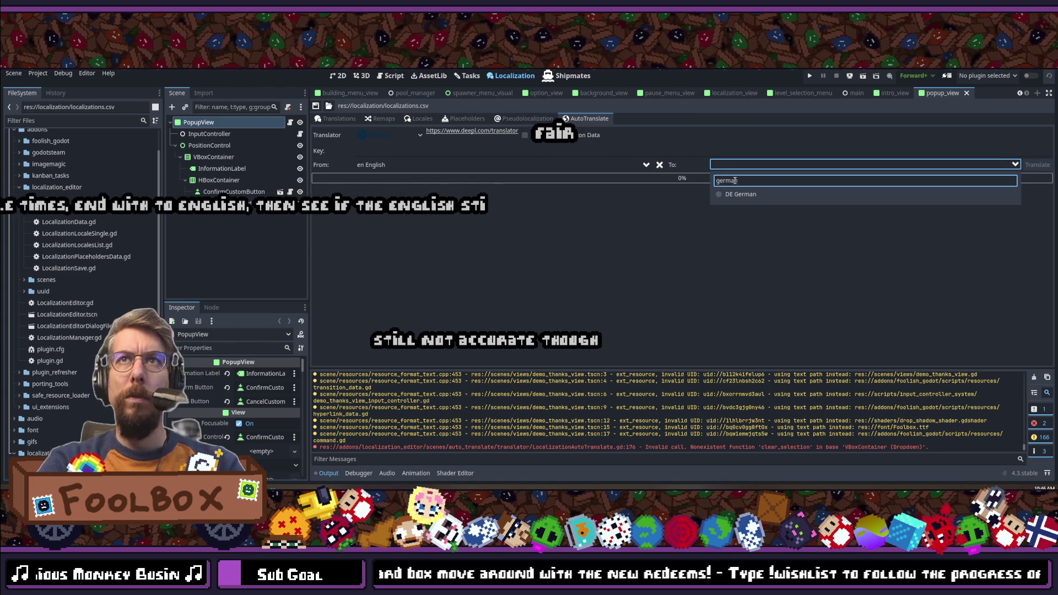
{"action": "left_click", "coordinate": [739, 193]}
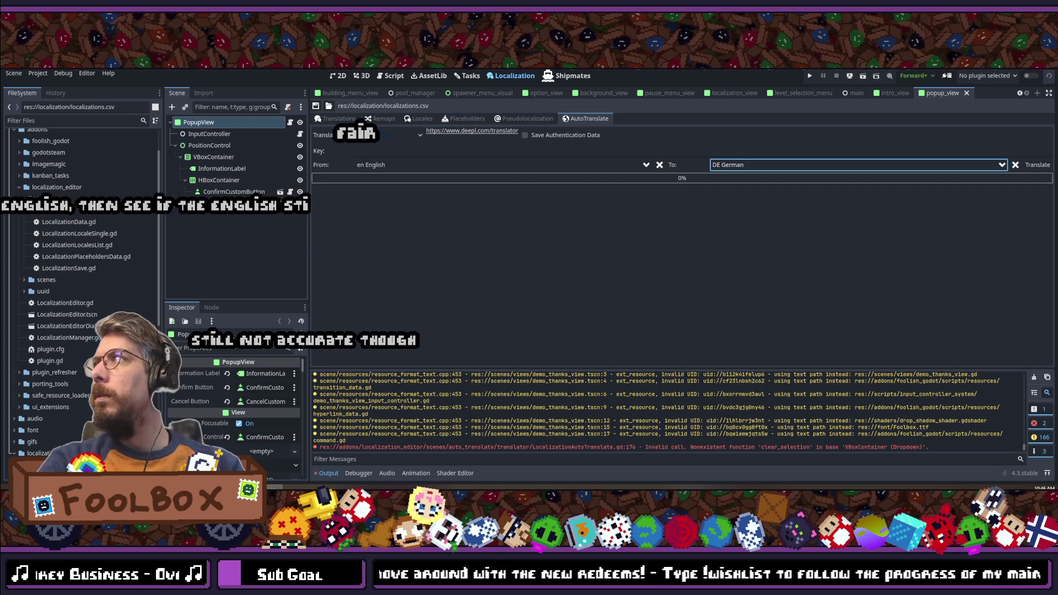
Step: Paste the DeepL API key, run the English-to-German translation, and clear the source language
{"action": "left_click", "coordinate": [399, 150]}
{"action": "key", "text": "ctrl+v"}
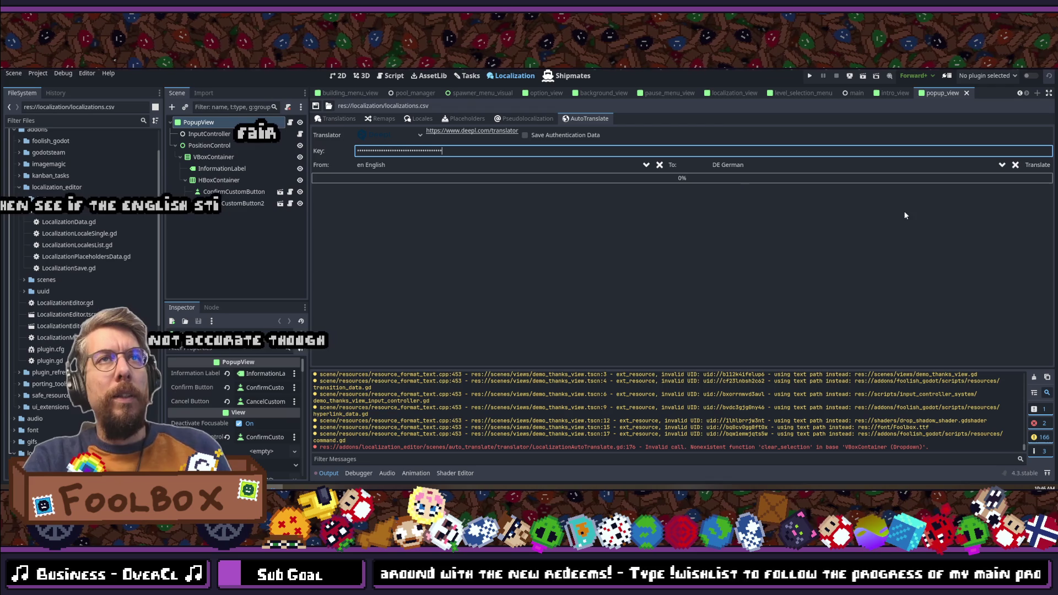
{"action": "left_click", "coordinate": [1038, 164]}
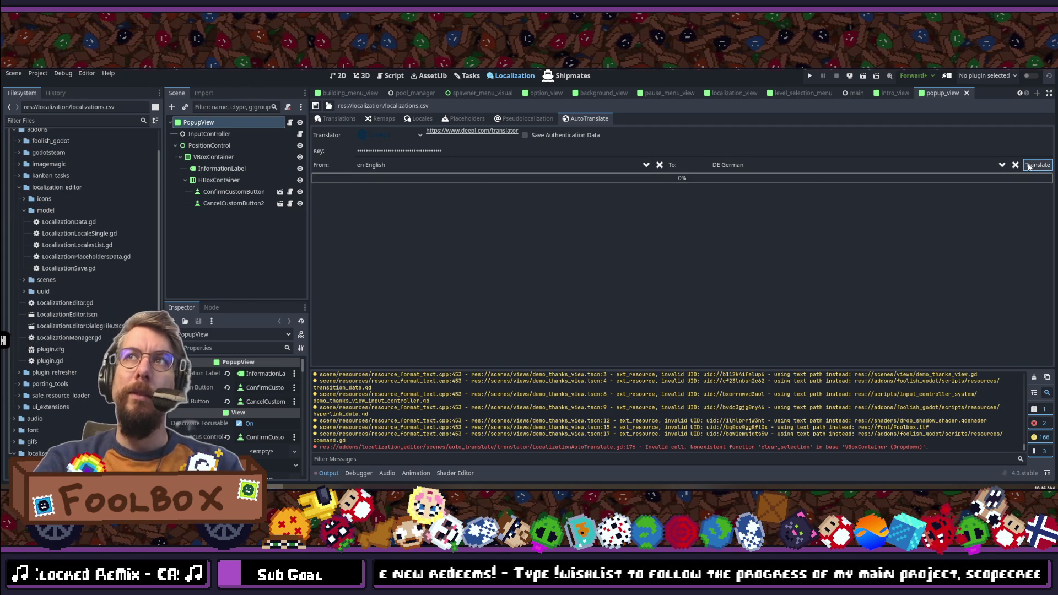
{"action": "left_click", "coordinate": [660, 165]}
{"action": "left_click", "coordinate": [364, 165]}
Step: Translate the table from English into Russian with DeepL
{"action": "left_click", "coordinate": [380, 194]}
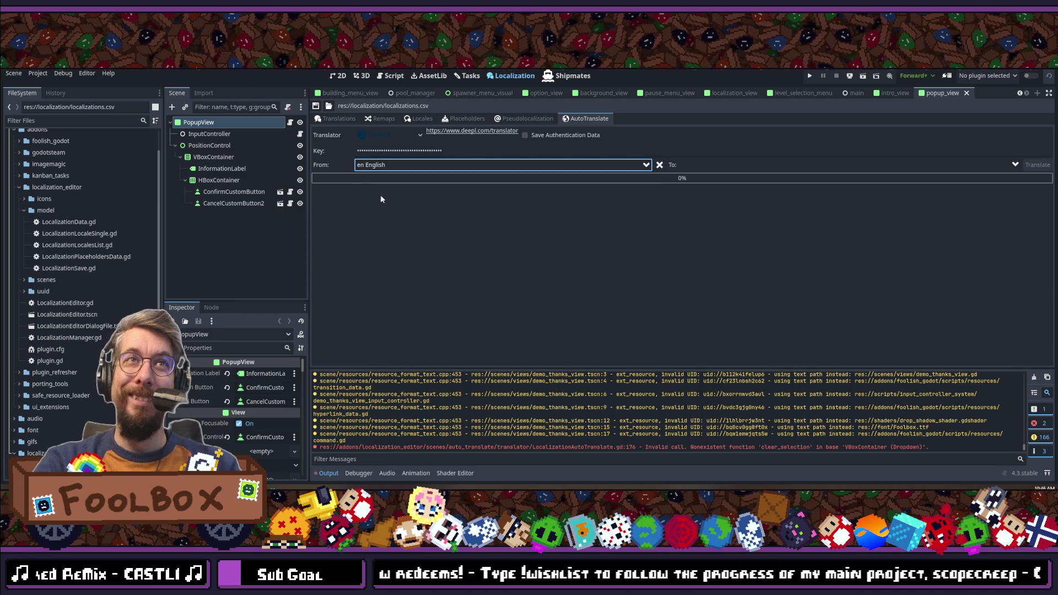
{"action": "left_click", "coordinate": [744, 165]}
{"action": "type", "text": "german"}
{"action": "left_click", "coordinate": [741, 180]}
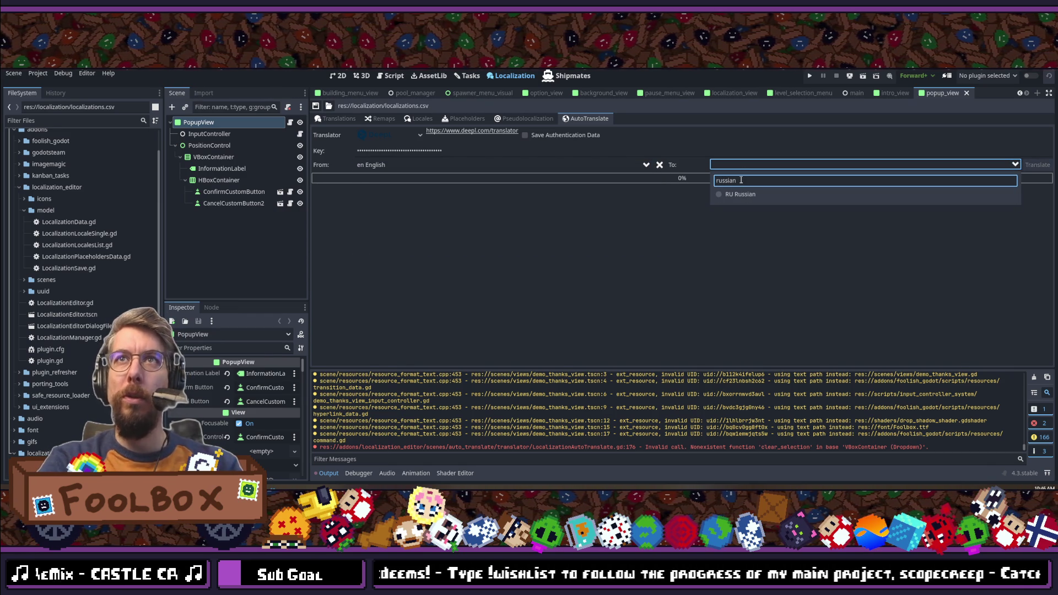
{"action": "left_click", "coordinate": [740, 194]}
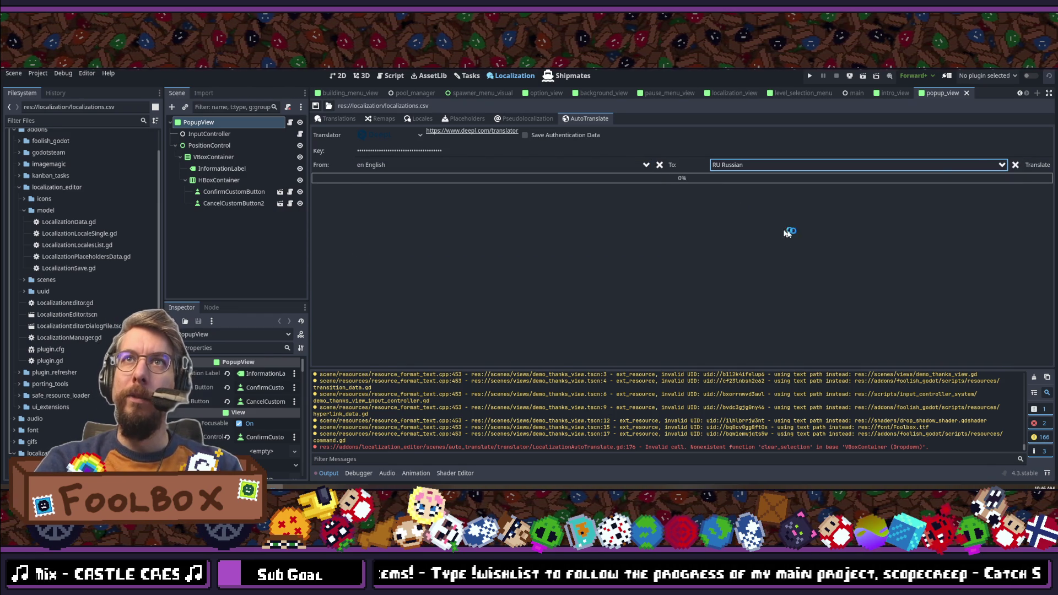
{"action": "left_click", "coordinate": [1040, 167]}
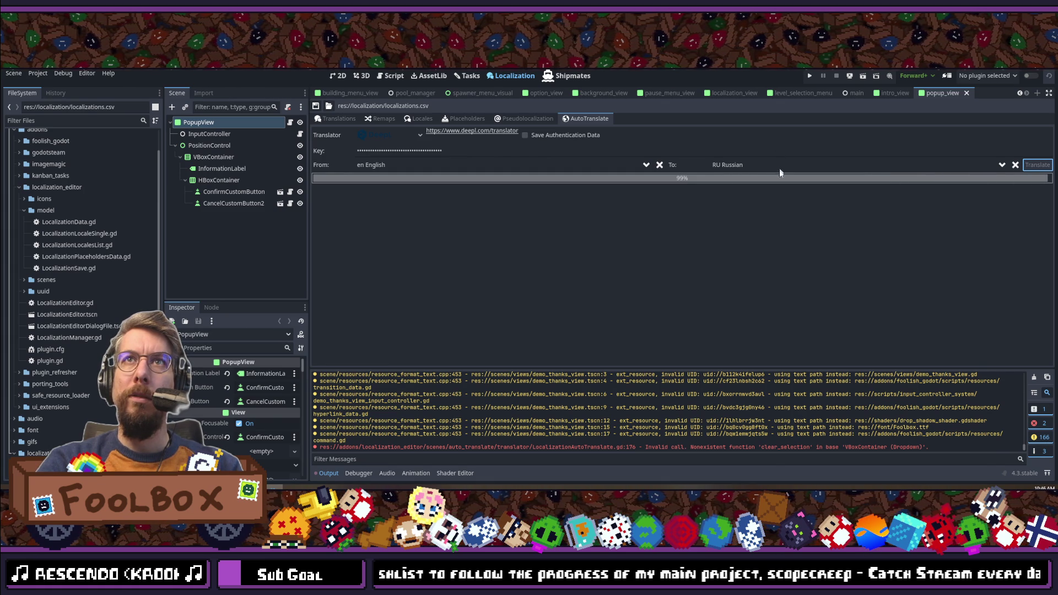
Step: Reset the languages and translate the table from English into French
{"action": "left_click", "coordinate": [1015, 165]}
{"action": "left_click", "coordinate": [660, 165]}
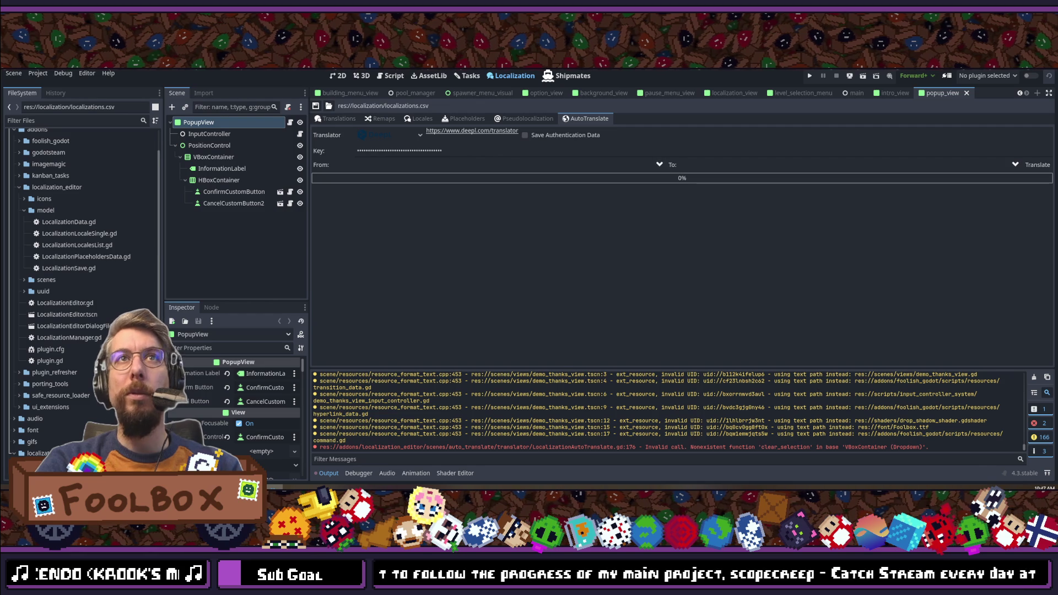
{"action": "left_click", "coordinate": [457, 164]}
{"action": "left_click", "coordinate": [416, 196]}
{"action": "left_click", "coordinate": [744, 164]}
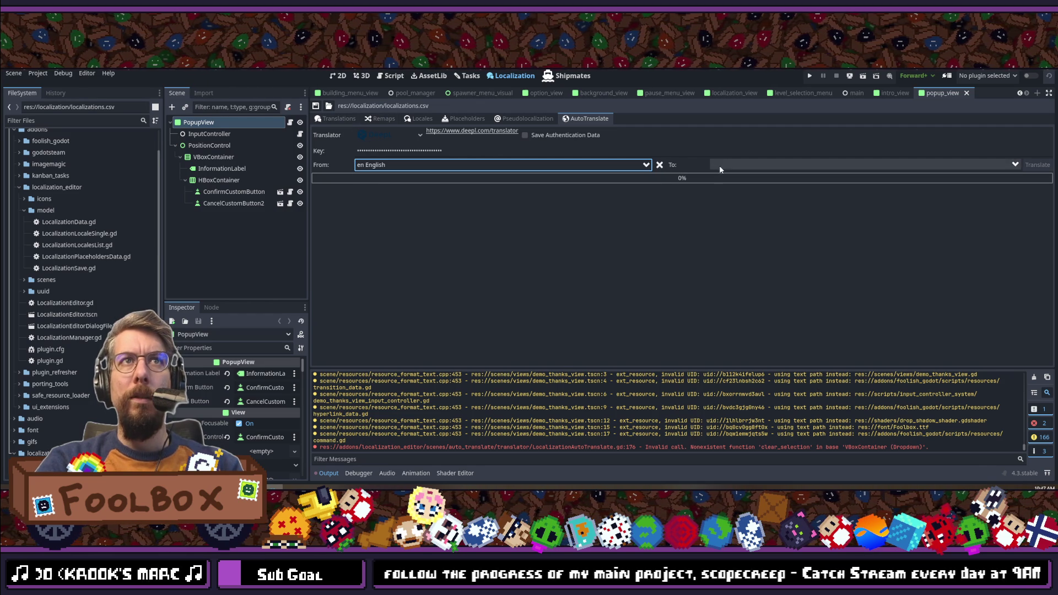
{"action": "type", "text": "russian"}
{"action": "double_click", "coordinate": [744, 183]}
{"action": "type", "text": "french"}
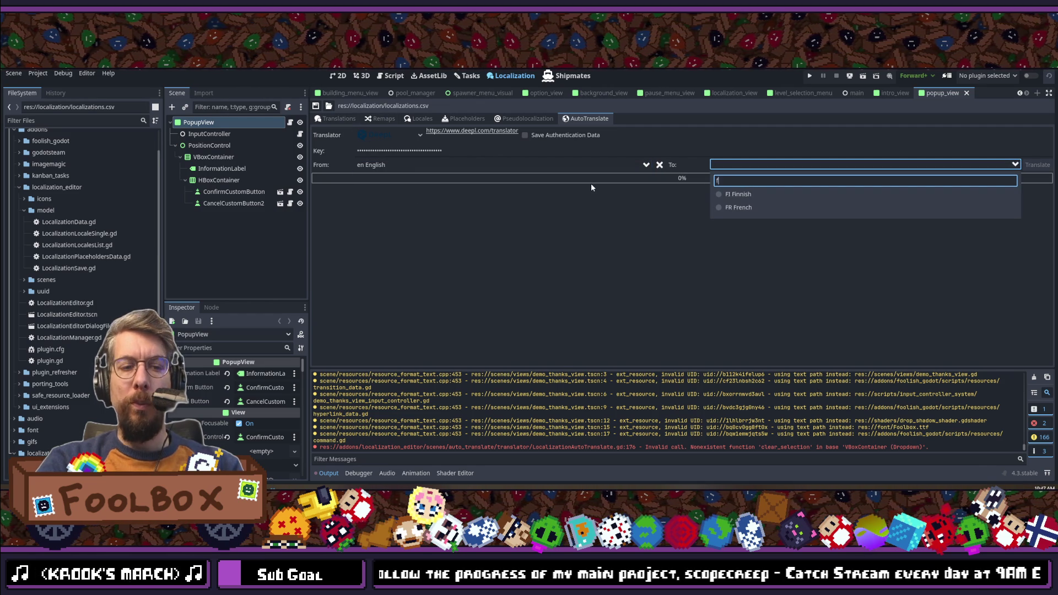
{"action": "left_click", "coordinate": [725, 194]}
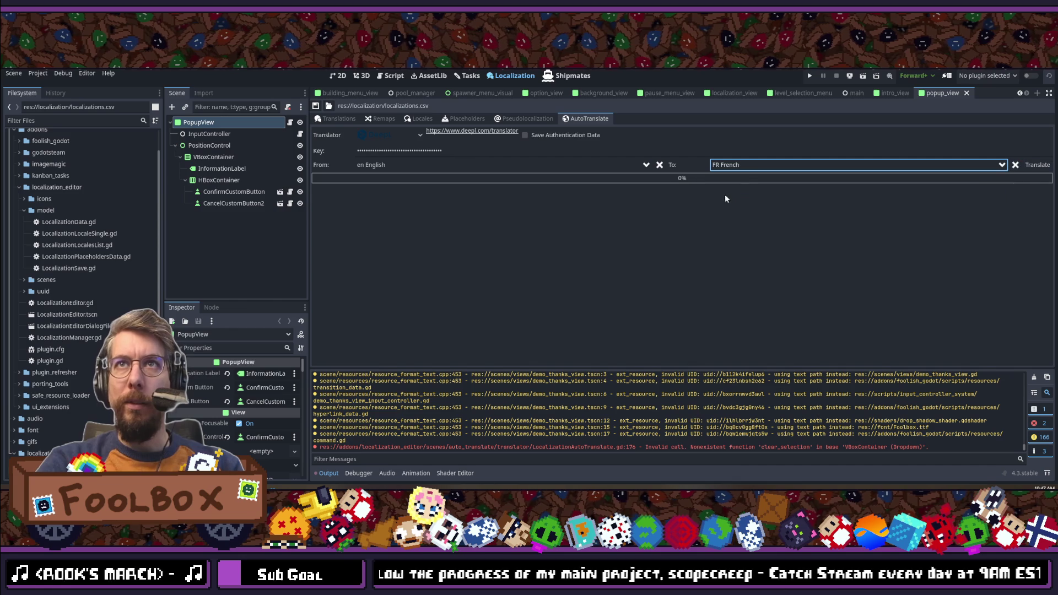
{"action": "left_click", "coordinate": [1034, 165]}
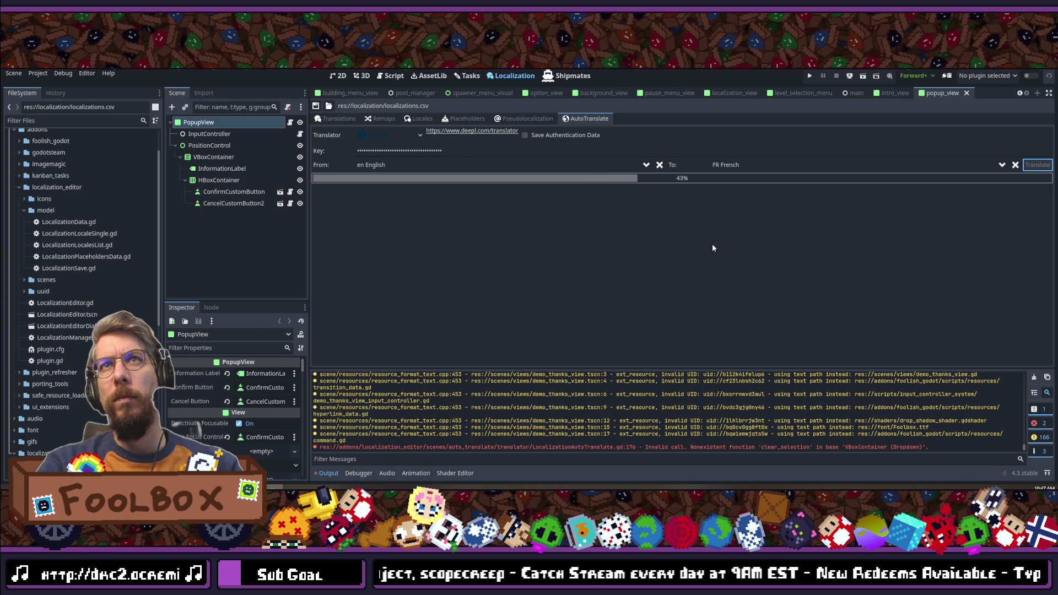
Step: Reset to English source, return to the translations table and save it
{"action": "left_click", "coordinate": [1014, 165]}
{"action": "left_click", "coordinate": [659, 165]}
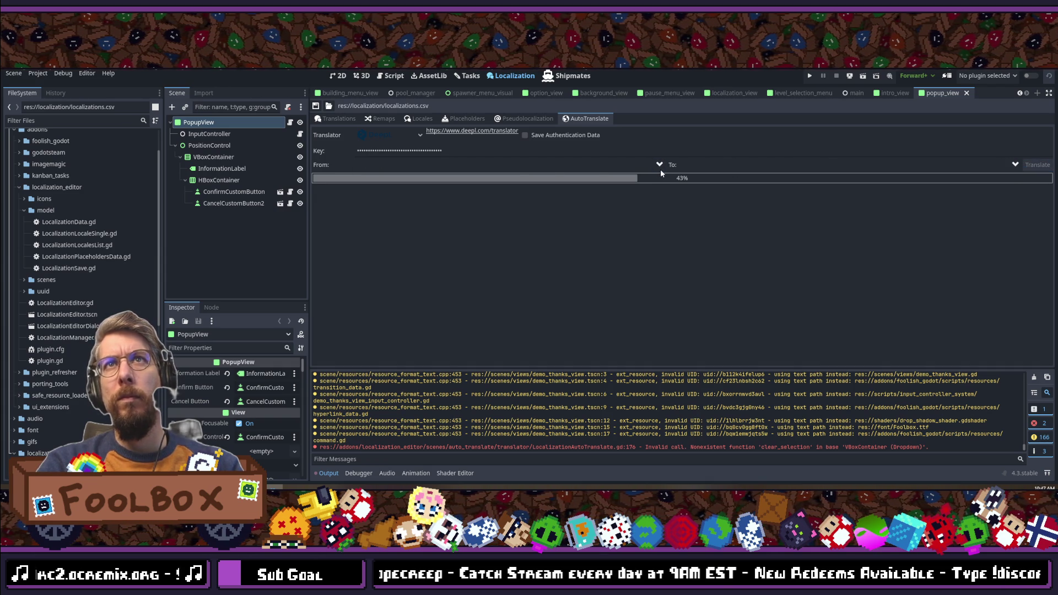
{"action": "left_click", "coordinate": [503, 166]}
{"action": "left_click", "coordinate": [420, 190]}
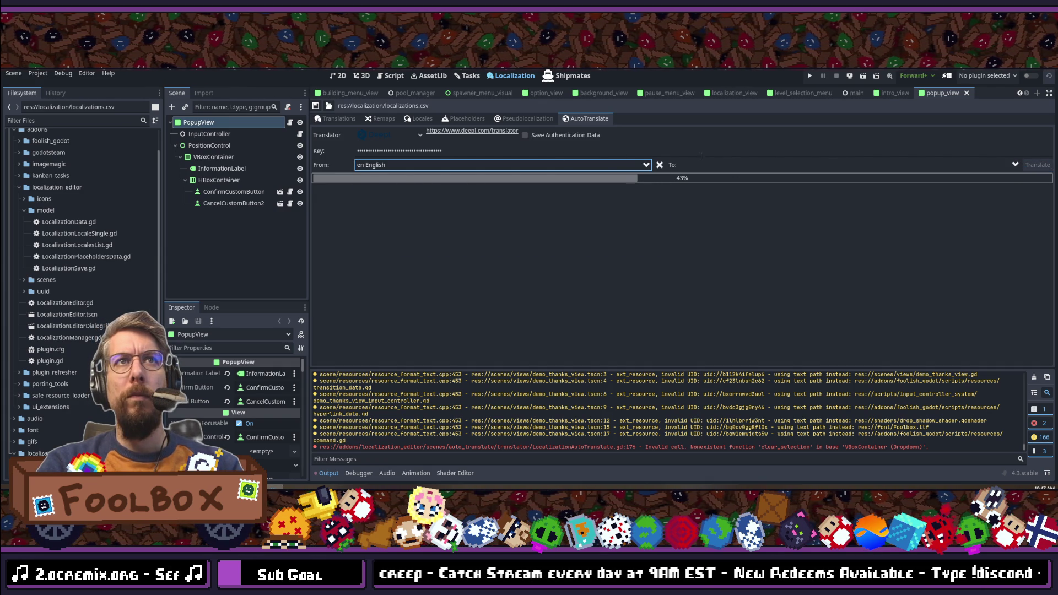
{"action": "left_click", "coordinate": [322, 116]}
{"action": "left_click", "coordinate": [315, 106]}
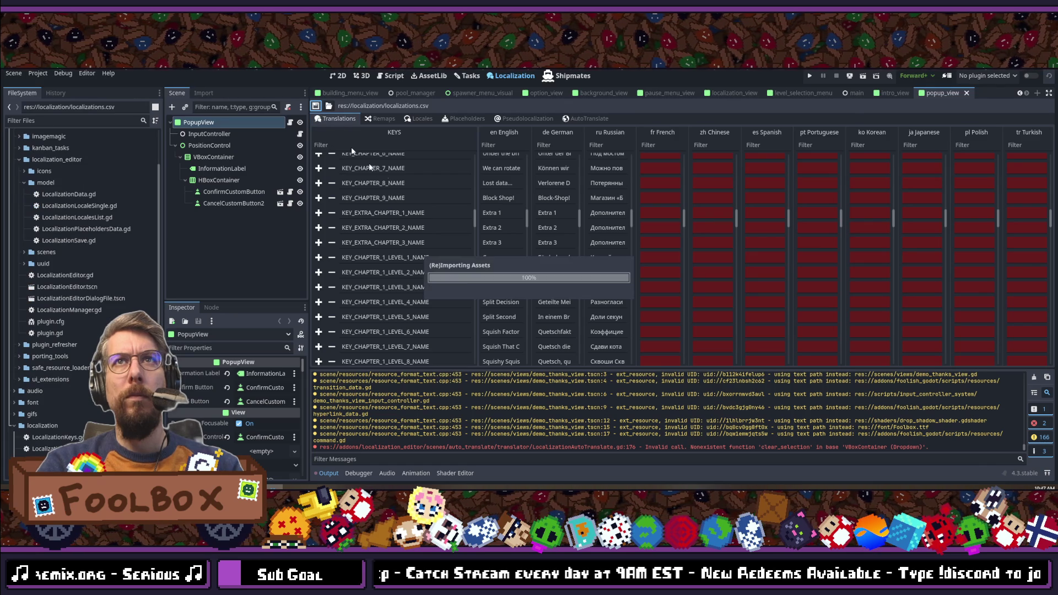
{"action": "scroll", "coordinate": [507, 219], "scroll_direction": "down", "scroll_amount": 10}
{"action": "scroll", "coordinate": [509, 220], "scroll_direction": "up", "scroll_amount": 10}
Step: Translate the table from English into Chinese with DeepL
{"action": "left_click", "coordinate": [590, 118]}
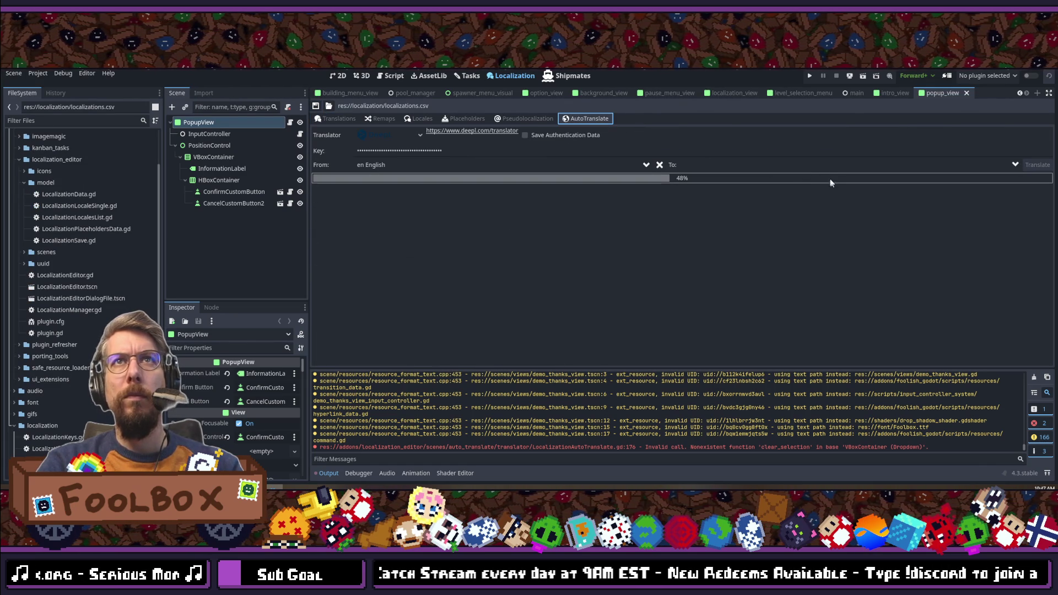
{"action": "left_click", "coordinate": [763, 164]}
{"action": "type", "text": "french"}
{"action": "key", "text": "BackSpace"}
{"action": "type", "text": "chinese"}
{"action": "left_click", "coordinate": [765, 194]}
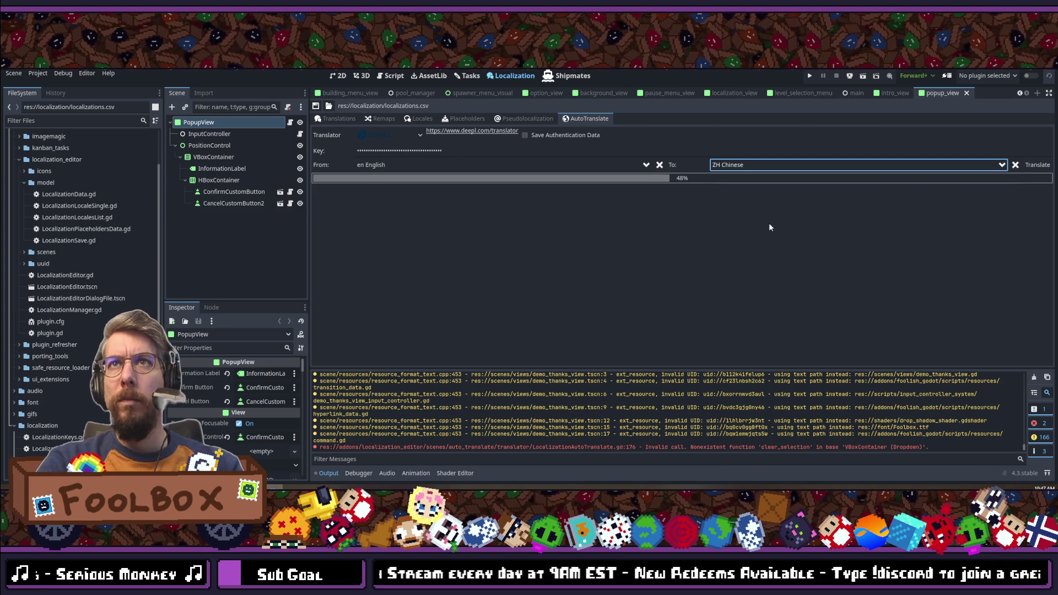
{"action": "left_click", "coordinate": [1033, 167]}
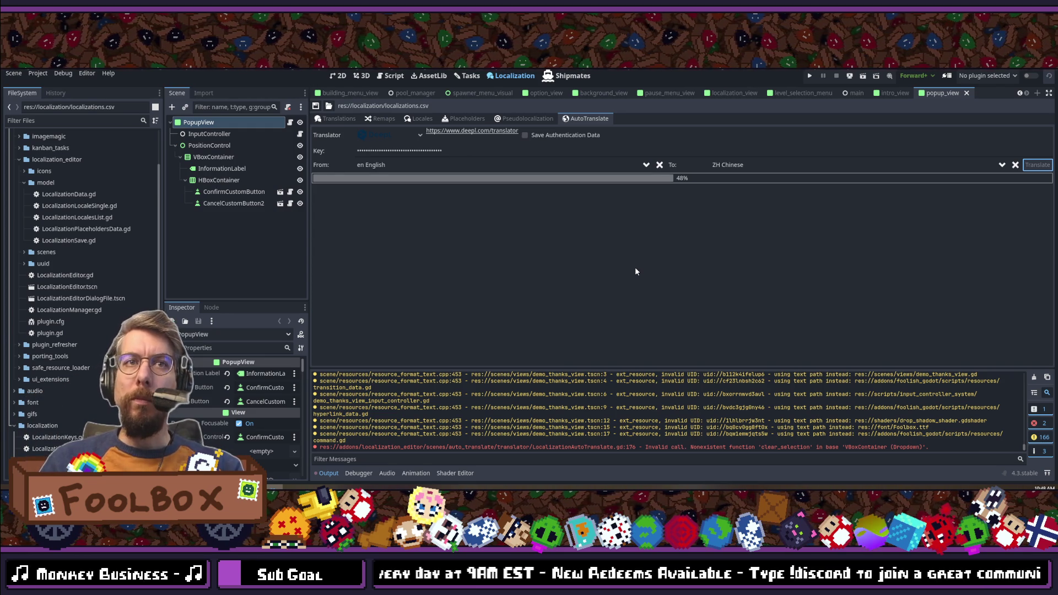
Step: Clear the languages, go back to the translations table, and save it and the scene
{"action": "left_click", "coordinate": [1015, 165]}
{"action": "left_click", "coordinate": [659, 165]}
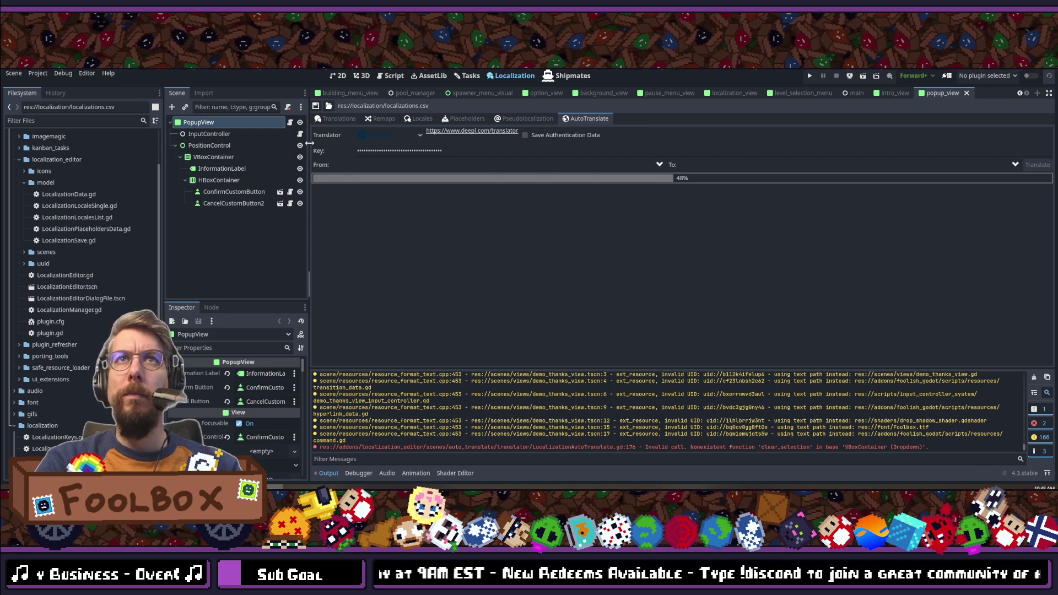
{"action": "left_click", "coordinate": [323, 116]}
{"action": "left_click", "coordinate": [316, 107]}
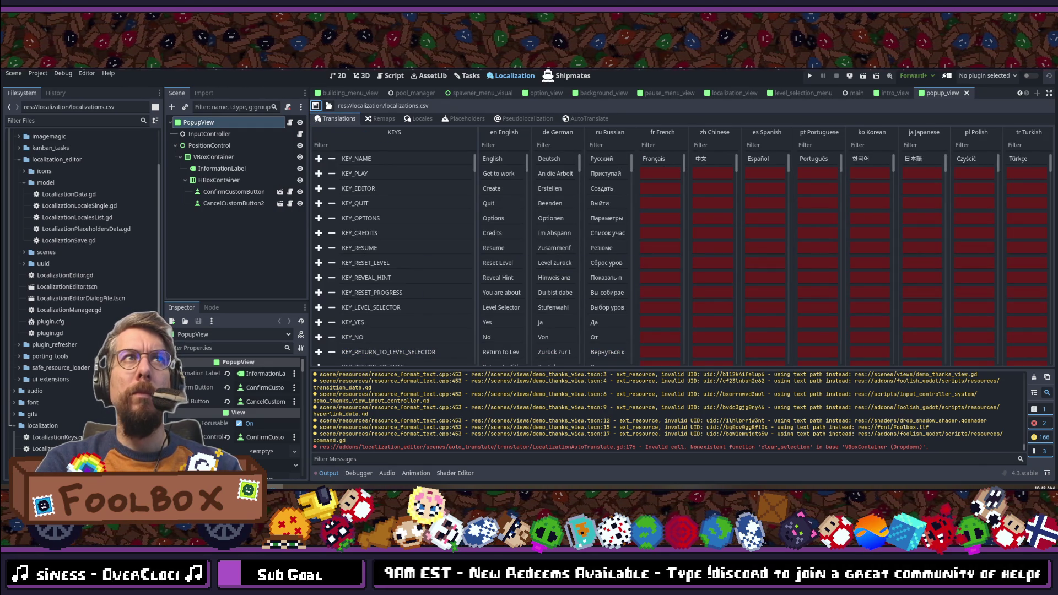
{"action": "key", "text": "ctrl+s"}
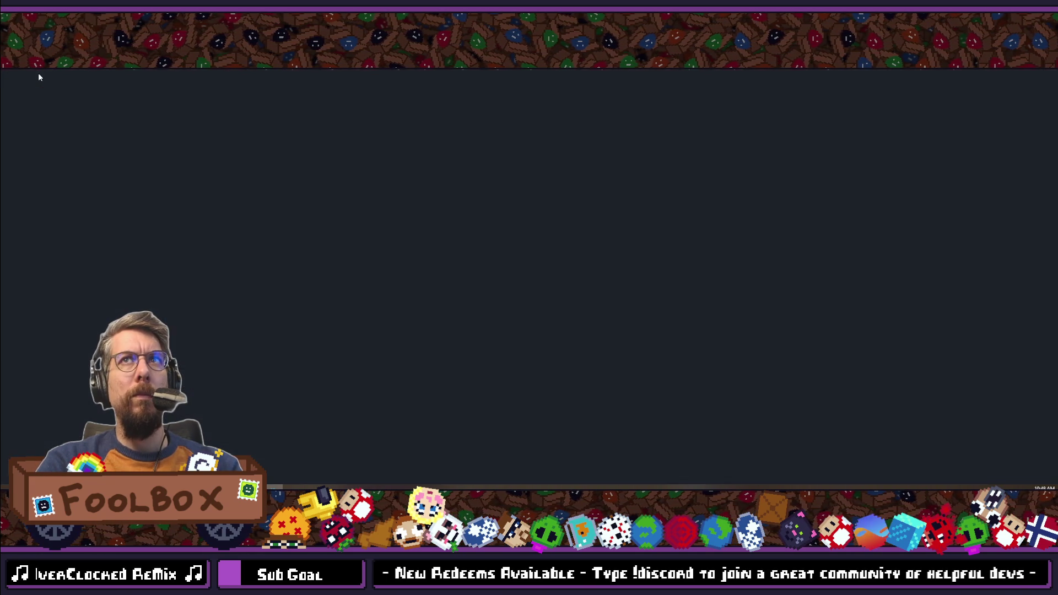
Step: Check the localizations spreadsheet in Google Sheets, then come back to Godot's translations table
{"action": "left_click", "coordinate": [38, 73]}
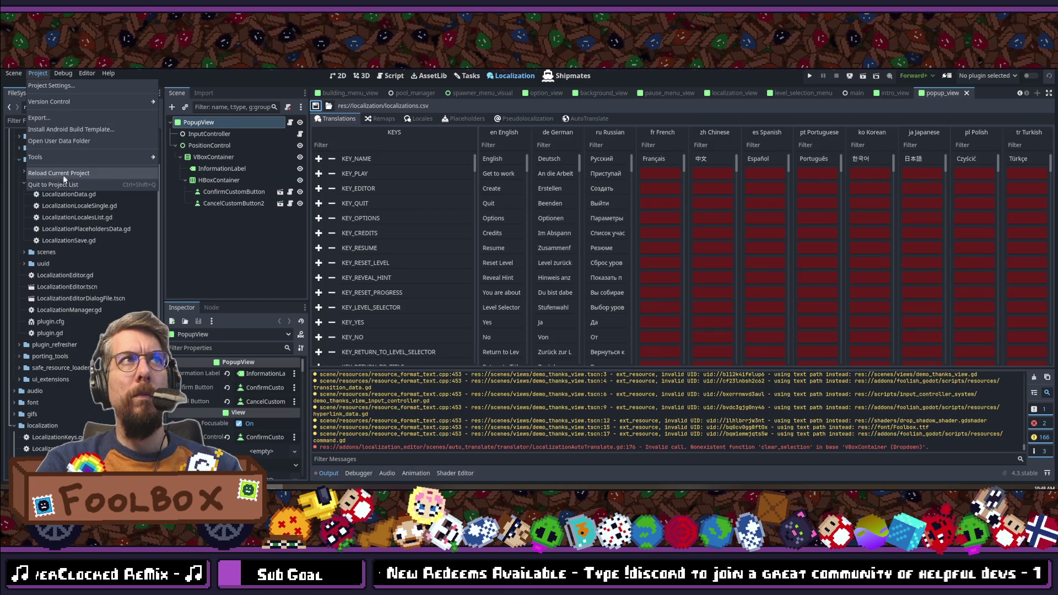
{"action": "key", "text": "Escape"}
{"action": "key", "text": "alt+Tab"}
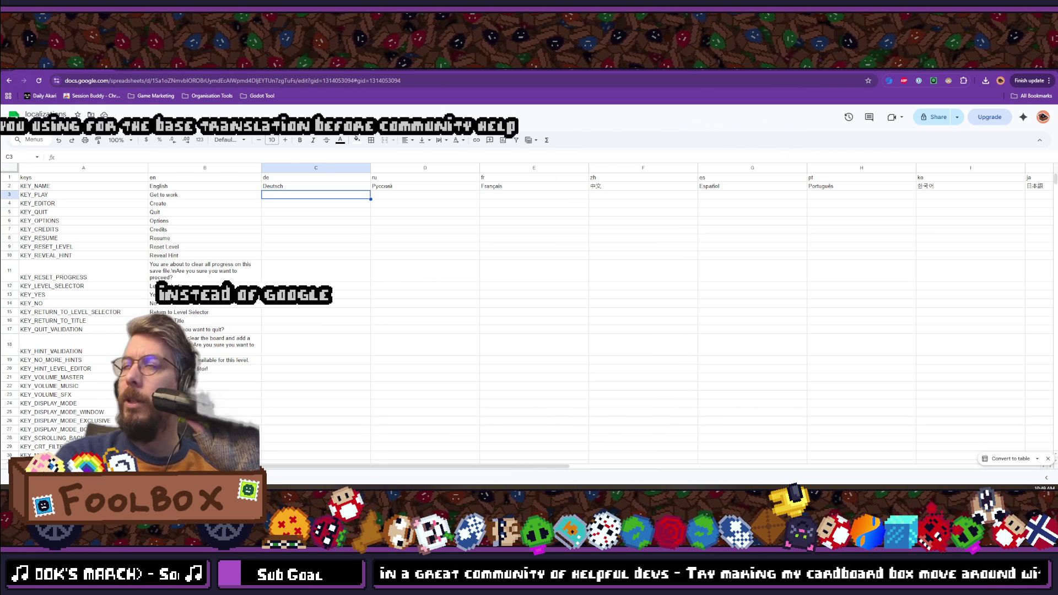
{"action": "key", "text": "alt+Tab"}
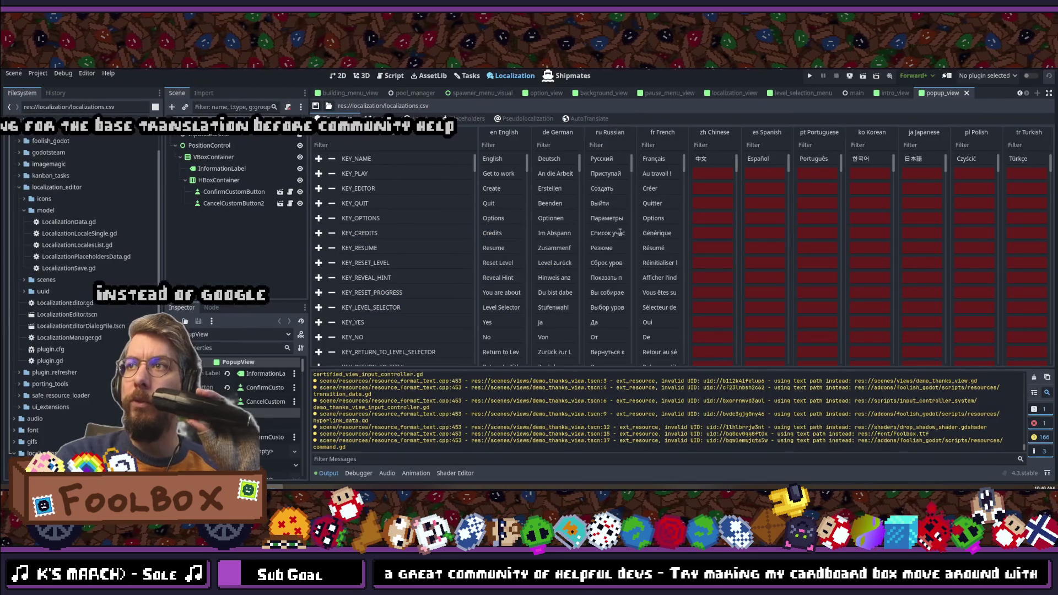
{"action": "scroll", "coordinate": [657, 179], "scroll_direction": "down", "scroll_amount": 10}
{"action": "scroll", "coordinate": [658, 179], "scroll_direction": "down", "scroll_amount": 10}
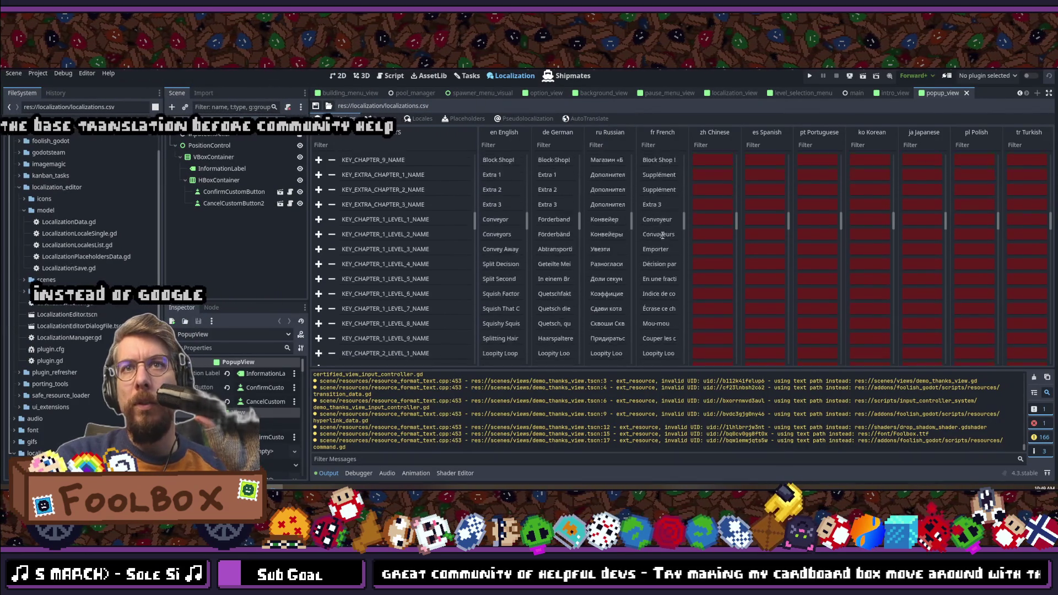
{"action": "scroll", "coordinate": [661, 292], "scroll_direction": "down", "scroll_amount": 9}
{"action": "scroll", "coordinate": [590, 283], "scroll_direction": "down", "scroll_amount": 10}
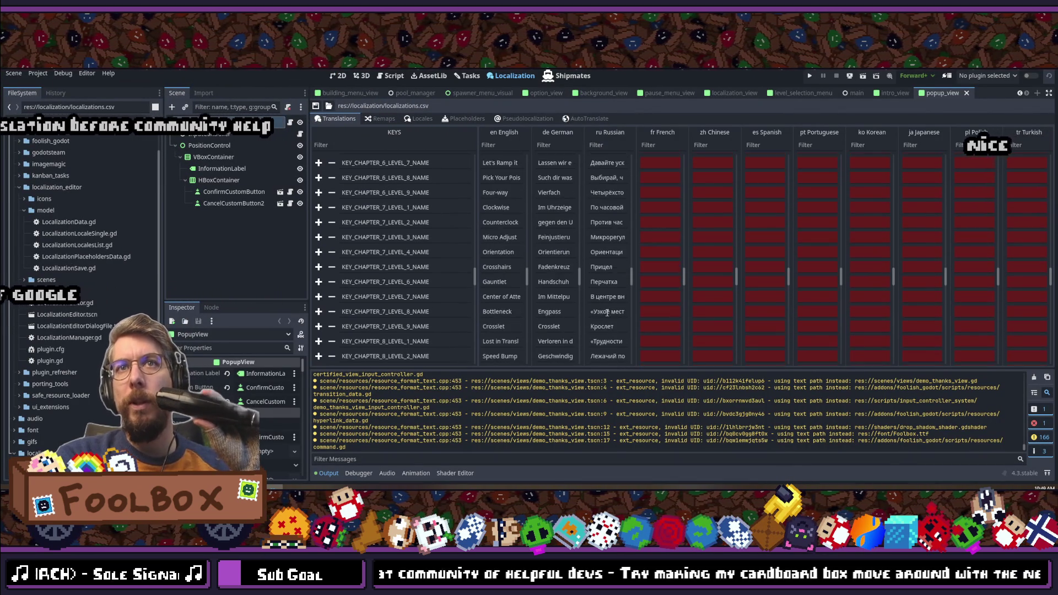
{"action": "scroll", "coordinate": [590, 282], "scroll_direction": "down", "scroll_amount": 10}
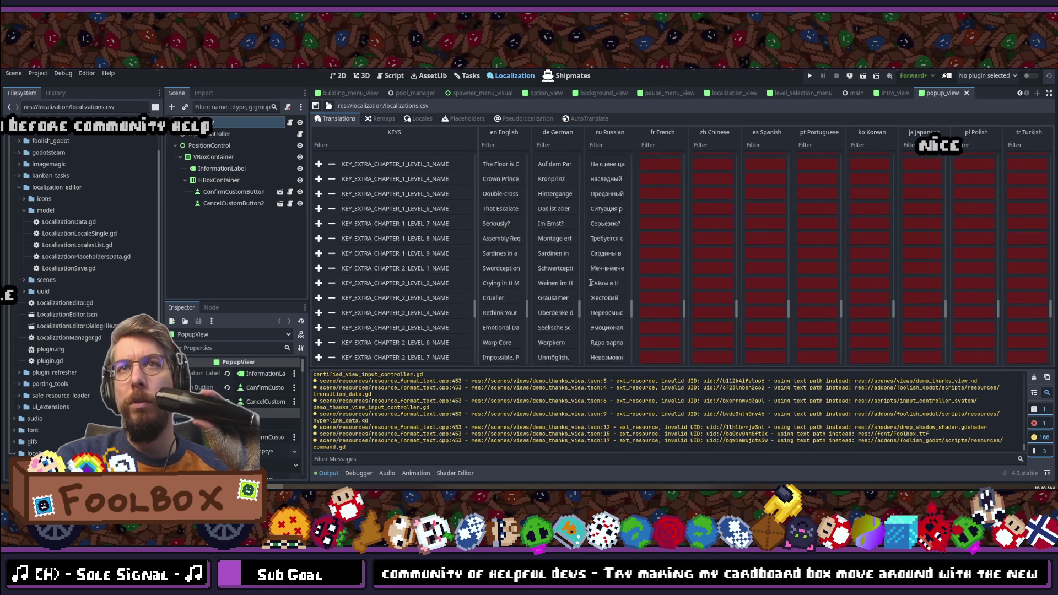
{"action": "scroll", "coordinate": [600, 295], "scroll_direction": "up", "scroll_amount": 20}
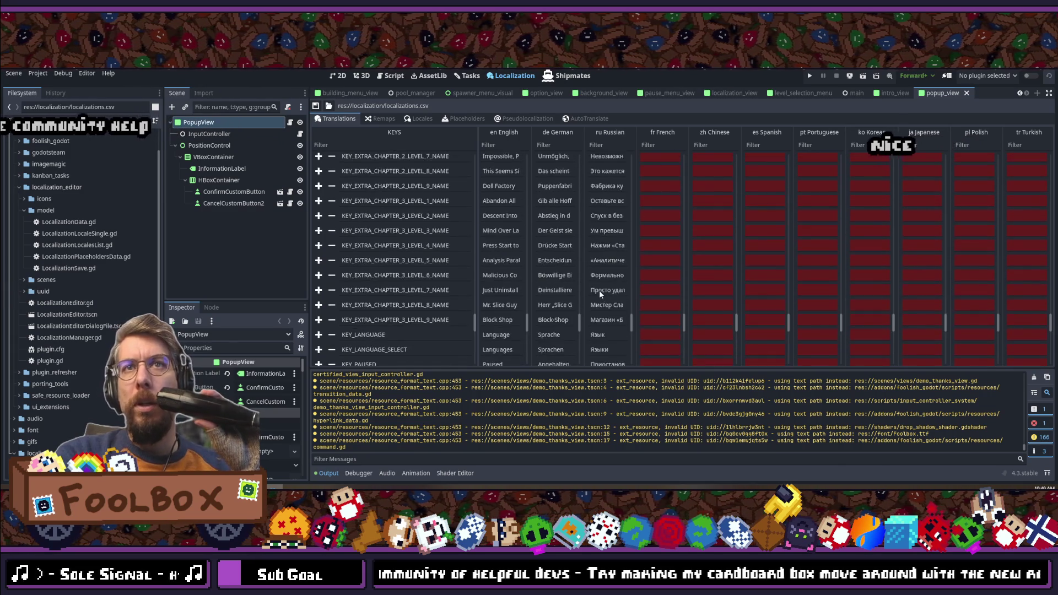
{"action": "scroll", "coordinate": [599, 293], "scroll_direction": "up", "scroll_amount": 10}
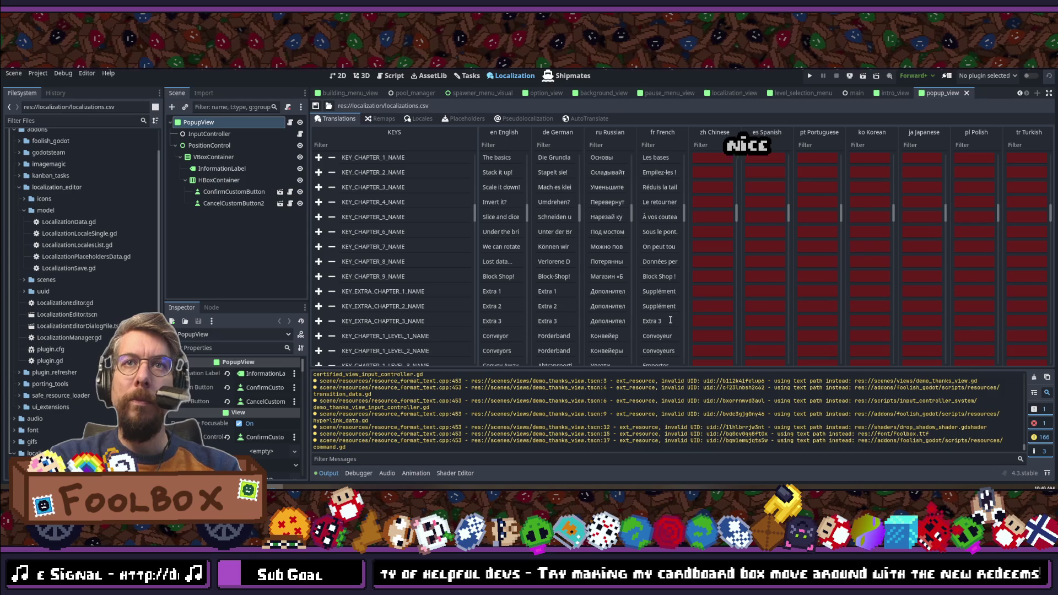
{"action": "scroll", "coordinate": [666, 293], "scroll_direction": "up", "scroll_amount": 10}
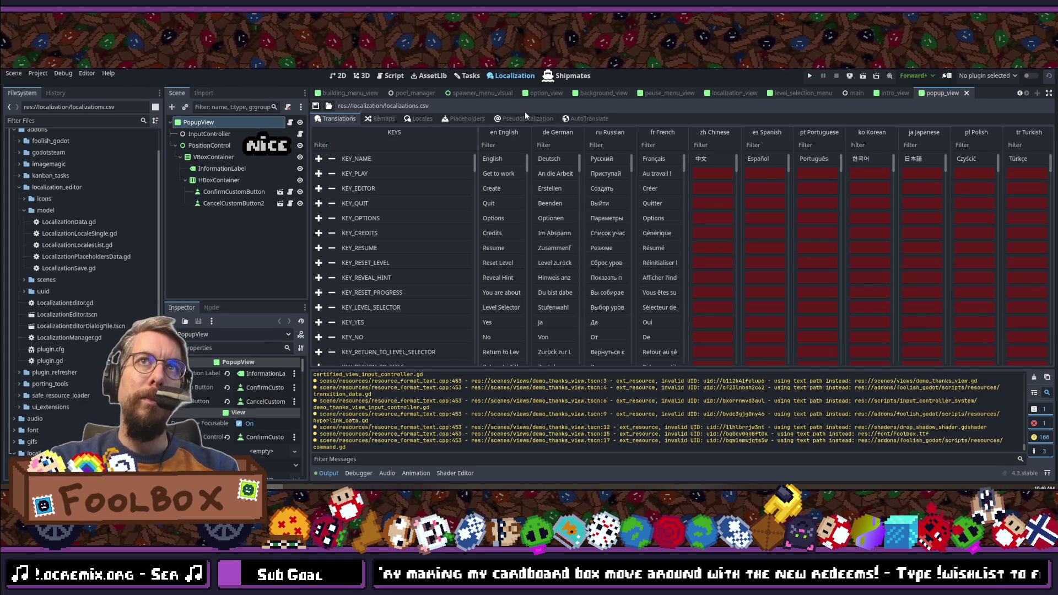
Step: In the AutoTranslate tab, set en English as the source language
{"action": "left_click", "coordinate": [583, 119]}
{"action": "left_click", "coordinate": [434, 152]}
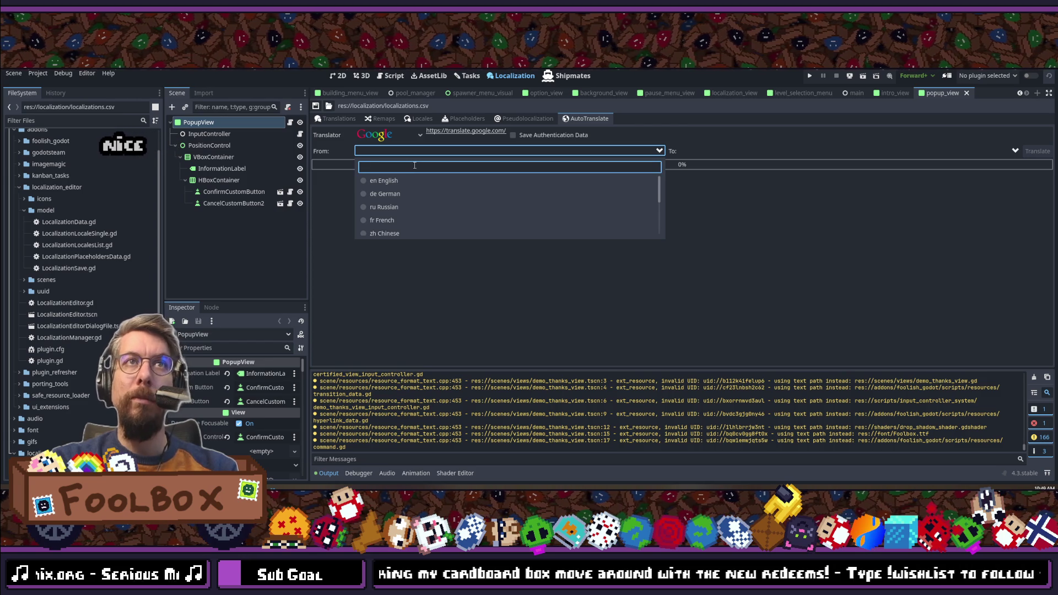
{"action": "key", "text": "Escape"}
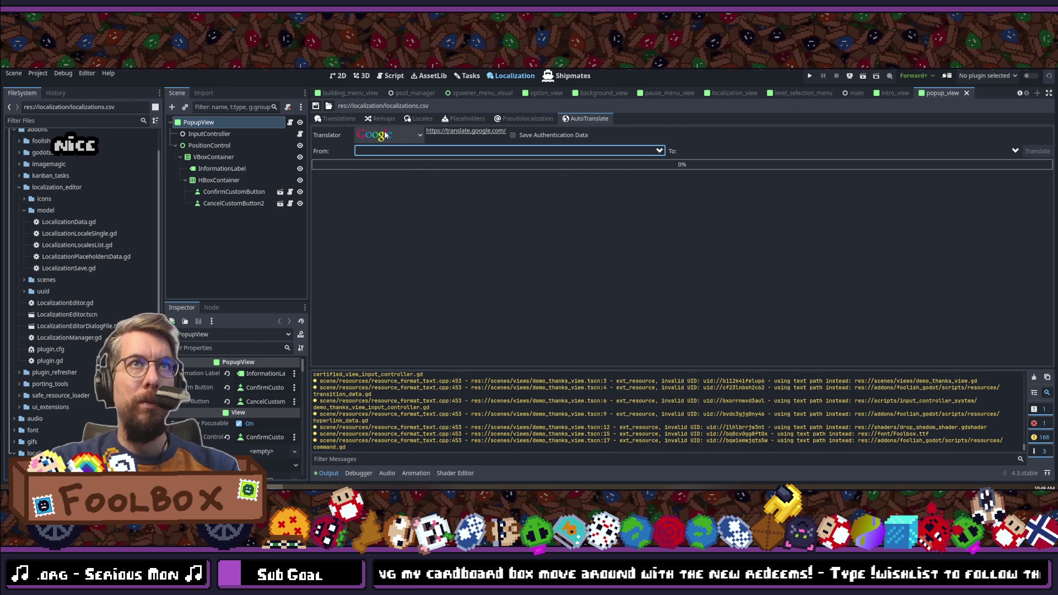
{"action": "left_click", "coordinate": [396, 152]}
{"action": "left_click", "coordinate": [385, 180]}
{"action": "left_click", "coordinate": [423, 154]}
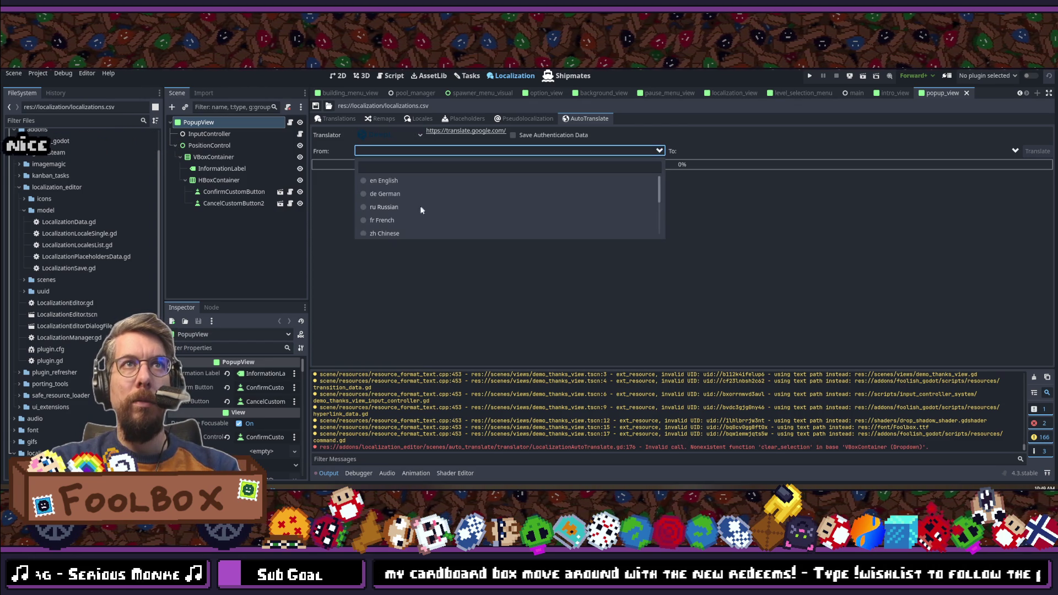
{"action": "left_click", "coordinate": [379, 179]}
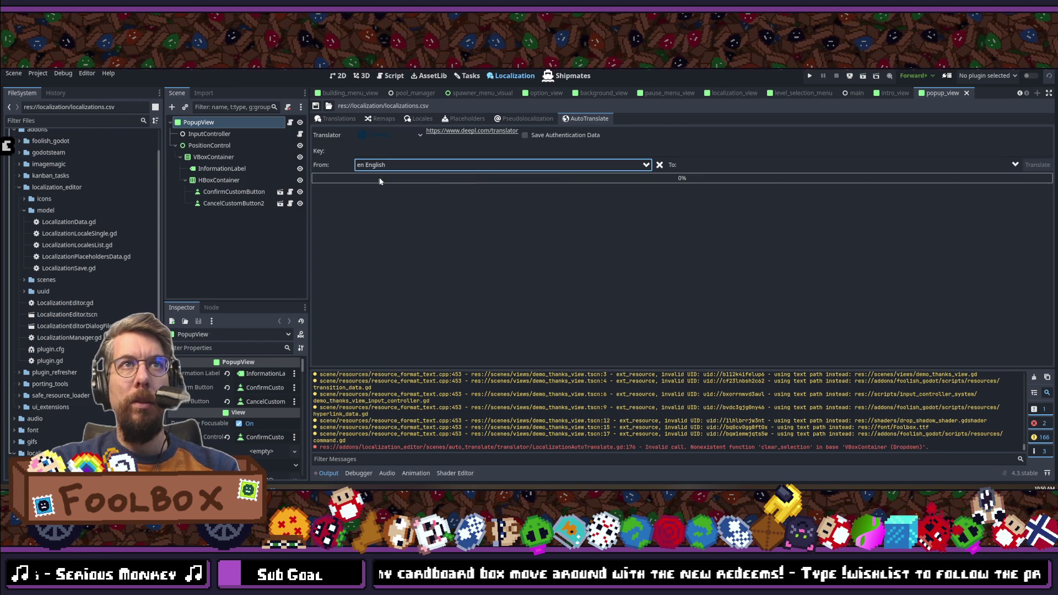
Step: Set FR French as target, enter the DeepL authentication key and start translating
{"action": "left_click", "coordinate": [778, 166]}
{"action": "type", "text": "french"}
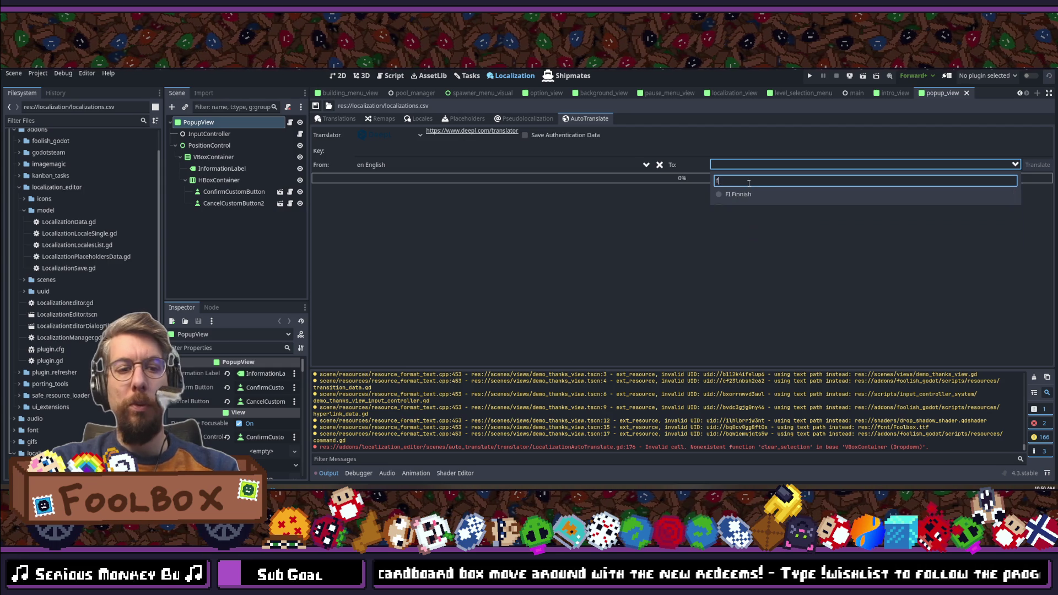
{"action": "left_click", "coordinate": [739, 193]}
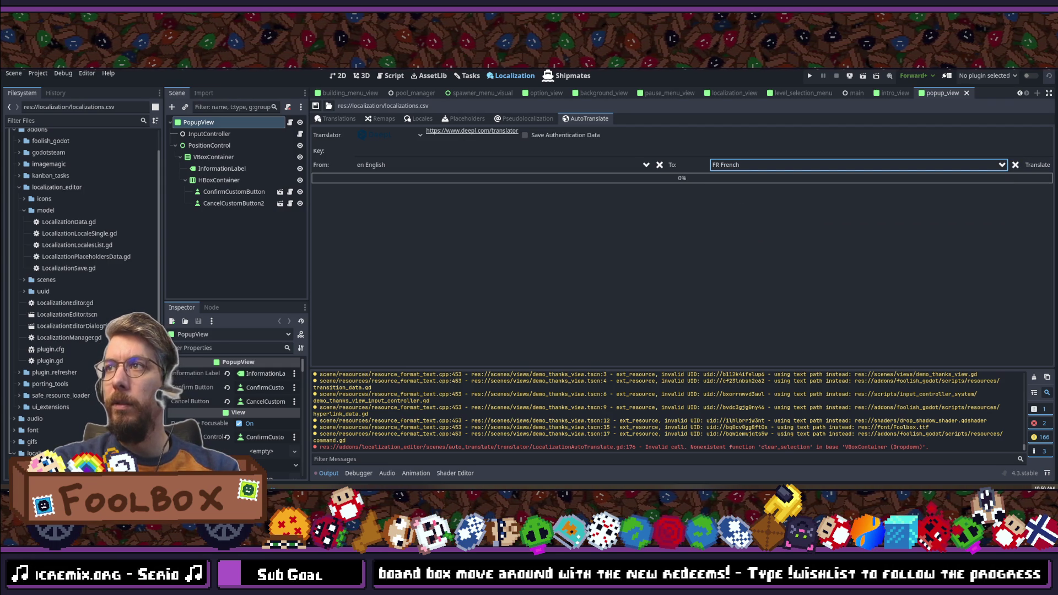
{"action": "left_click", "coordinate": [471, 149]}
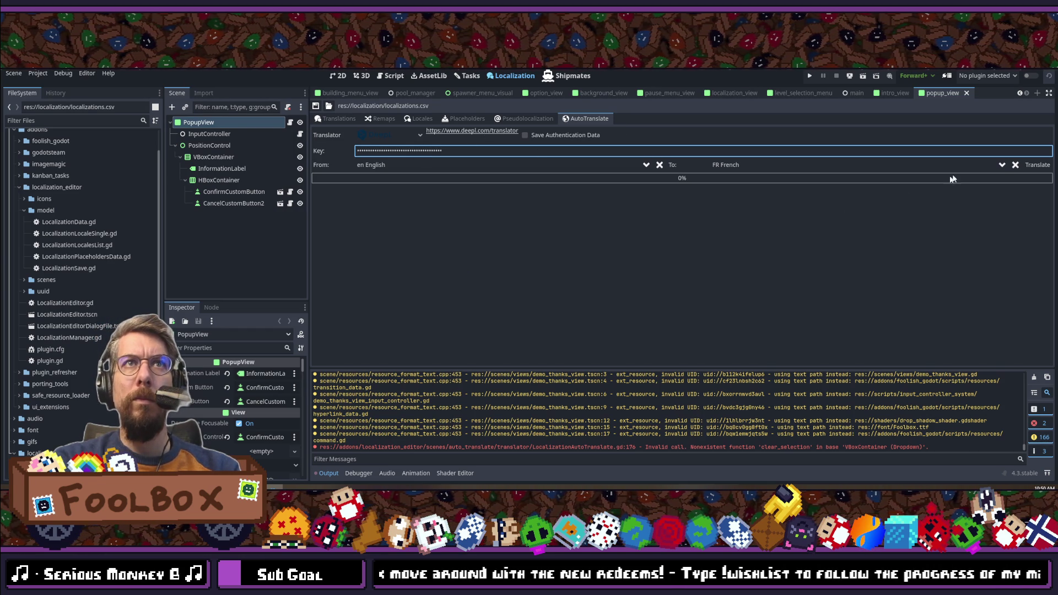
{"action": "left_click", "coordinate": [1037, 165]}
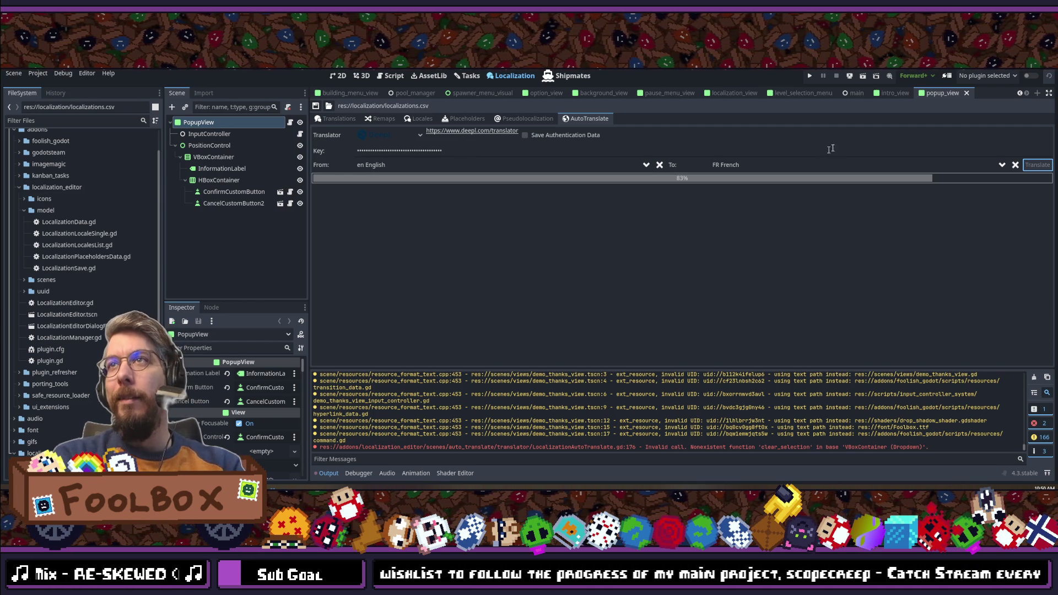
Step: Clear the previous languages and set English as the source language
{"action": "left_click", "coordinate": [1015, 165]}
{"action": "left_click", "coordinate": [660, 165]}
{"action": "left_click", "coordinate": [484, 164]}
{"action": "left_click", "coordinate": [451, 195]}
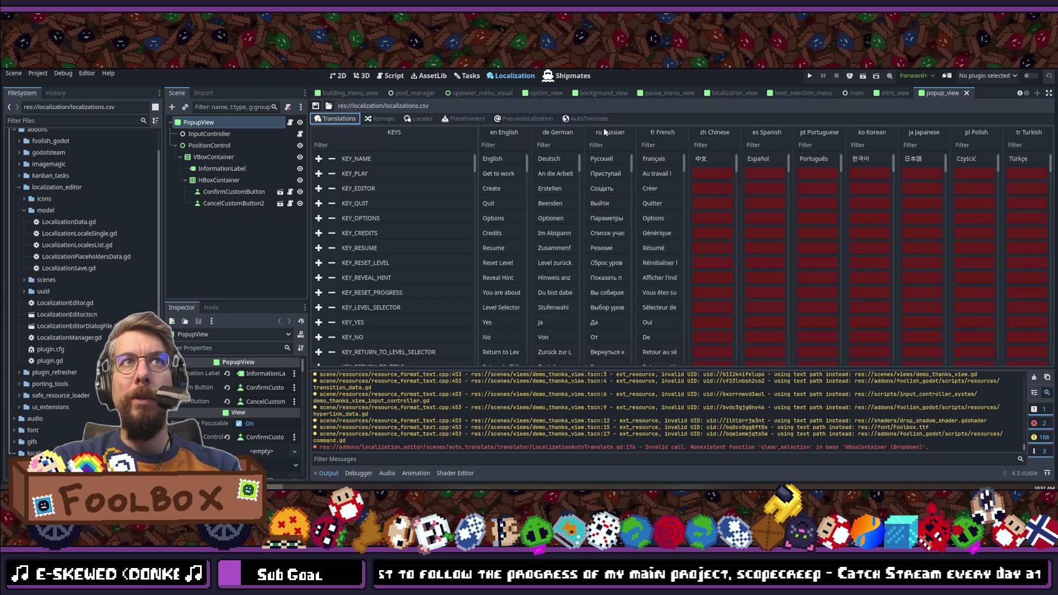
Step: Choose ZH Chinese as the target and run the DeepL translation
{"action": "left_click", "coordinate": [588, 118]}
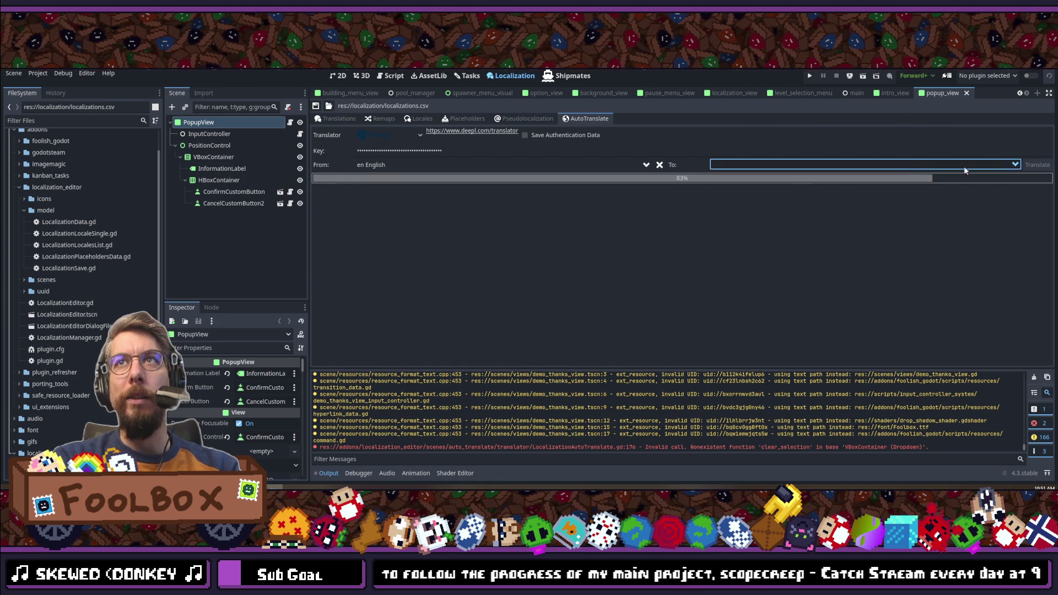
{"action": "left_click", "coordinate": [780, 164]}
{"action": "left_click", "coordinate": [780, 182]}
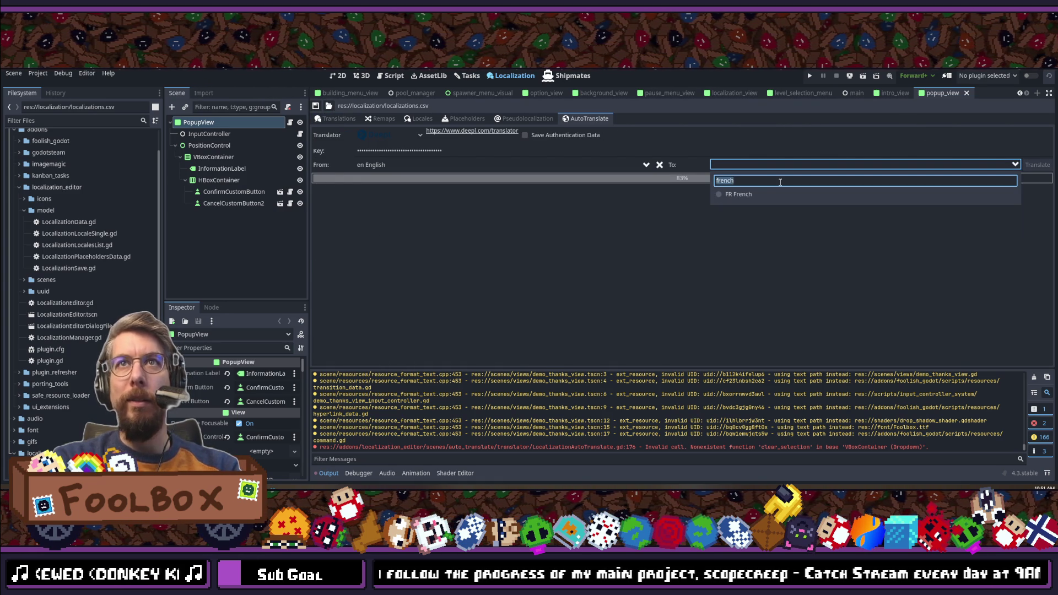
{"action": "left_click", "coordinate": [741, 194]}
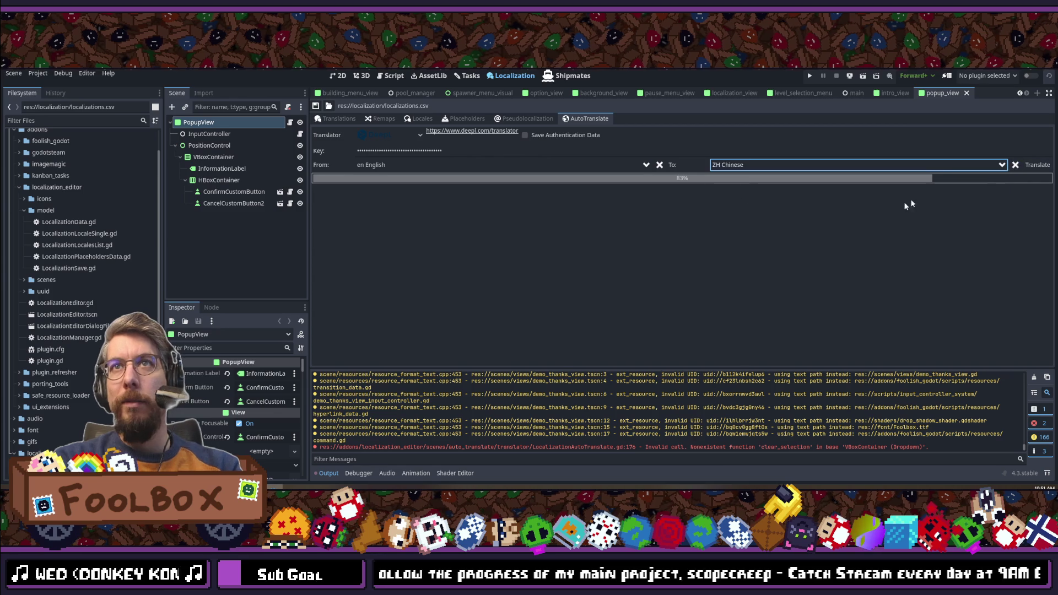
{"action": "left_click", "coordinate": [1036, 165]}
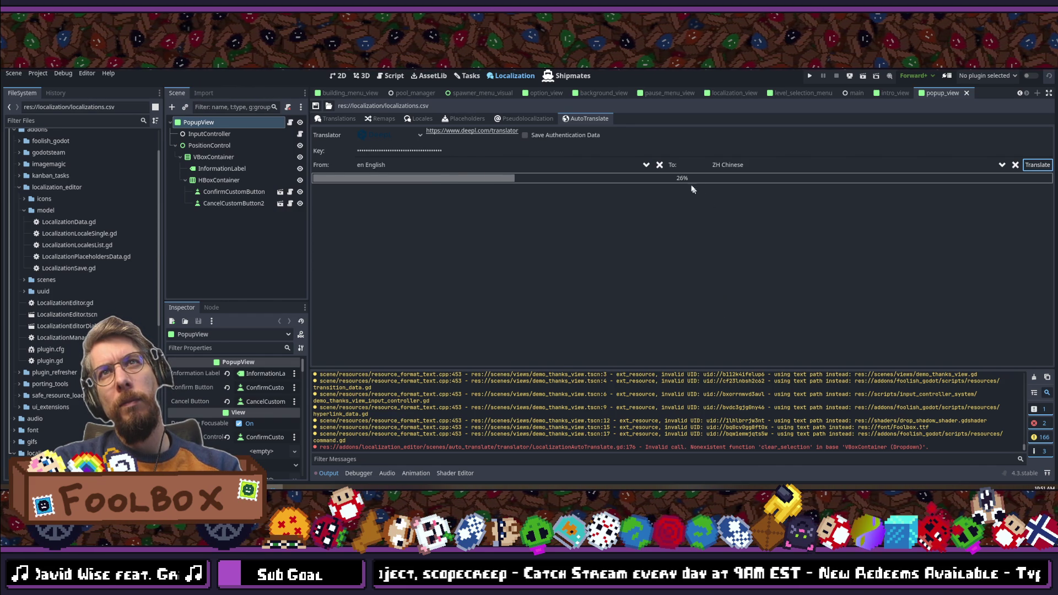
Step: Reset to English source and view the translations table to check the Chinese column
{"action": "left_click", "coordinate": [1015, 165]}
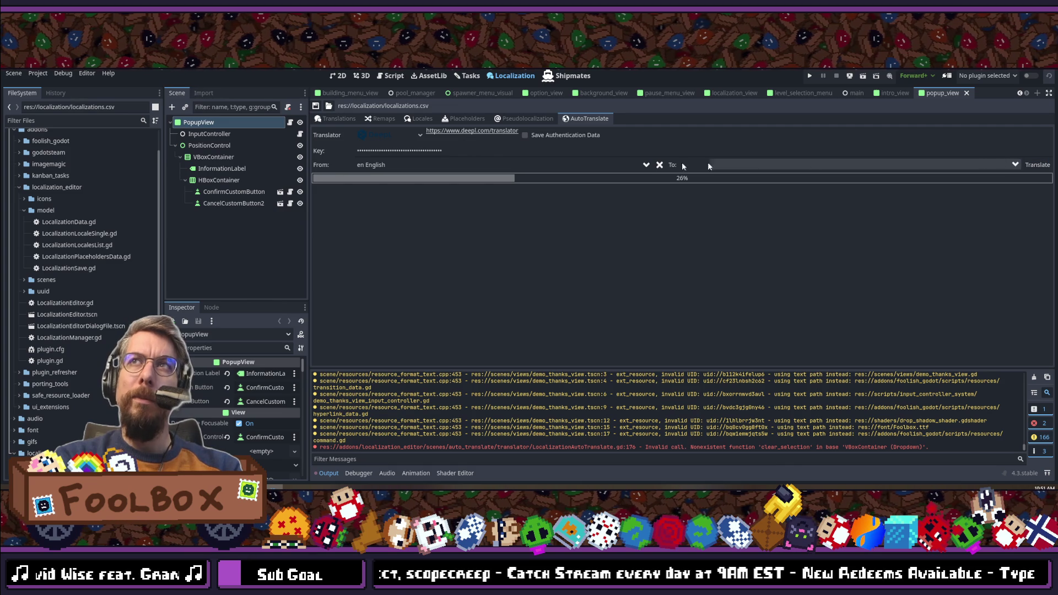
{"action": "left_click", "coordinate": [659, 165]}
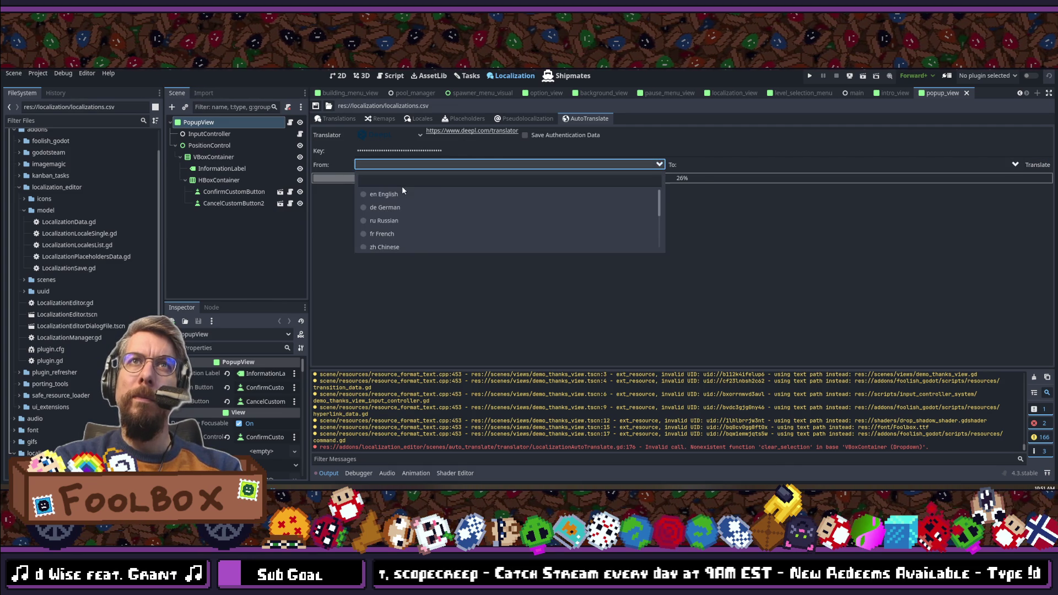
{"action": "left_click", "coordinate": [374, 194]}
{"action": "left_click", "coordinate": [321, 120]}
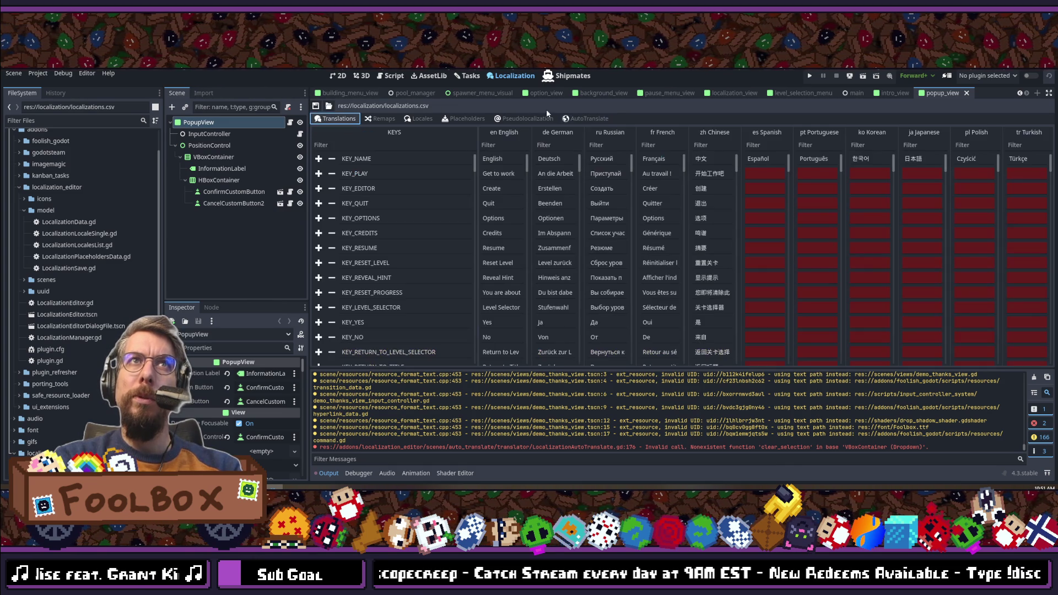
Step: Choose ES Spanish as the DeepL target language for the English table
{"action": "left_click", "coordinate": [576, 117]}
{"action": "left_click", "coordinate": [1016, 165]}
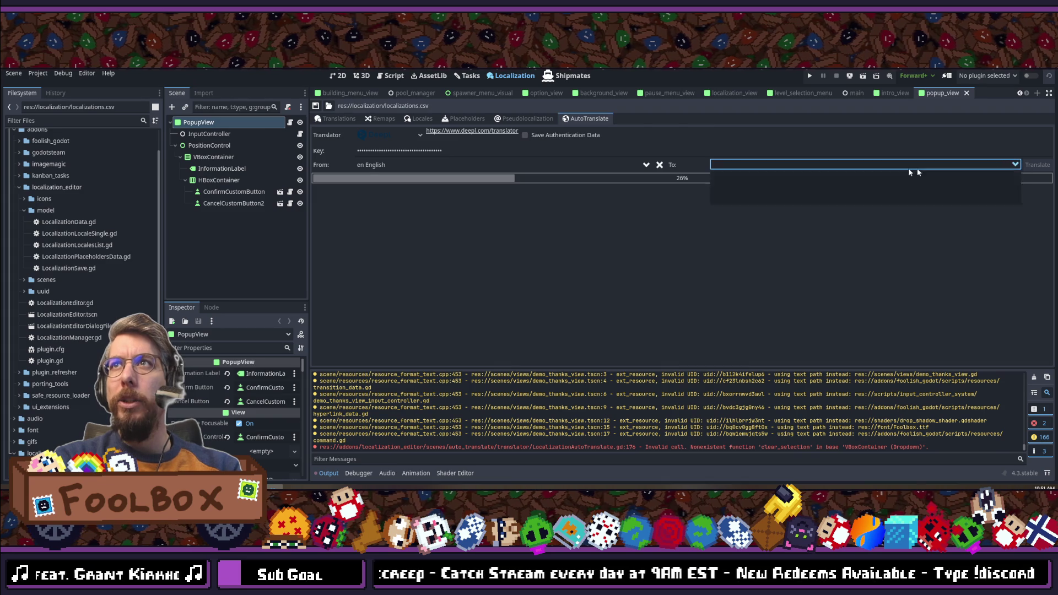
{"action": "type", "text": "chinesespanish"}
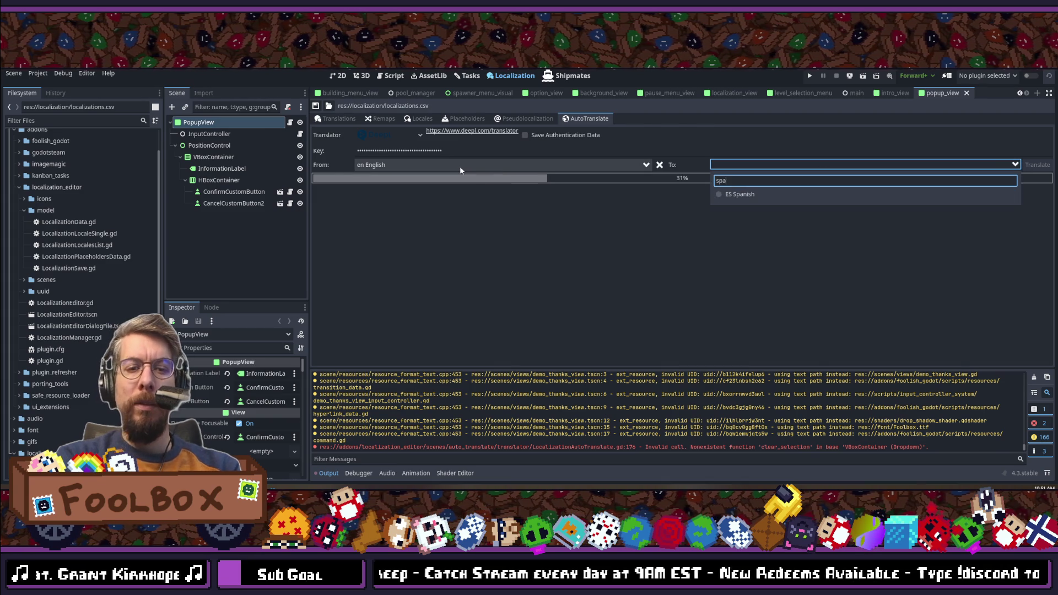
{"action": "left_click", "coordinate": [739, 194]}
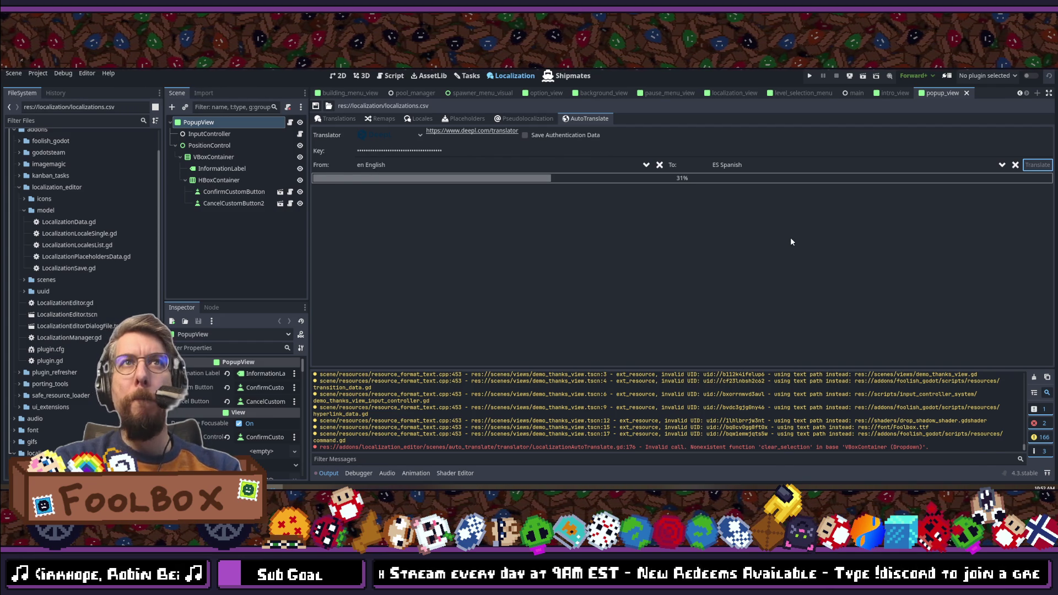
Step: Return to the translations table and save with Ctrl+S
{"action": "left_click", "coordinate": [339, 118]}
{"action": "left_click", "coordinate": [314, 107]}
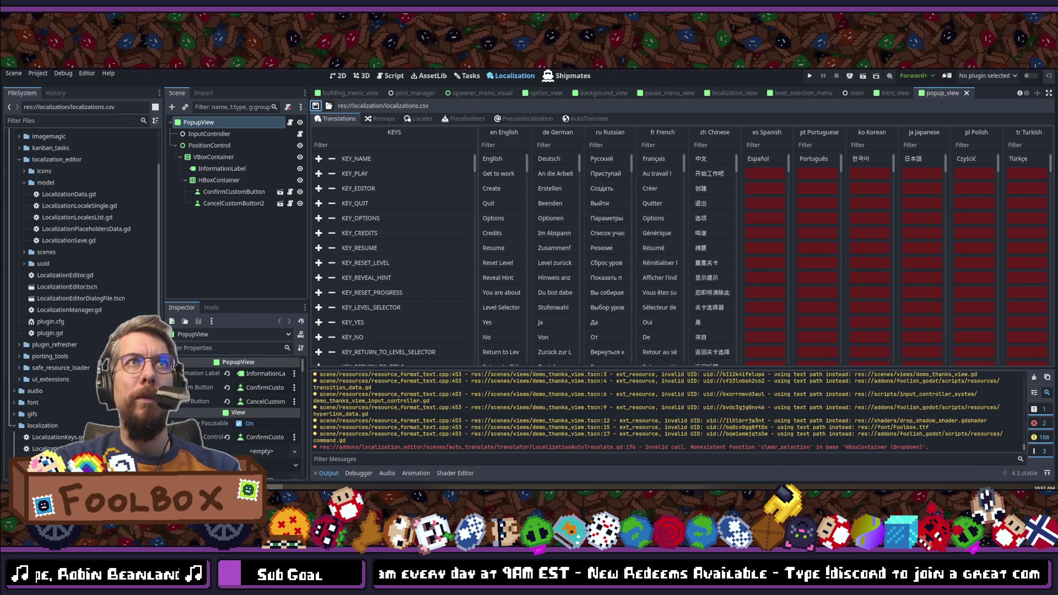
{"action": "key", "text": "ctrl+s"}
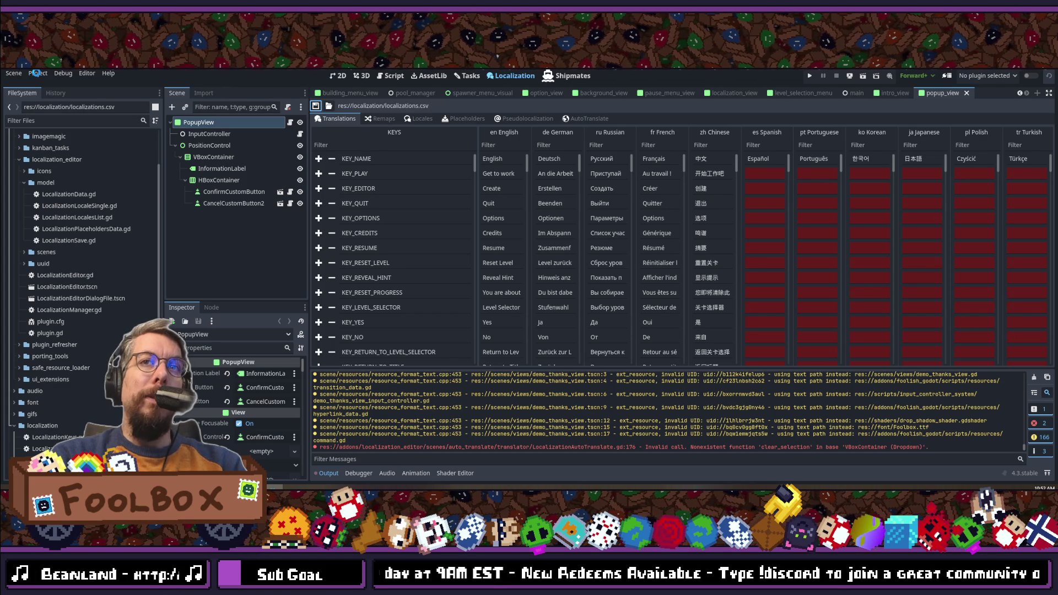
Step: Reload the current project via the Project menu and switch to the localizations Google Sheet
{"action": "left_click", "coordinate": [37, 73]}
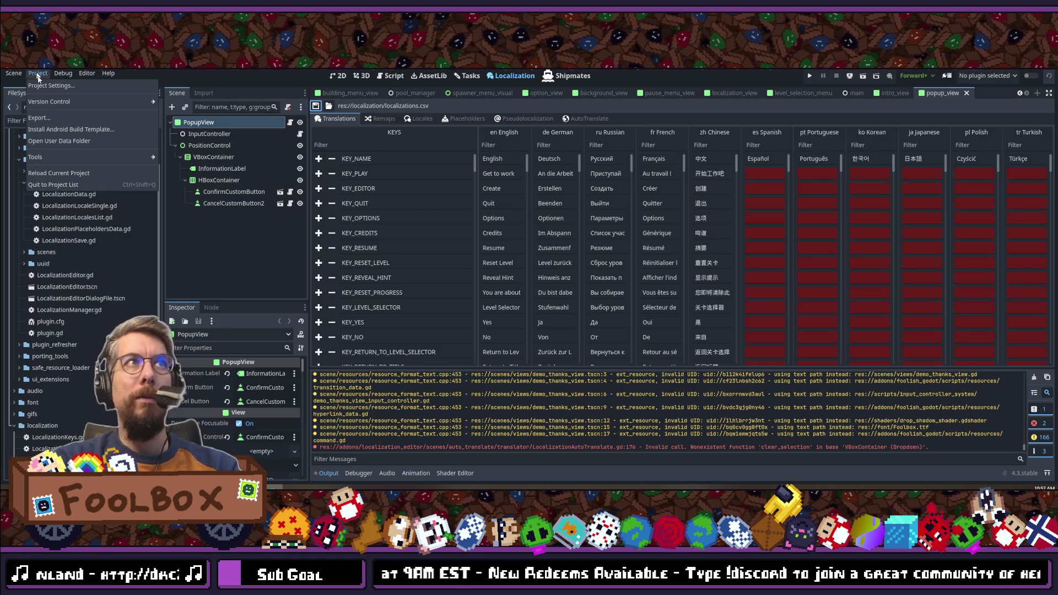
{"action": "left_click", "coordinate": [57, 173]}
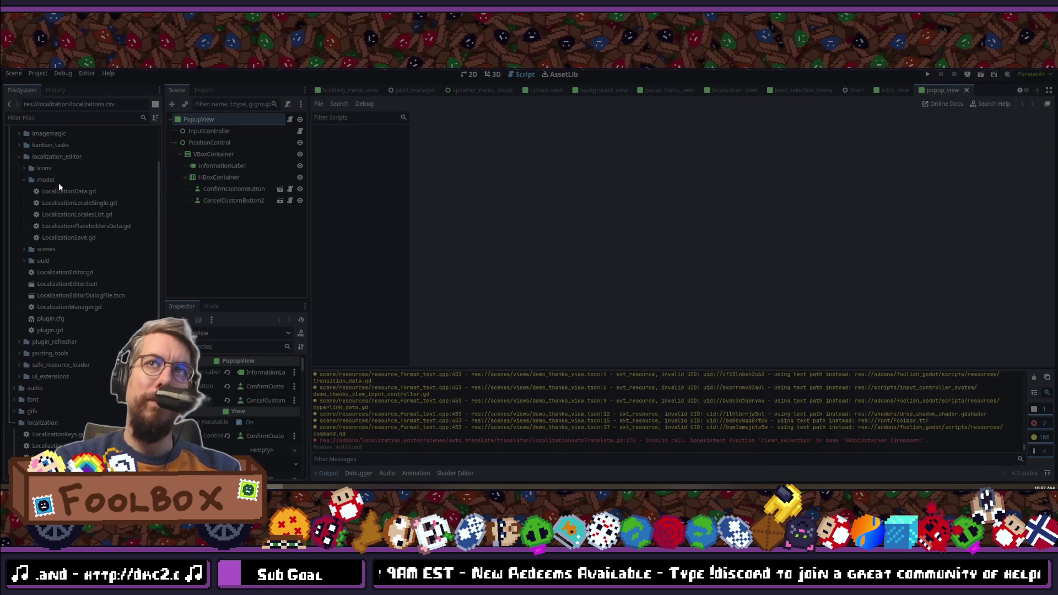
{"action": "key", "text": "alt+Tab"}
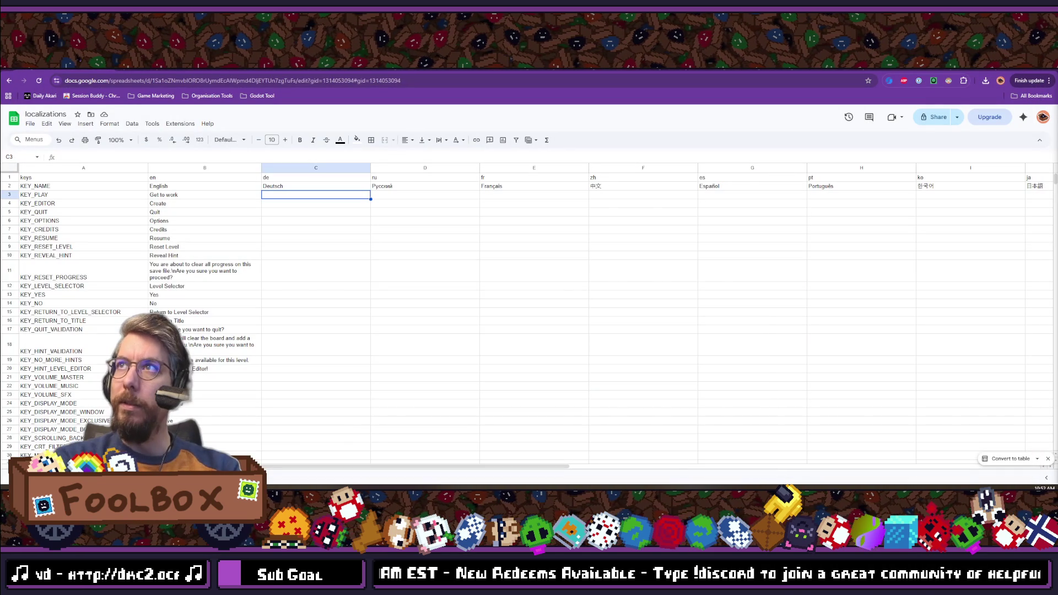
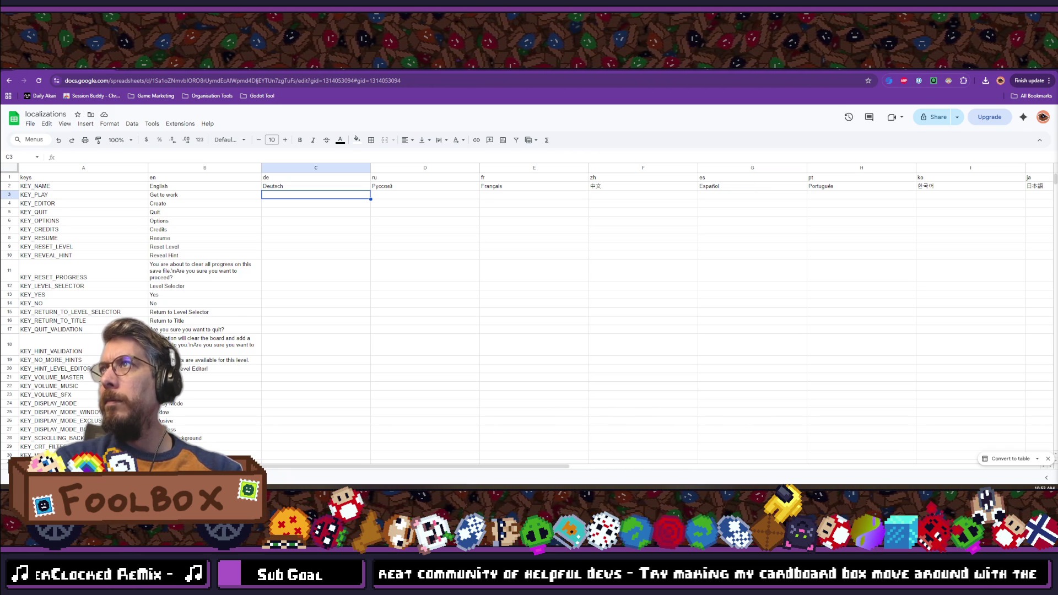
Step: Switch from the Google Sheets localization sheet to Godot's localization table
{"action": "key", "text": "alt+Tab"}
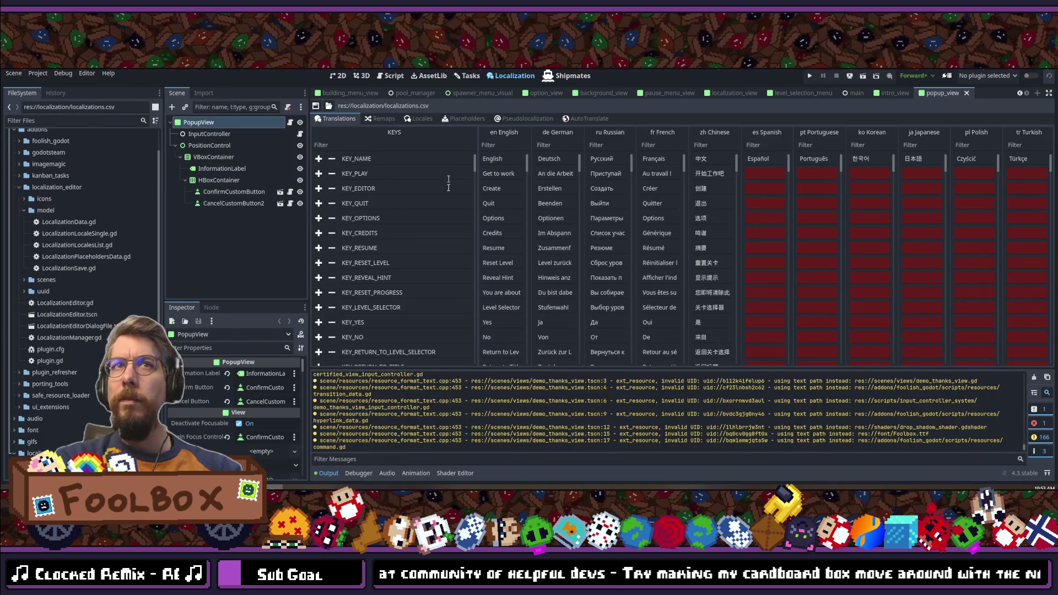
Step: In AutoTranslate, choose DeepL translating from en English to FR French
{"action": "scroll", "coordinate": [617, 218], "scroll_direction": "down", "scroll_amount": 15}
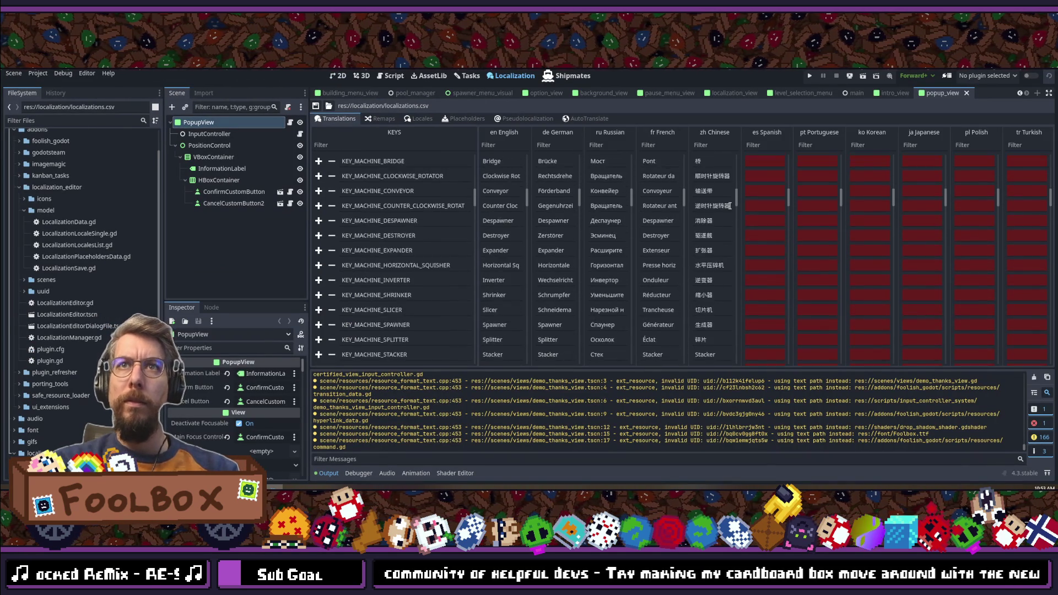
{"action": "scroll", "coordinate": [729, 206], "scroll_direction": "down", "scroll_amount": 20}
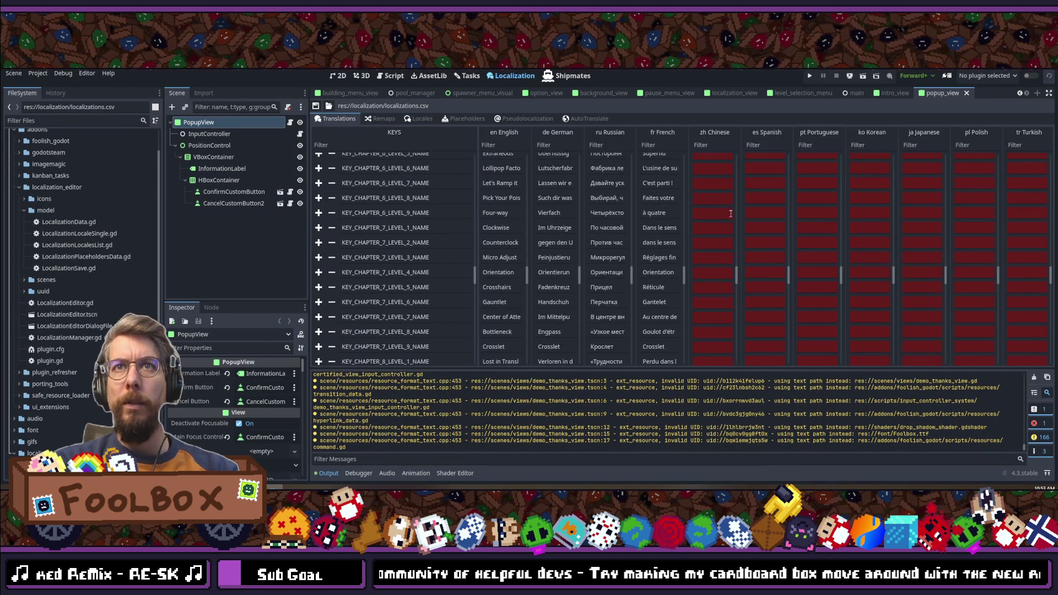
{"action": "scroll", "coordinate": [735, 231], "scroll_direction": "down", "scroll_amount": 20}
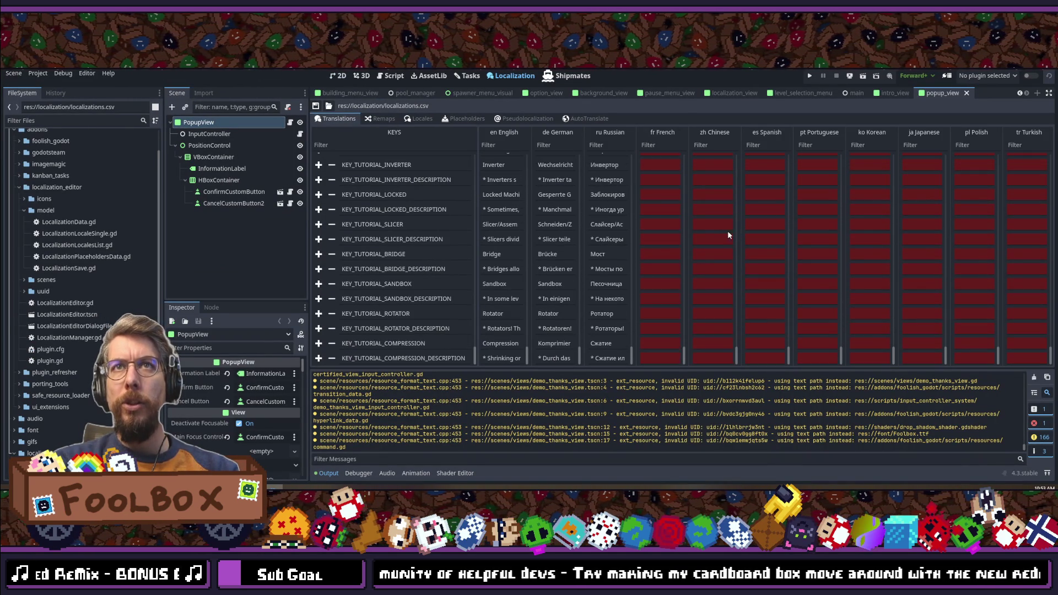
{"action": "left_click", "coordinate": [588, 118]}
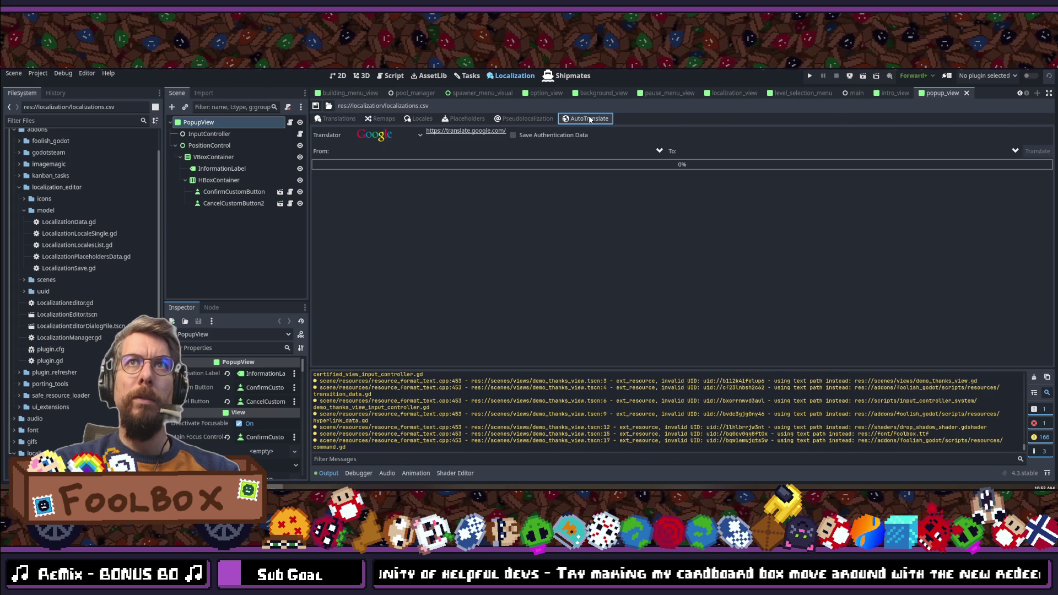
{"action": "left_click", "coordinate": [388, 135]}
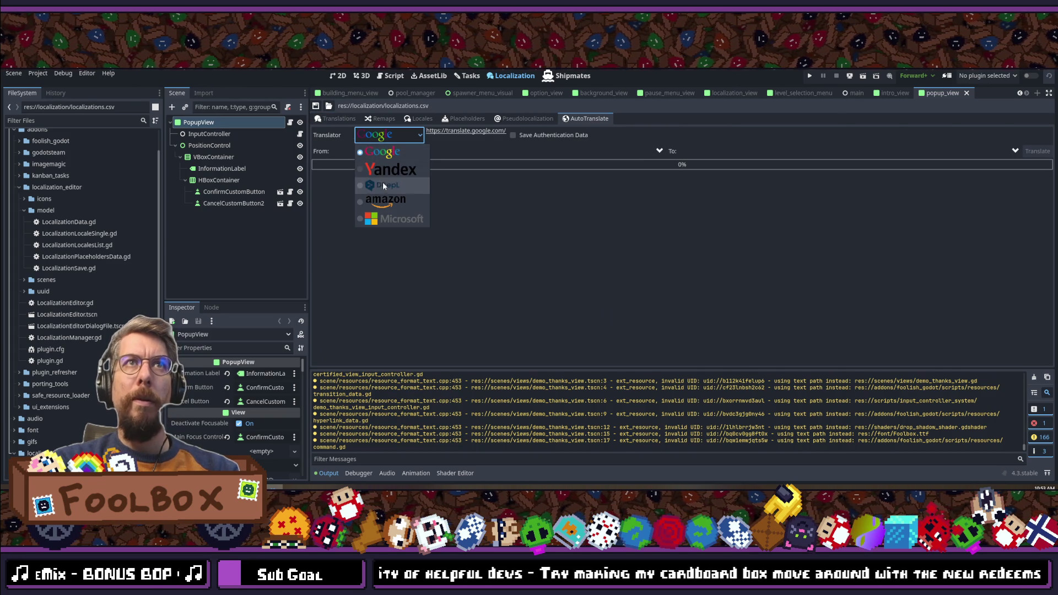
{"action": "left_click", "coordinate": [391, 181]}
{"action": "left_click", "coordinate": [439, 150]}
{"action": "left_click", "coordinate": [386, 192]}
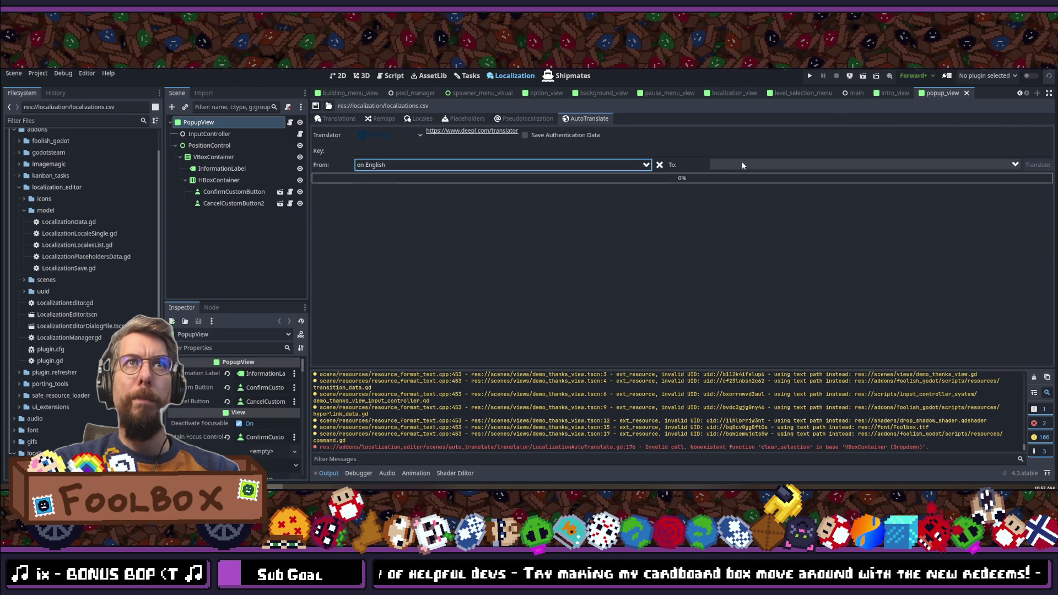
{"action": "left_click", "coordinate": [741, 164]}
{"action": "left_click", "coordinate": [742, 180]}
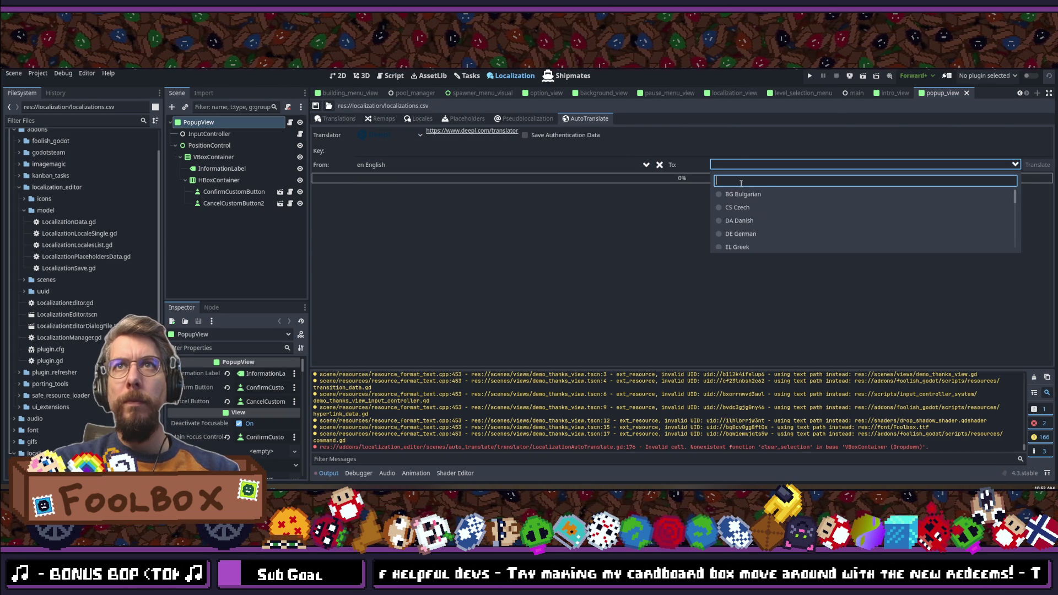
{"action": "type", "text": "french"}
{"action": "left_click", "coordinate": [733, 193]}
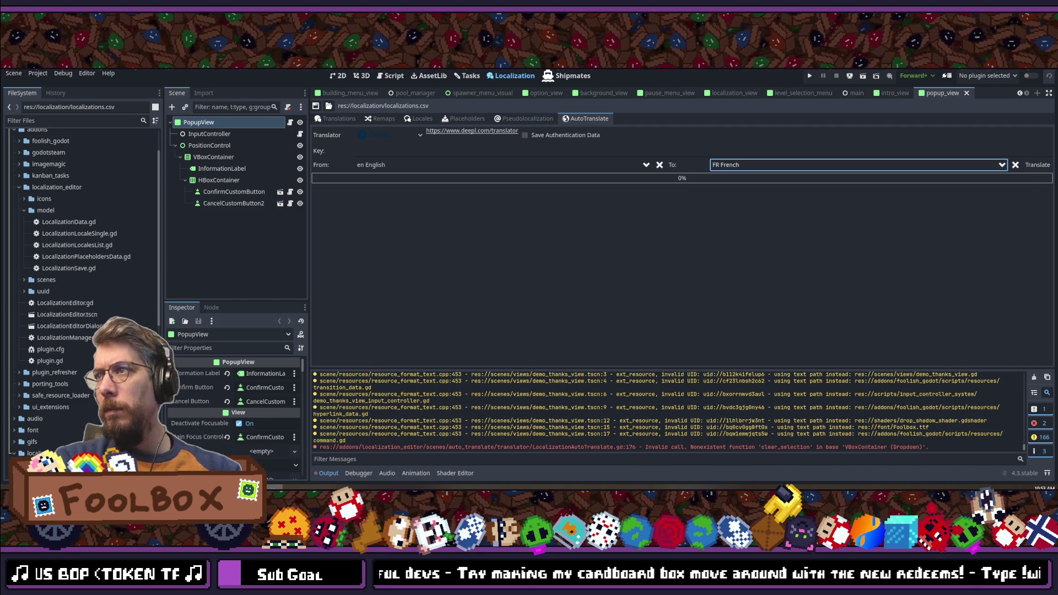
Step: Paste the DeepL API key and run the English-to-French translation
{"action": "left_click", "coordinate": [397, 151]}
{"action": "key", "text": "ctrl+v"}
{"action": "left_click", "coordinate": [1037, 165]}
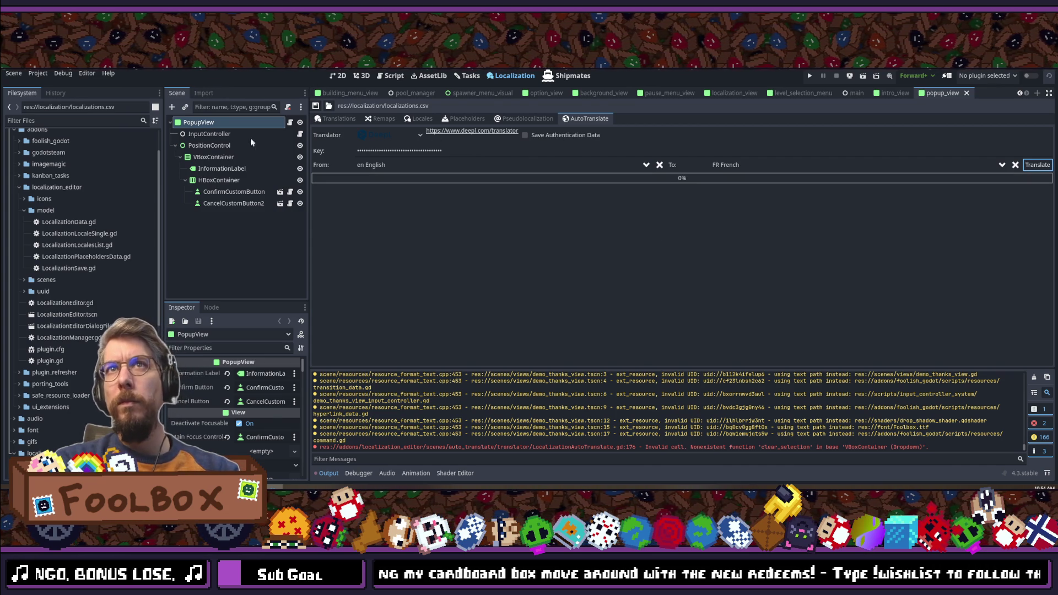
Step: Reset the language fields to English source and Chinese target
{"action": "left_click", "coordinate": [1014, 166]}
{"action": "left_click", "coordinate": [660, 164]}
{"action": "left_click", "coordinate": [397, 165]}
{"action": "left_click", "coordinate": [383, 193]}
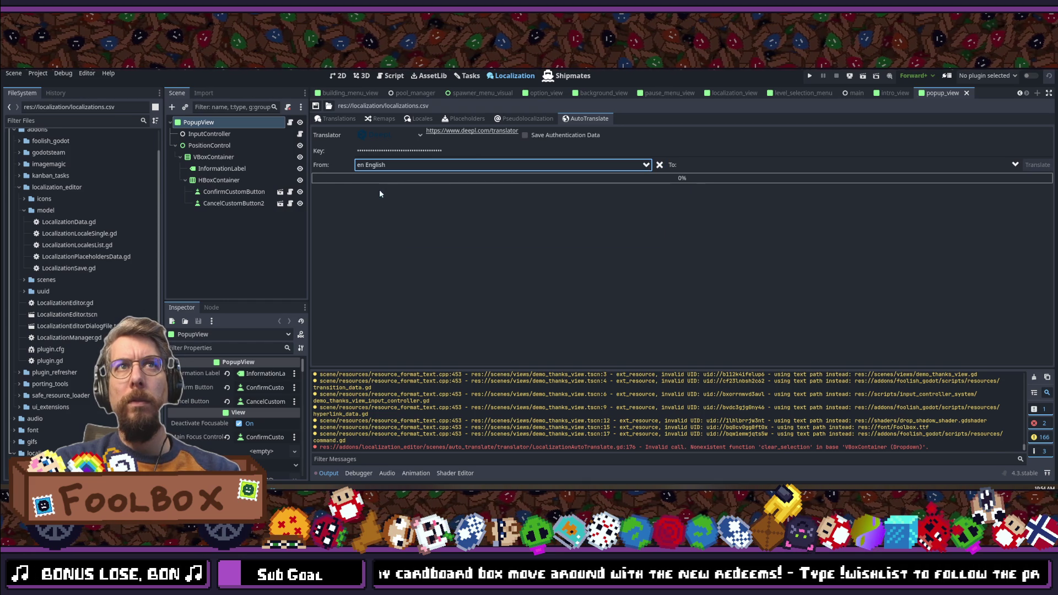
{"action": "left_click", "coordinate": [751, 165]}
{"action": "type", "text": "french"}
{"action": "key", "text": "ctrl+a"}
{"action": "type", "text": "chinese"}
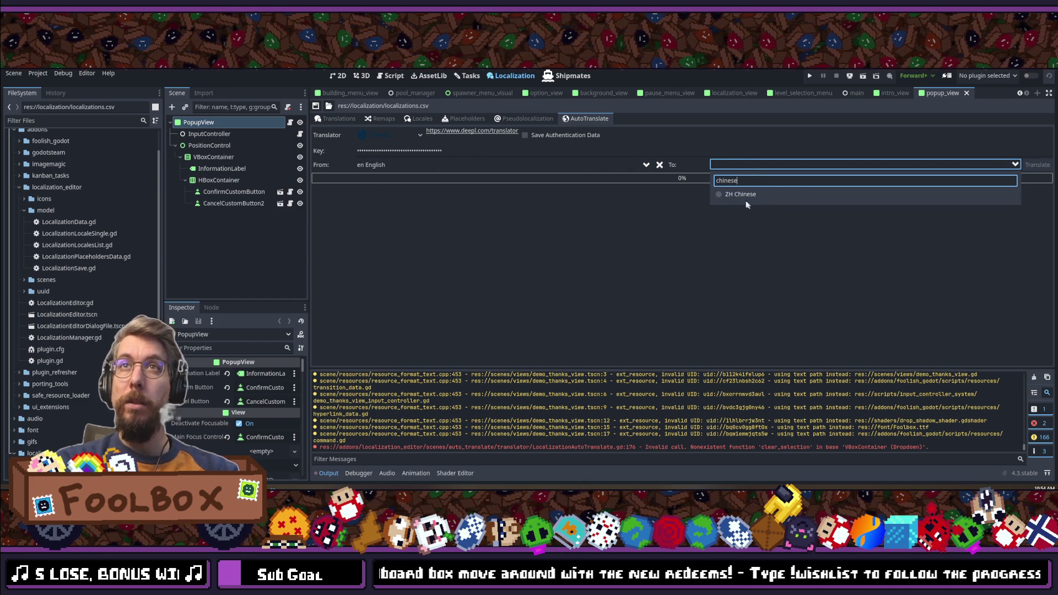
{"action": "left_click", "coordinate": [743, 194]}
Step: Check the French column in the table, then start the English-to-Chinese translation
{"action": "left_click", "coordinate": [339, 118]}
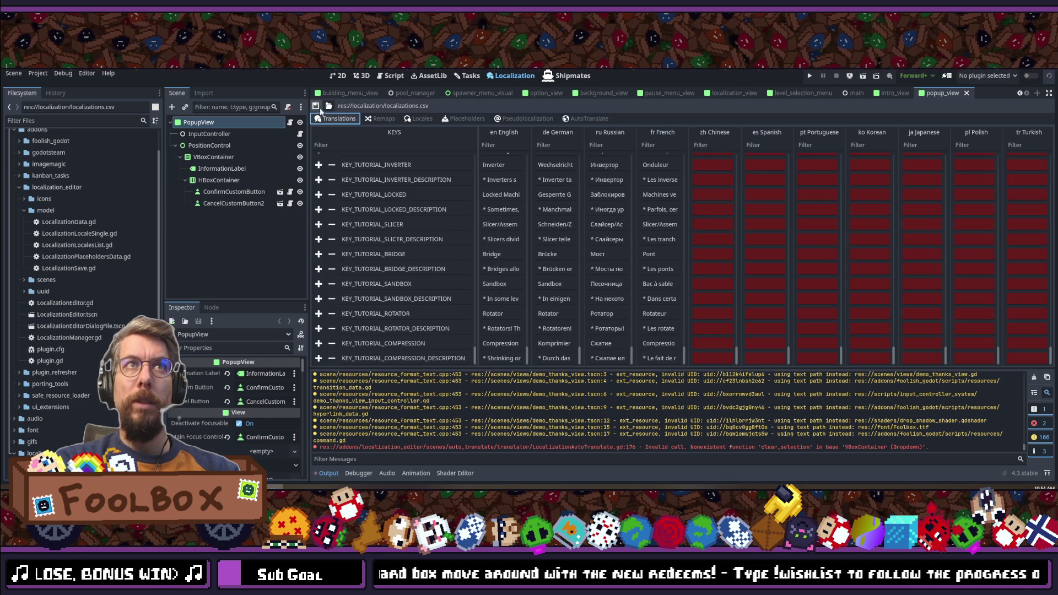
{"action": "left_click", "coordinate": [587, 120]}
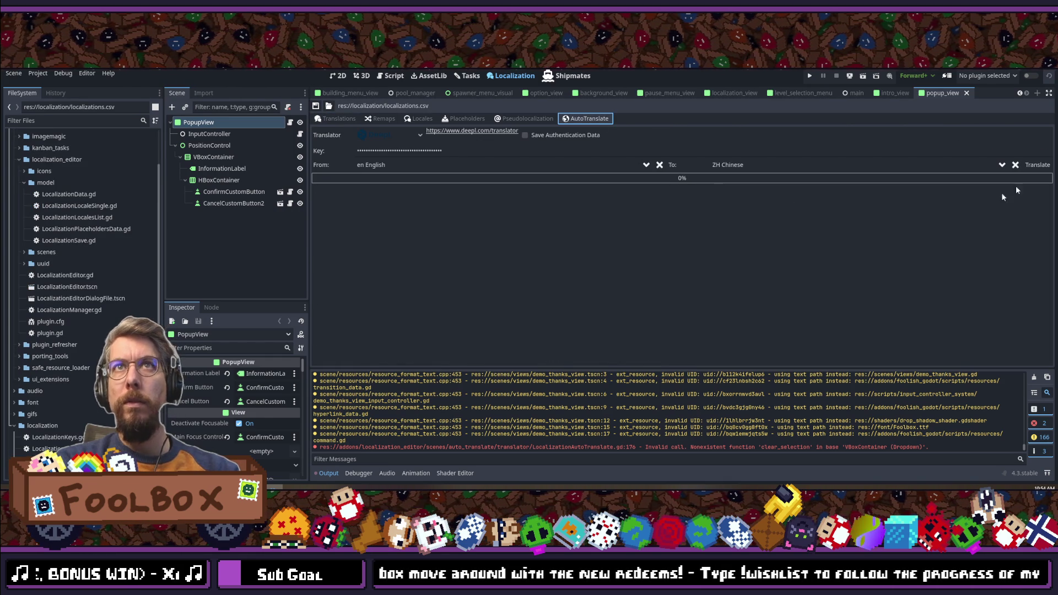
{"action": "left_click", "coordinate": [1038, 165]}
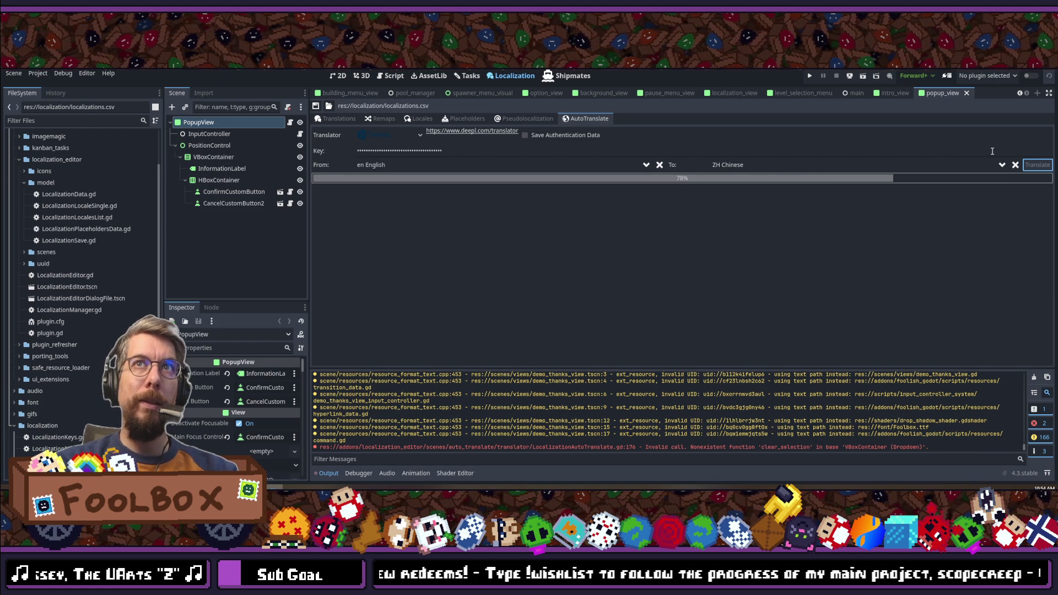
Step: Clear the Chinese target and save localizations.csv from the Translations table
{"action": "left_click", "coordinate": [1016, 165]}
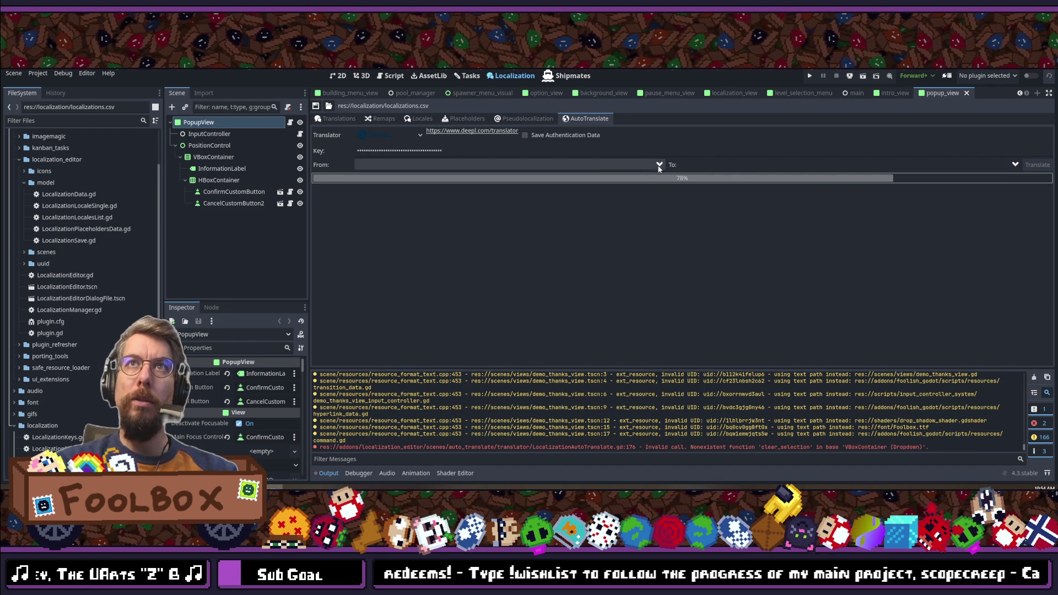
{"action": "left_click", "coordinate": [347, 119]}
{"action": "left_click", "coordinate": [315, 106]}
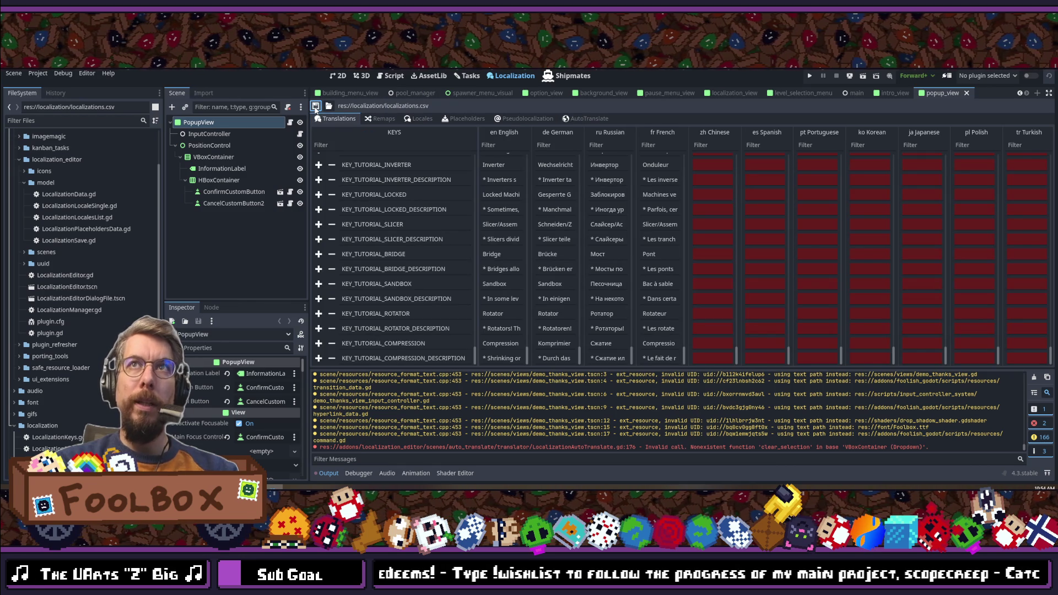
Step: Run a DeepL translation from en English into ES Spanish
{"action": "left_click", "coordinate": [586, 117]}
{"action": "left_click", "coordinate": [628, 165]}
{"action": "left_click", "coordinate": [424, 193]}
{"action": "left_click", "coordinate": [788, 165]}
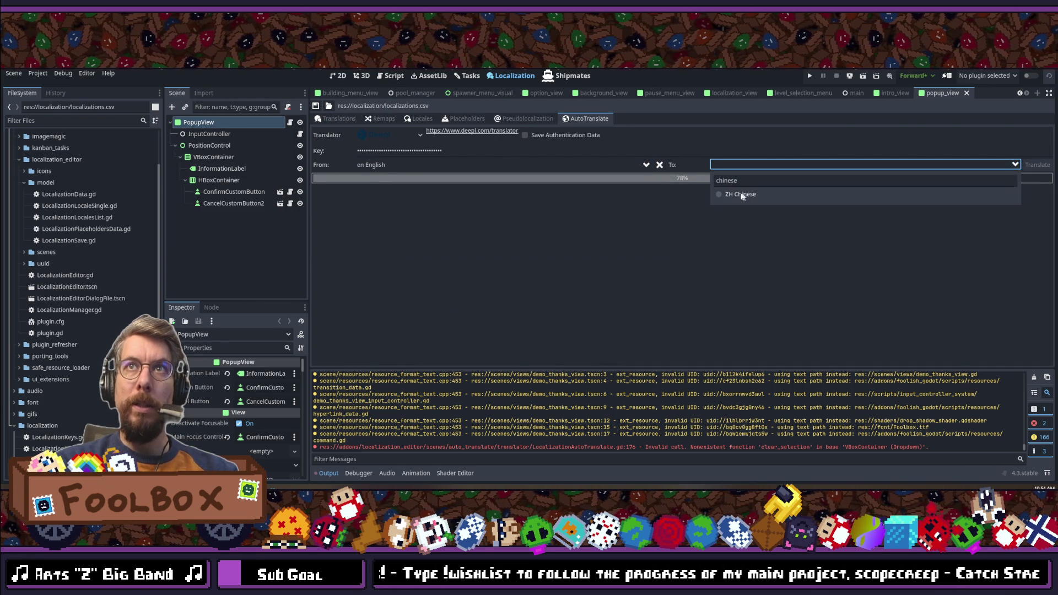
{"action": "type", "text": "spanish"}
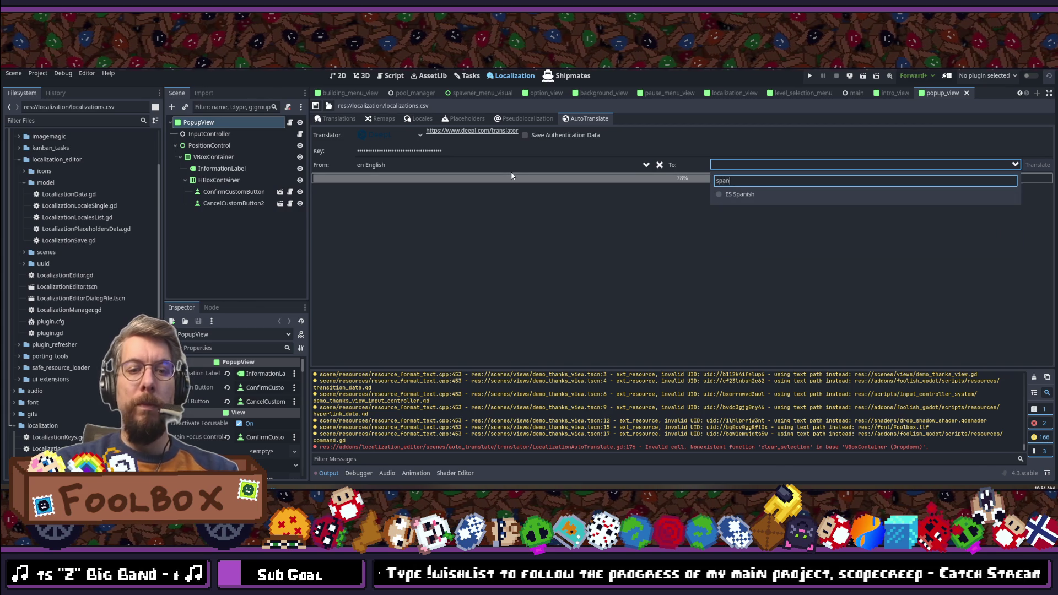
{"action": "left_click", "coordinate": [739, 194]}
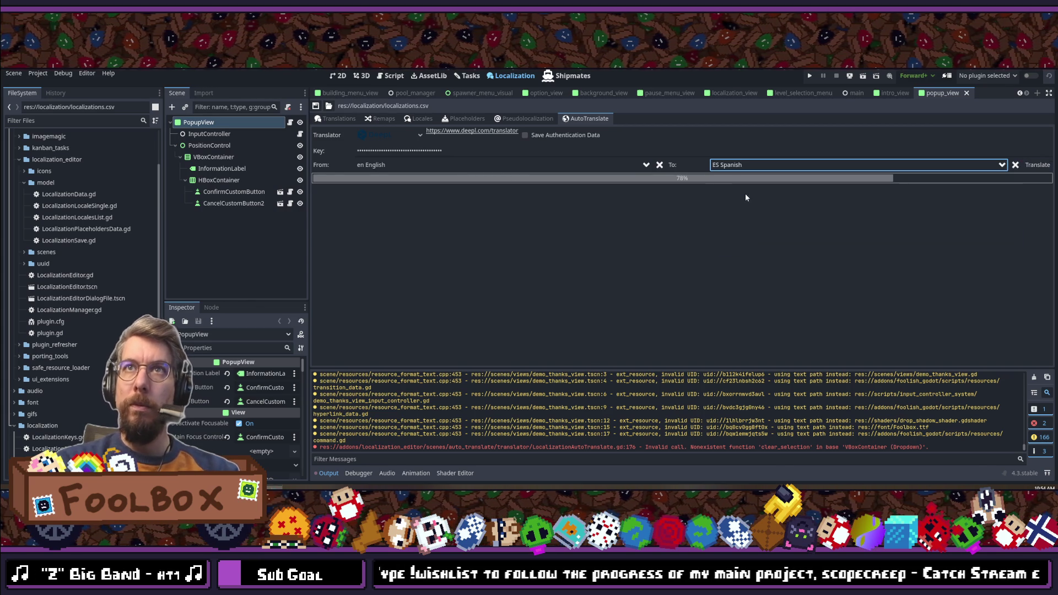
{"action": "left_click", "coordinate": [1035, 167]}
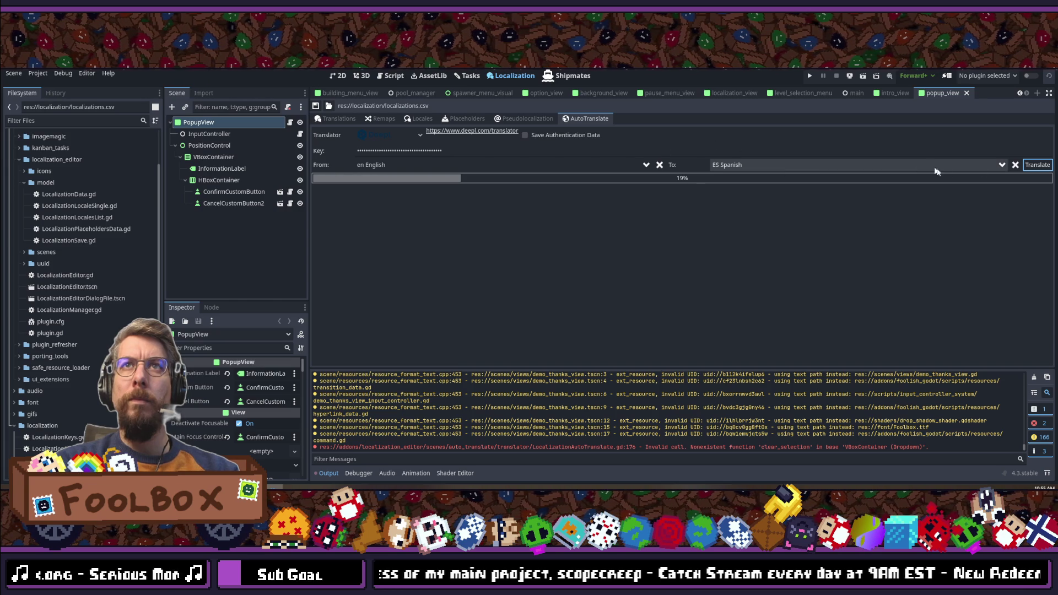
Step: Clear both languages, check the table, then set the source back to English
{"action": "left_click", "coordinate": [1018, 165]}
{"action": "left_click", "coordinate": [659, 165]}
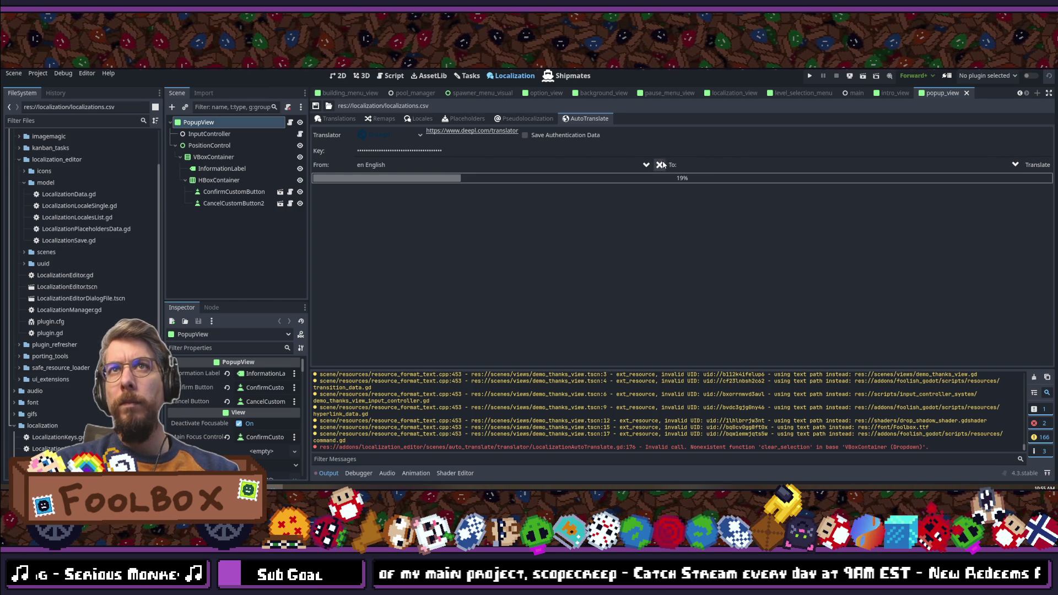
{"action": "left_click", "coordinate": [339, 119]}
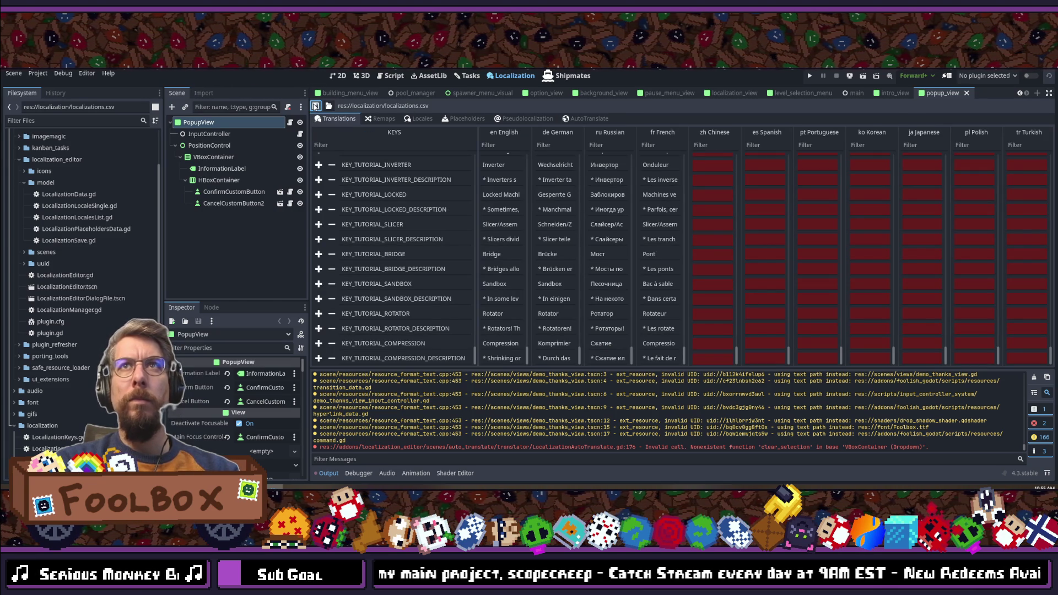
{"action": "left_click", "coordinate": [578, 120]}
{"action": "left_click", "coordinate": [609, 164]}
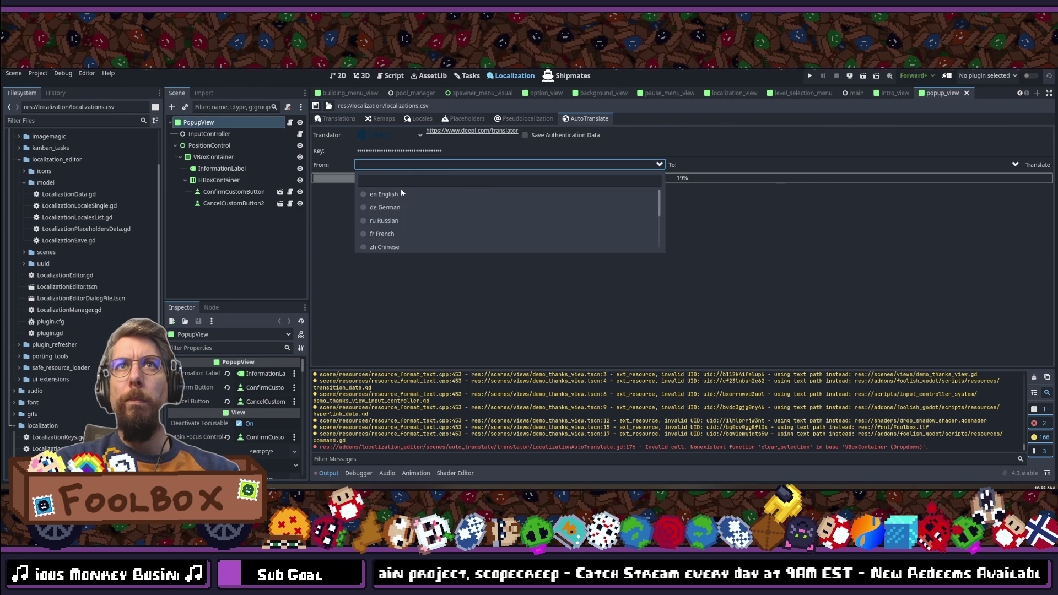
{"action": "left_click", "coordinate": [401, 187]}
Step: Search and scroll the target-language list for Portuguese, then switch to the script in VS Code
{"action": "left_click", "coordinate": [716, 165]}
{"action": "type", "text": "spanish"}
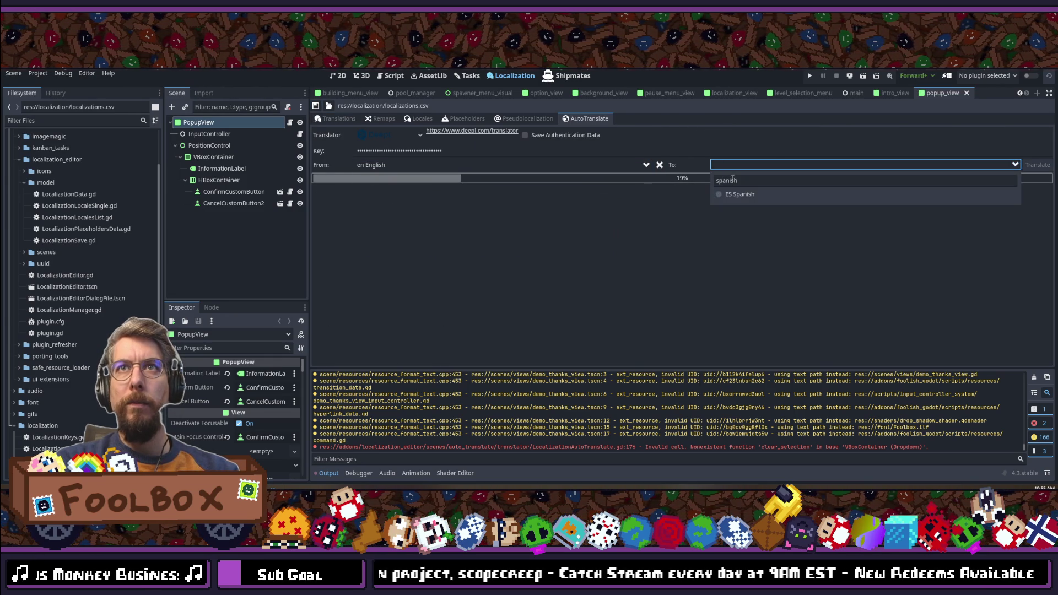
{"action": "key", "text": "ctrl+a"}
{"action": "type", "text": "portu"}
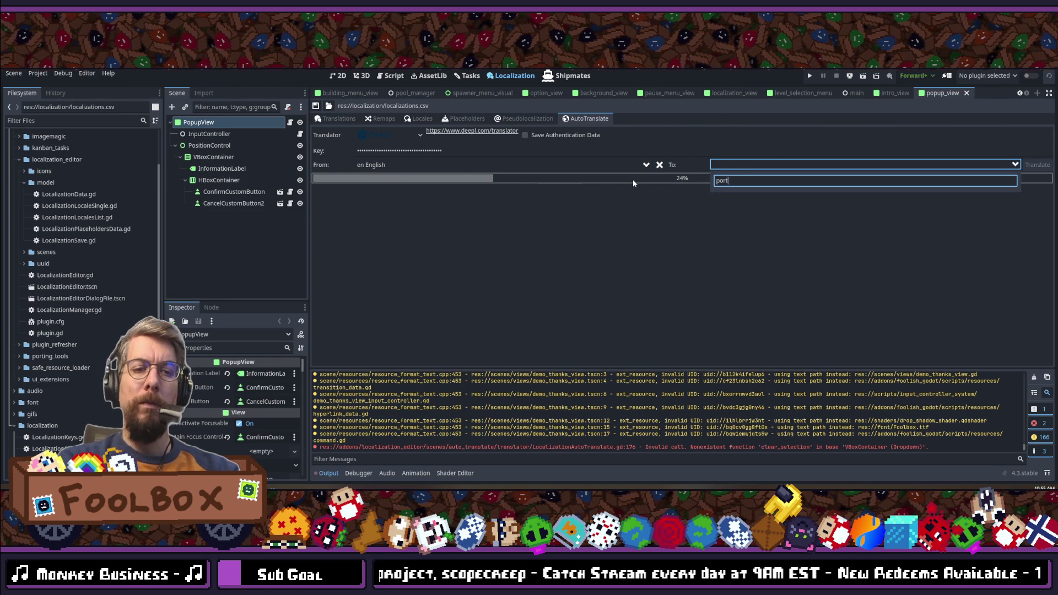
{"action": "key", "text": "BackSpace"}
{"action": "key", "text": "BackSpace"}
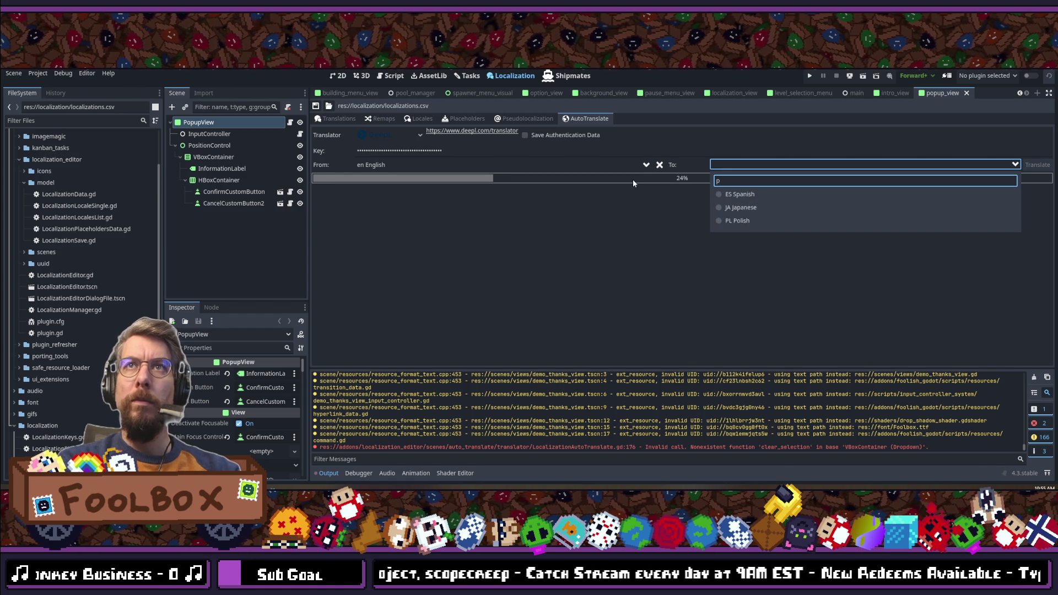
{"action": "key", "text": "BackSpace"}
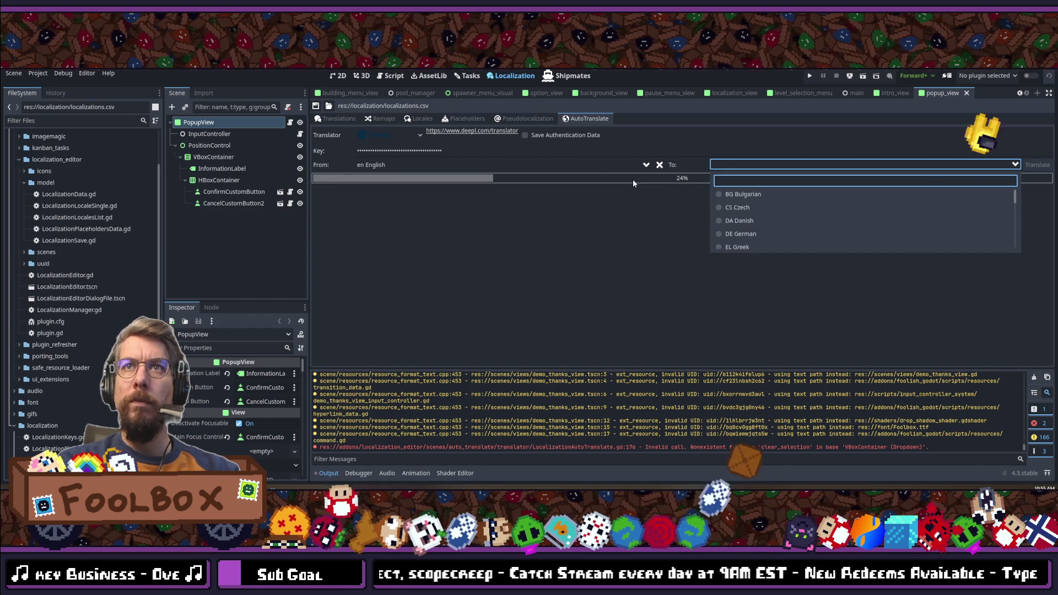
{"action": "type", "text": "b"}
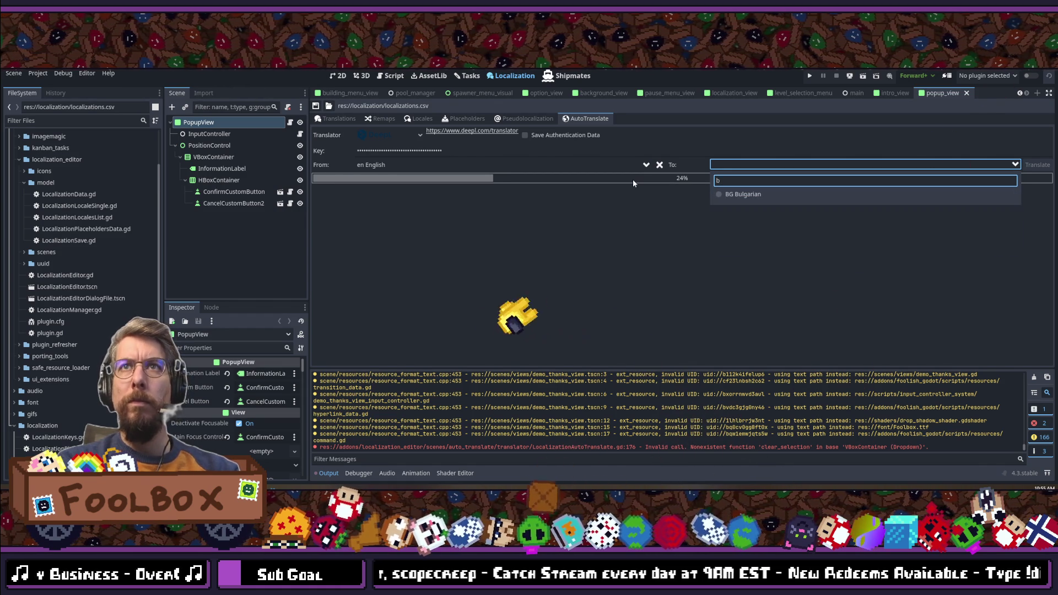
{"action": "key", "text": "BackSpace"}
{"action": "key", "text": "Escape"}
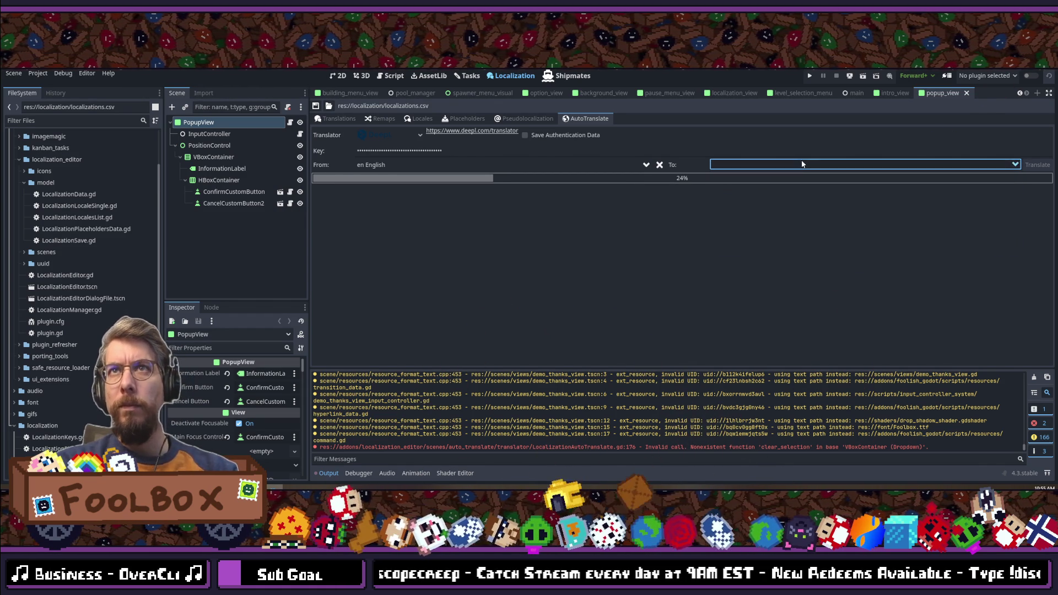
{"action": "left_click", "coordinate": [802, 163]}
{"action": "scroll", "coordinate": [816, 215], "scroll_direction": "down", "scroll_amount": 3}
{"action": "scroll", "coordinate": [815, 218], "scroll_direction": "down", "scroll_amount": 5}
{"action": "scroll", "coordinate": [815, 219], "scroll_direction": "down", "scroll_amount": 3}
{"action": "key", "text": "alt+Tab"}
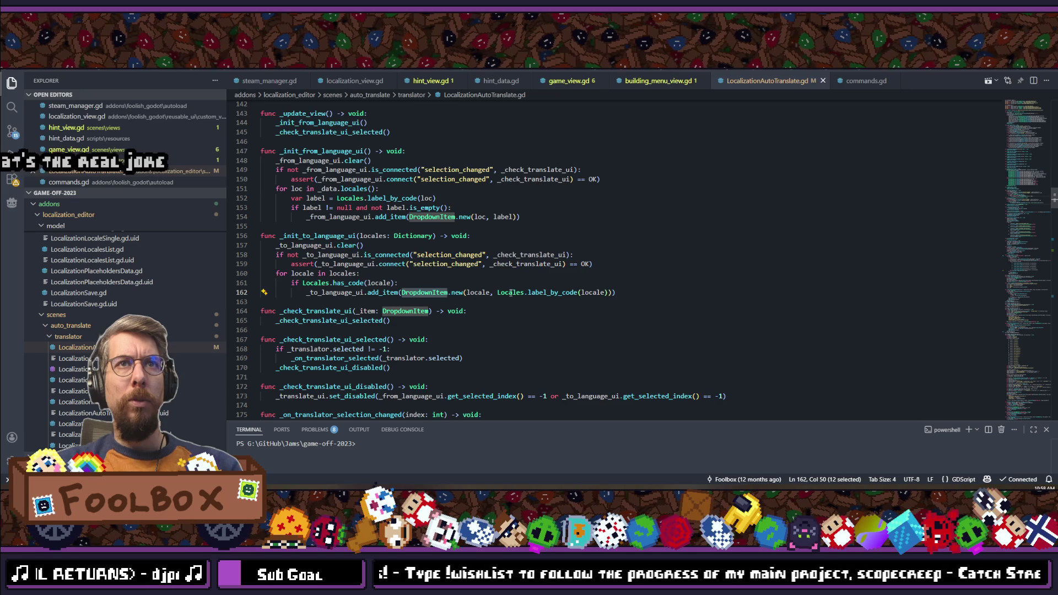
Step: Trace the locale variable and locales parameter to their declarations and references
{"action": "left_click", "coordinate": [596, 292]}
{"action": "left_click", "coordinate": [591, 294], "text": "ctrl"}
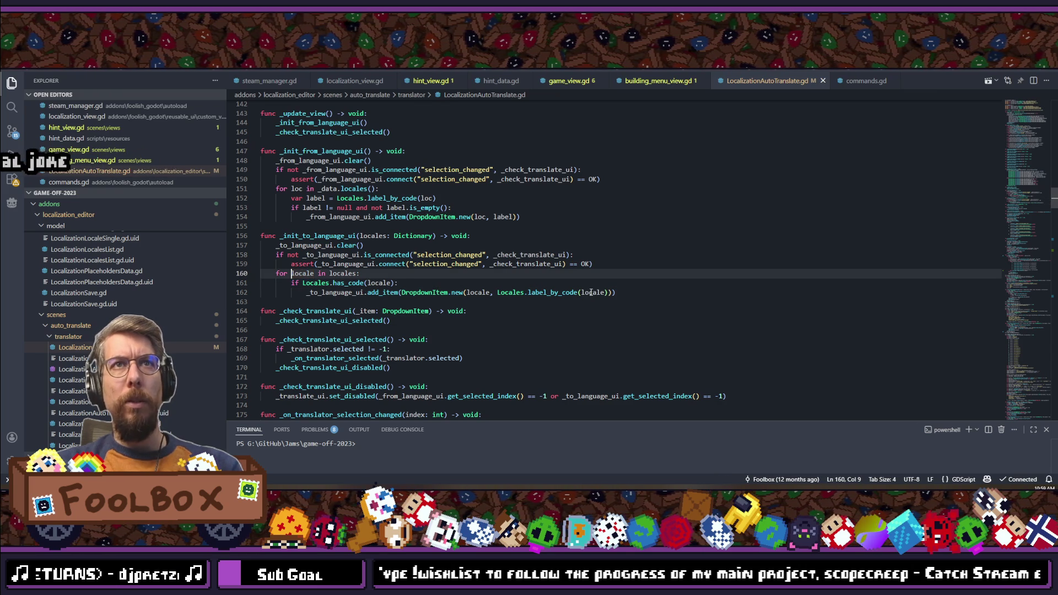
{"action": "left_click", "coordinate": [343, 273], "text": "ctrl"}
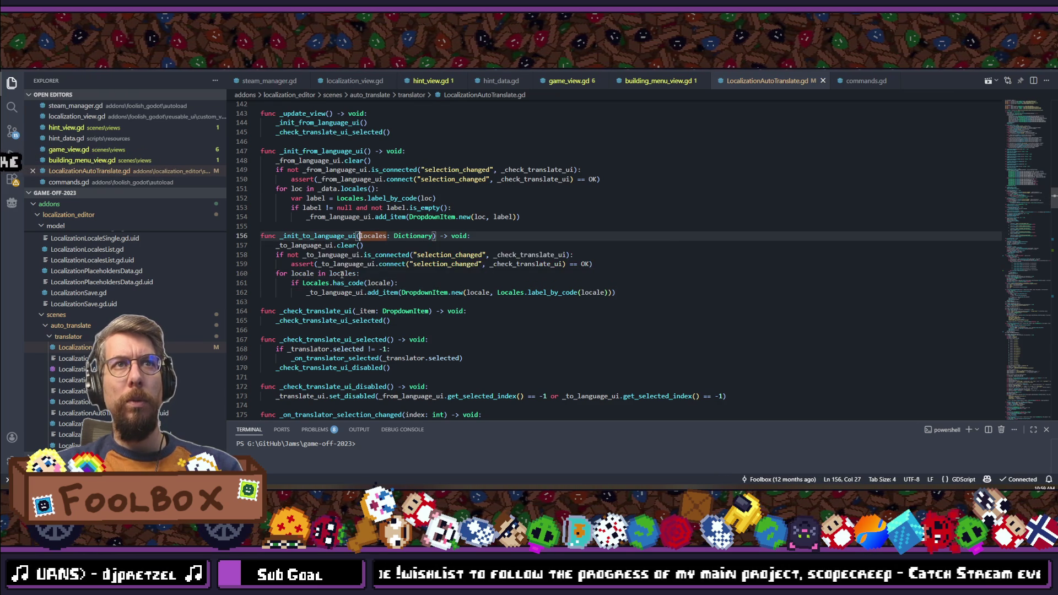
{"action": "left_click", "coordinate": [372, 236], "text": "ctrl"}
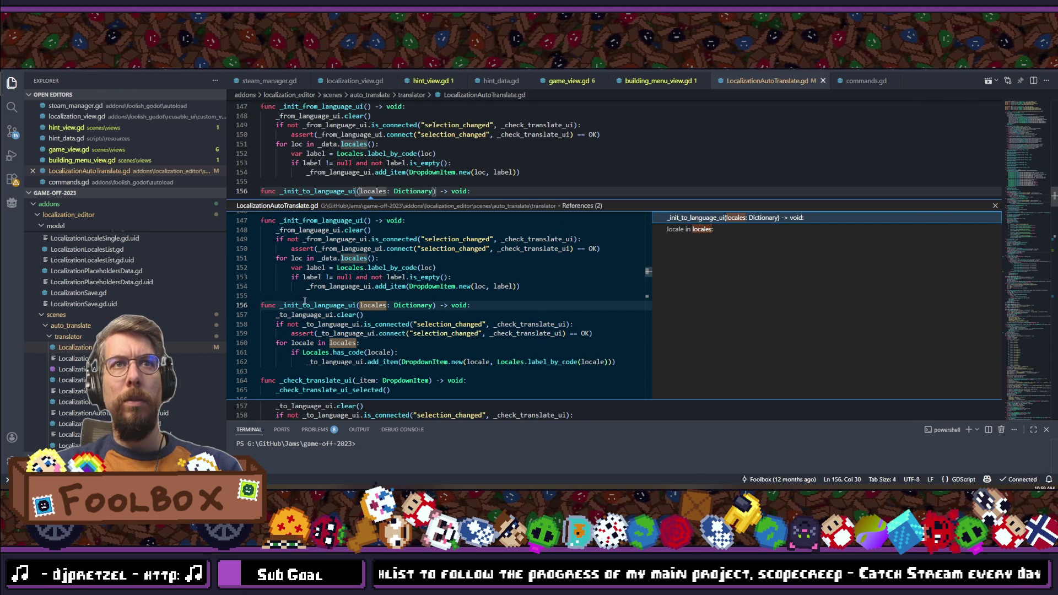
{"action": "double_click", "coordinate": [298, 304]}
Step: Find the _init_to_language_ui calls and open the file defining DeepL's LOCALES list
{"action": "left_click", "coordinate": [333, 260], "text": "ctrl"}
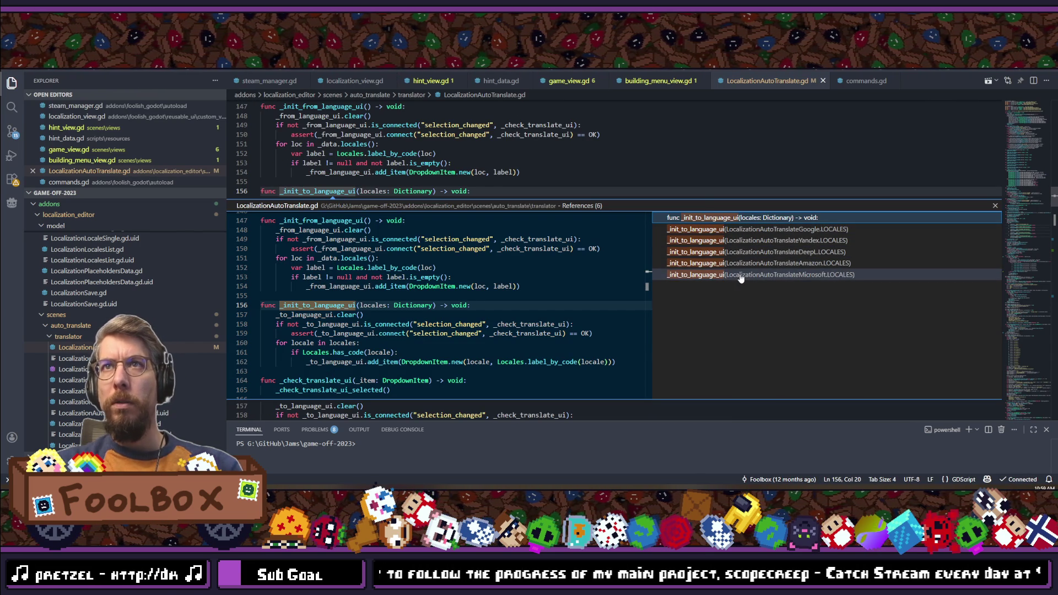
{"action": "left_click", "coordinate": [746, 253]}
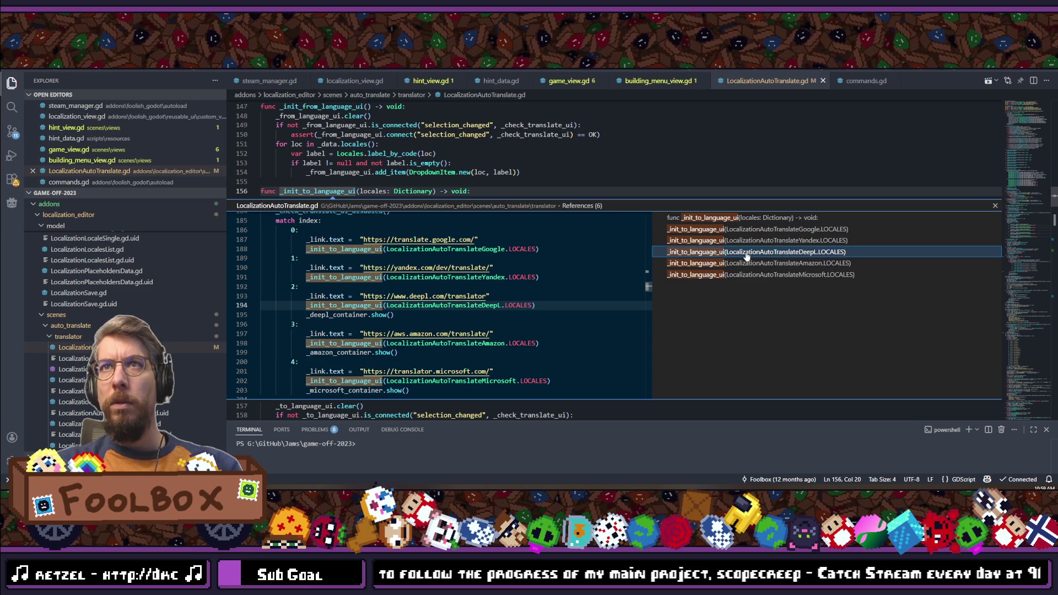
{"action": "double_click", "coordinate": [558, 278]}
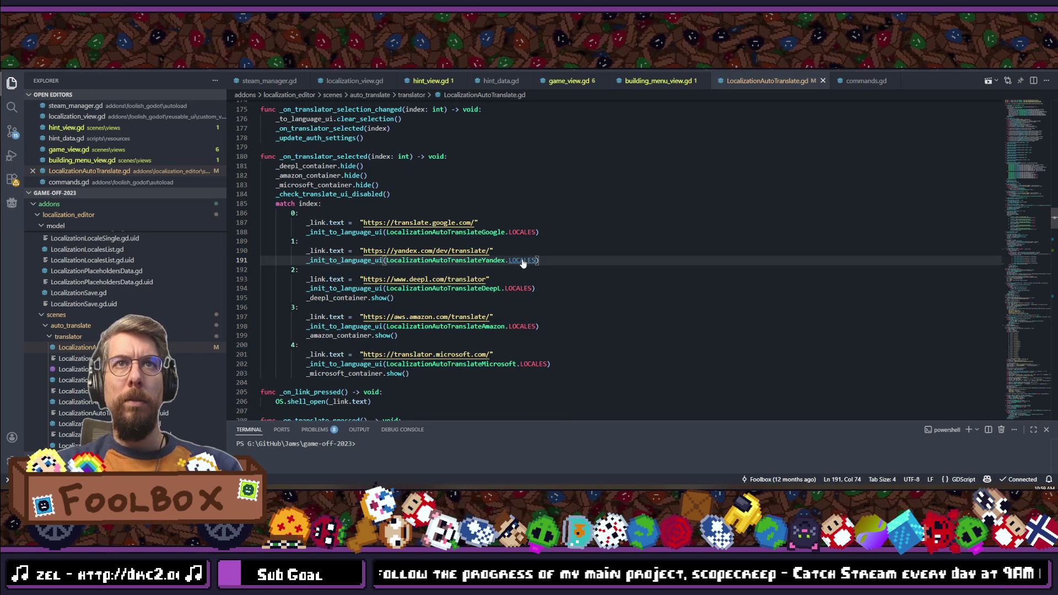
{"action": "mouse_move", "coordinate": [521, 263]}
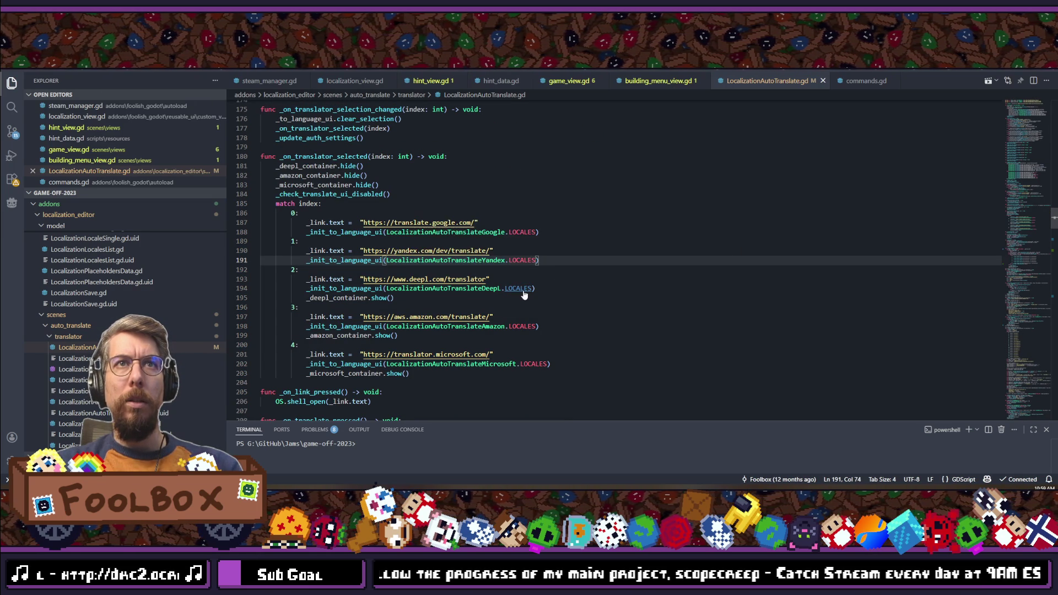
{"action": "mouse_move", "coordinate": [524, 295]}
{"action": "left_click", "coordinate": [474, 288], "text": "ctrl"}
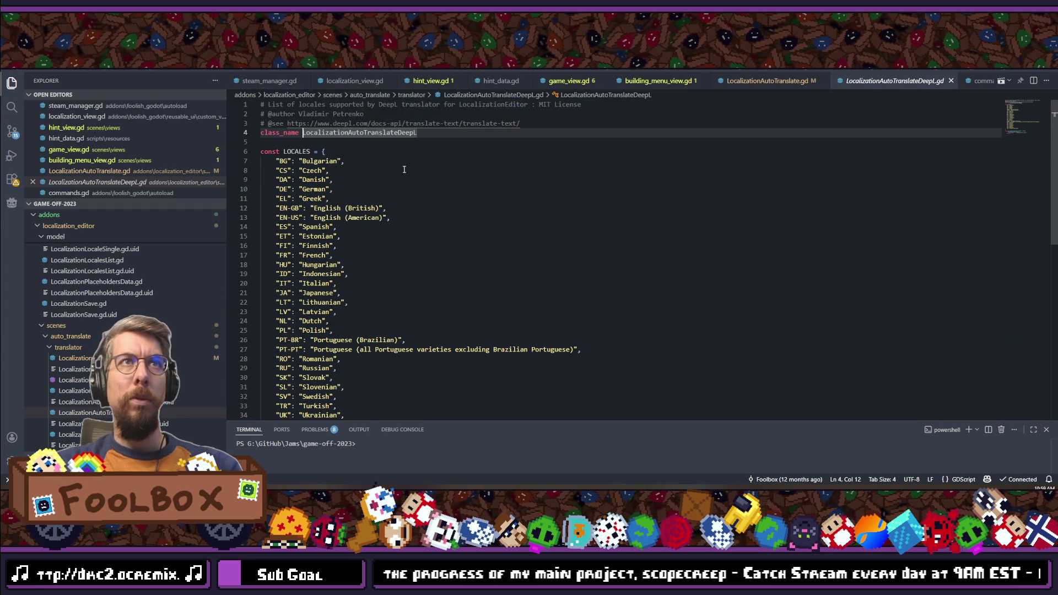
Step: Inspect the Polish and Portuguese entries and select the PT-BR code in the LOCALES list
{"action": "scroll", "coordinate": [415, 187], "scroll_direction": "down", "scroll_amount": 4}
{"action": "scroll", "coordinate": [414, 231], "scroll_direction": "up", "scroll_amount": 1}
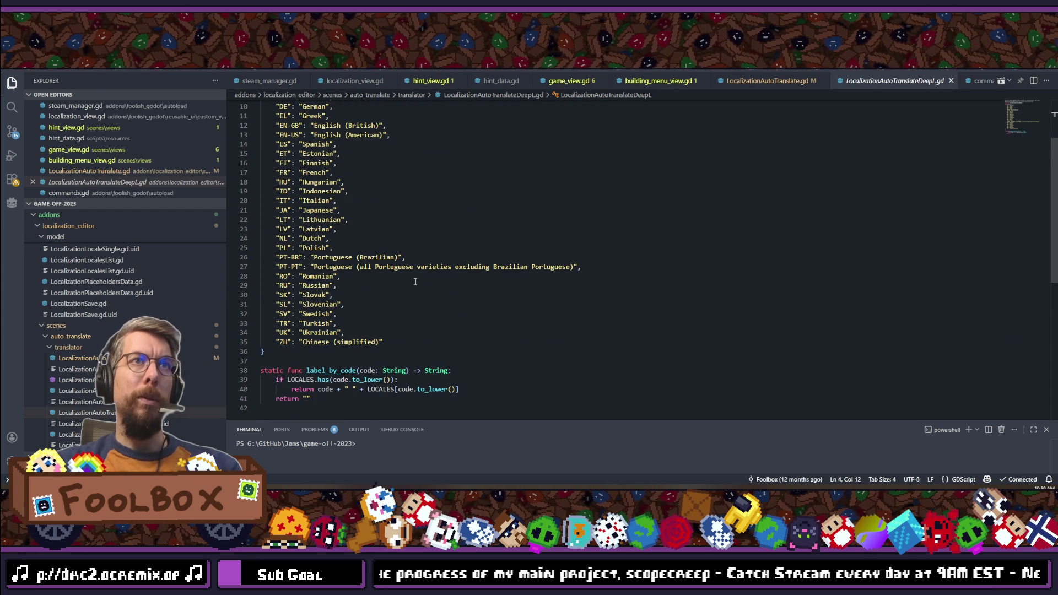
{"action": "left_click", "coordinate": [345, 248]}
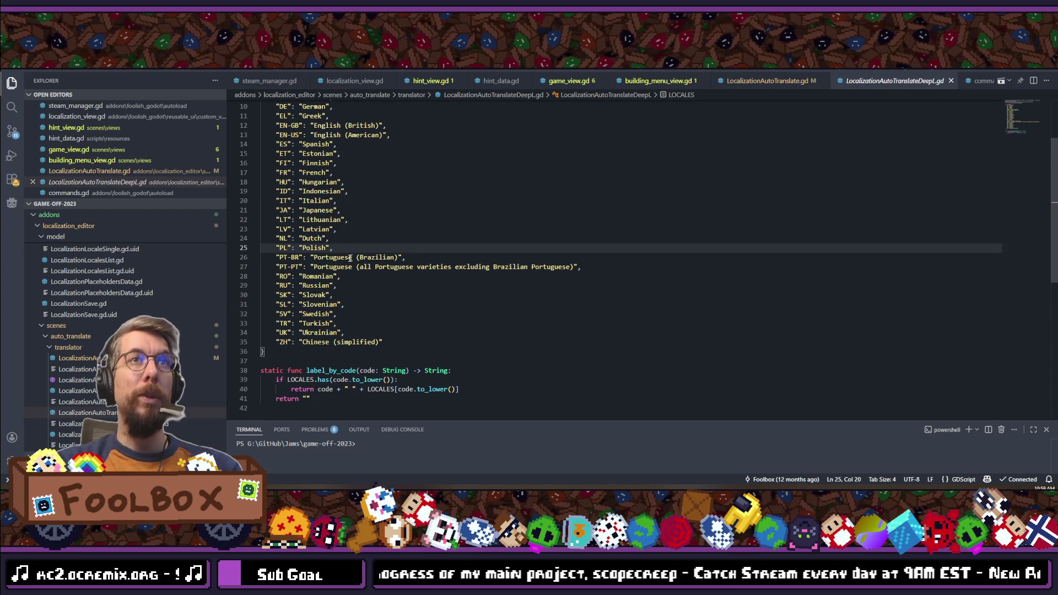
{"action": "double_click", "coordinate": [349, 258]}
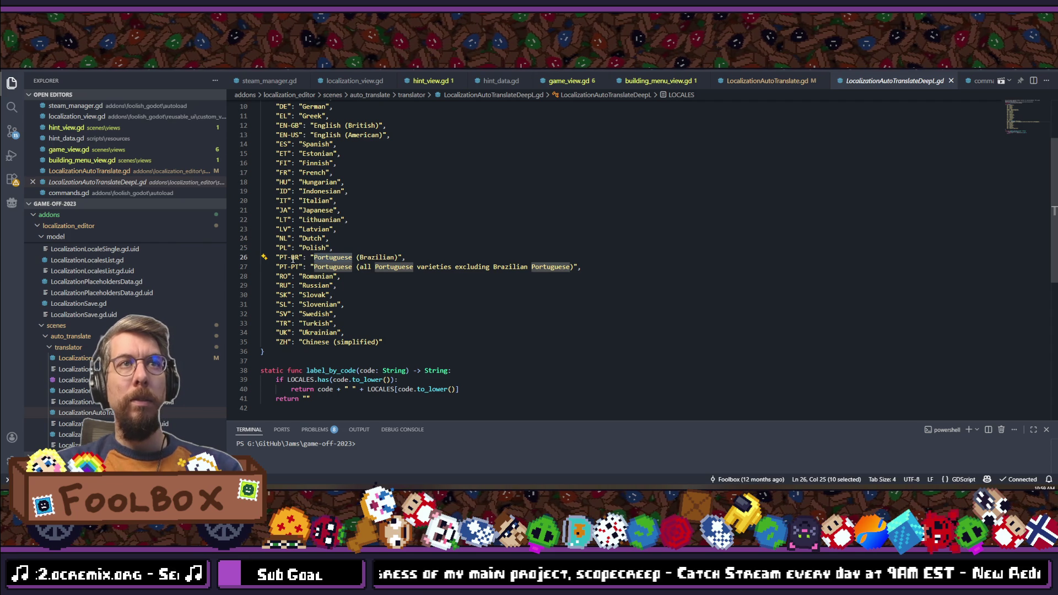
{"action": "left_click_drag", "start_coordinate": [298, 258], "coordinate": [280, 256]}
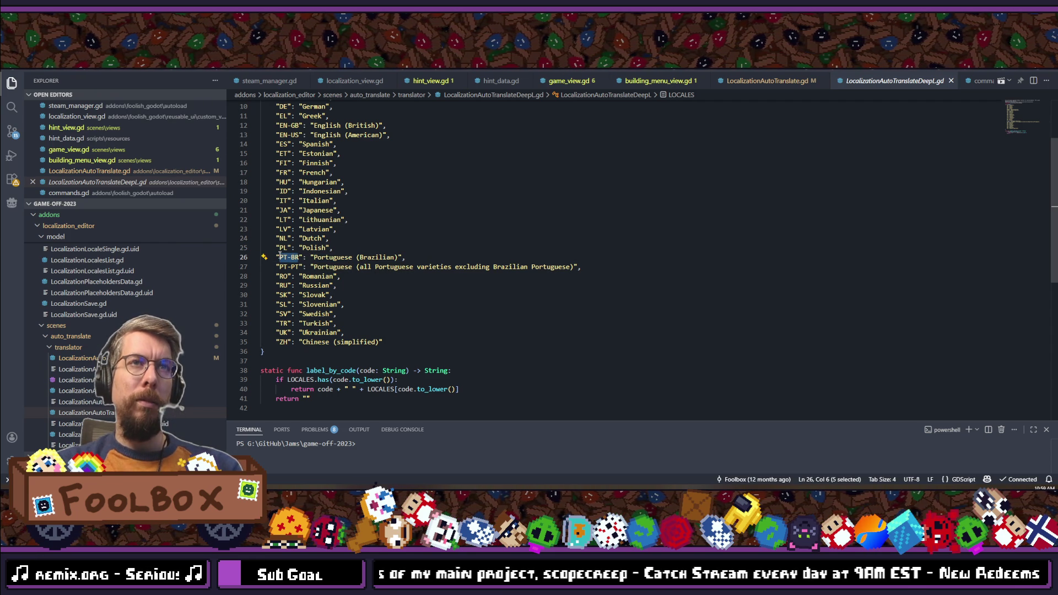
{"action": "scroll", "coordinate": [328, 294], "scroll_direction": "up", "scroll_amount": 2}
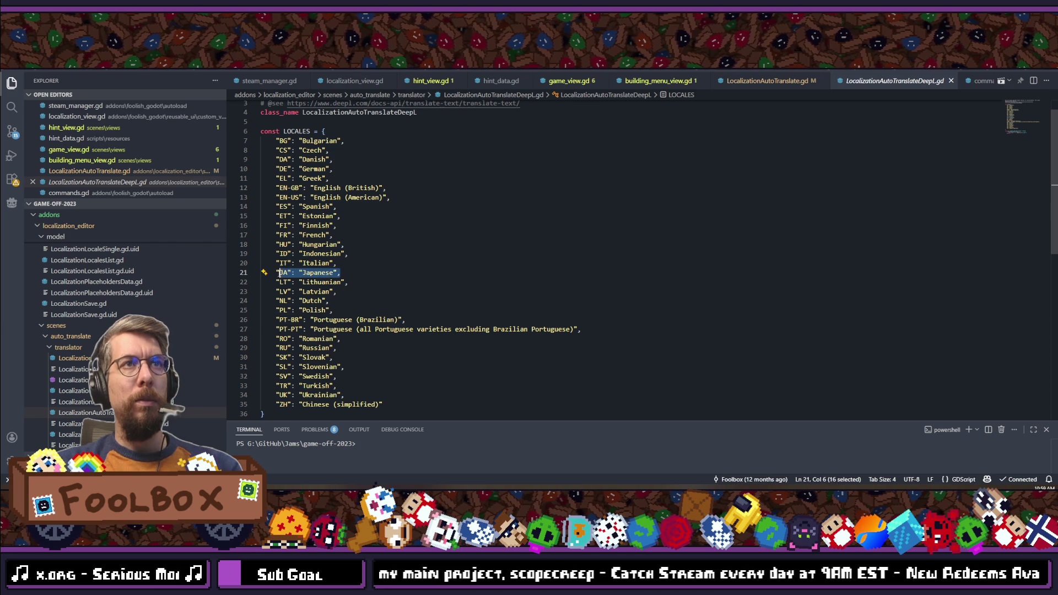
Step: Duplicate the Japanese entry onto a new line and relabel it Korean
{"action": "key", "text": "ctrl+c"}
{"action": "left_click", "coordinate": [374, 273]}
{"action": "key", "text": "Return"}
{"action": "key", "text": "ctrl+v"}
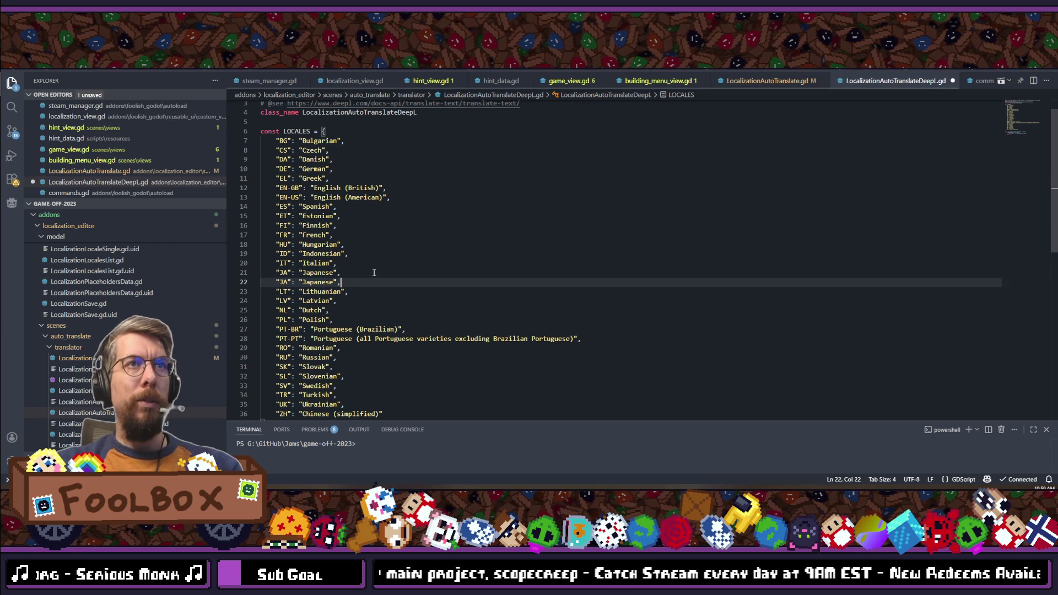
{"action": "double_click", "coordinate": [315, 282]}
{"action": "type", "text": "Kore"}
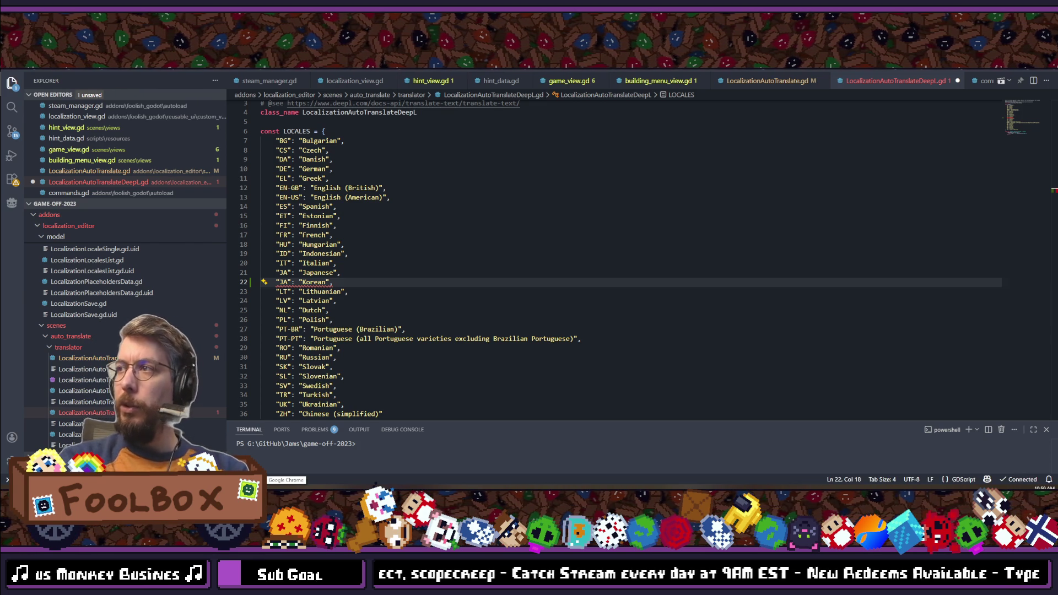
{"action": "key", "text": "alt+Tab"}
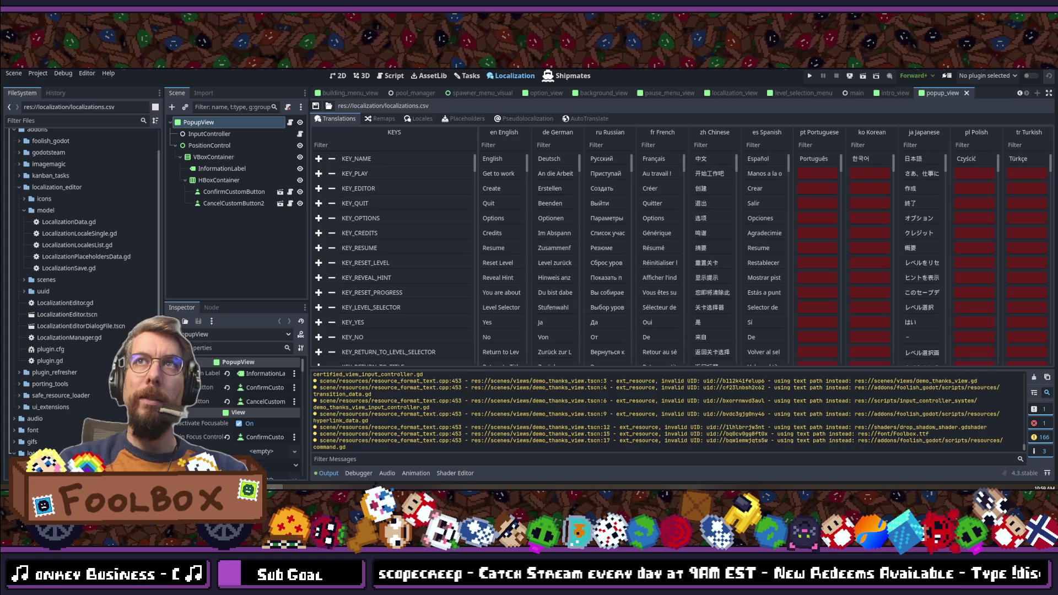
{"action": "key", "text": "alt+Tab"}
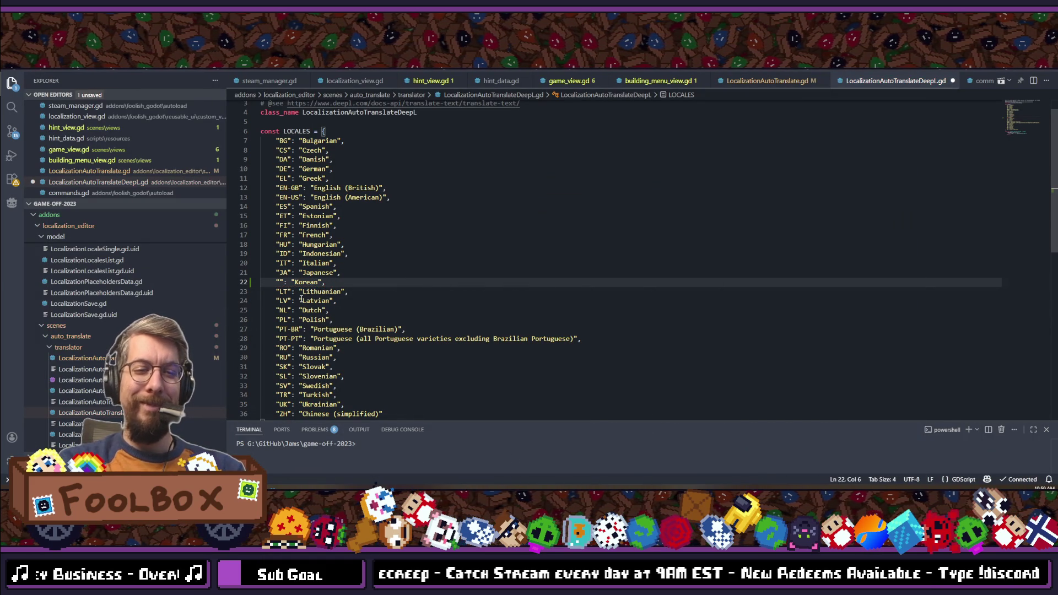
{"action": "type", "text": "KO"}
Step: Duplicate the Korean entry onto a new line and relabel it Portuguese
{"action": "left_click_drag", "start_coordinate": [343, 283], "coordinate": [270, 281]}
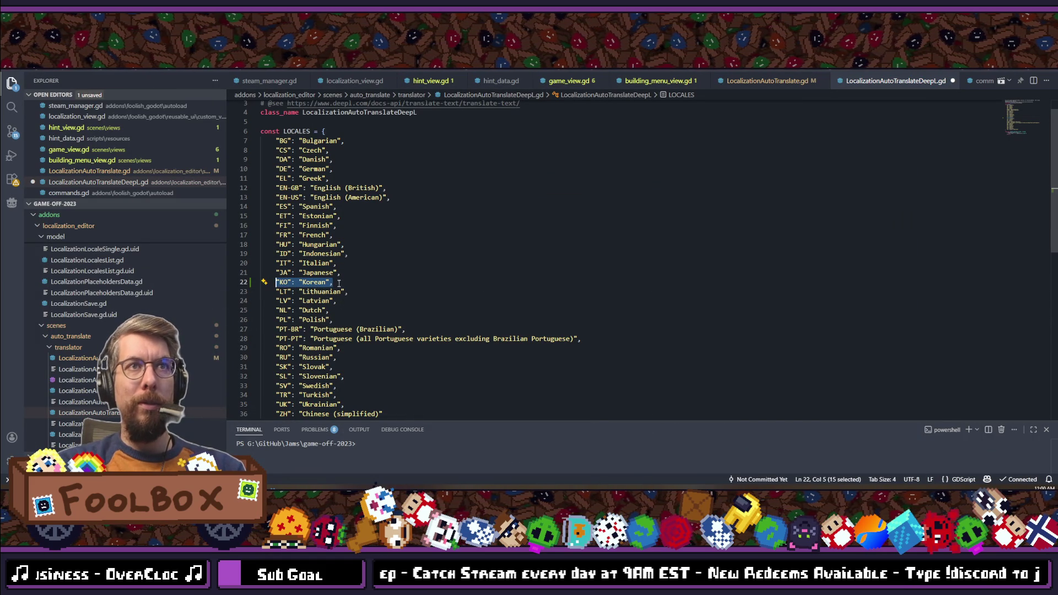
{"action": "key", "text": "ctrl+c"}
{"action": "key", "text": "End"}
{"action": "key", "text": "Return"}
{"action": "key", "text": "ctrl+v"}
{"action": "key", "text": "BackSpace"}
{"action": "key", "text": "BackSpace"}
{"action": "key", "text": "BackSpace"}
{"action": "type", "text": "Po"}
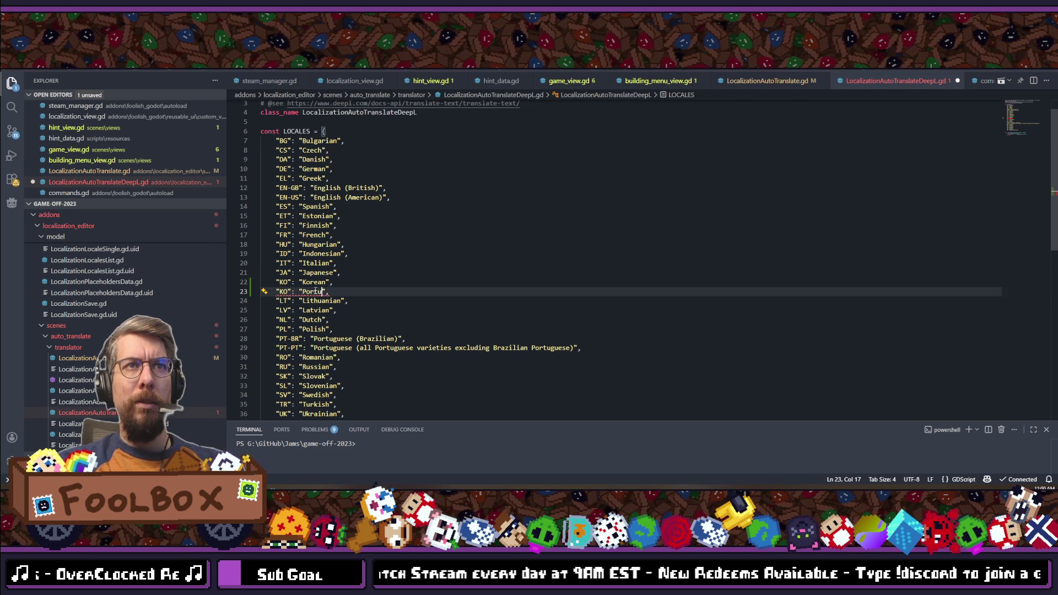
{"action": "type", "text": "guese"}
Step: Change the new entry's code to PT, making "PT": "Portuguese", and go back to Godot
{"action": "left_click_drag", "start_coordinate": [291, 291], "coordinate": [276, 291]}
{"action": "left_click", "coordinate": [303, 310]}
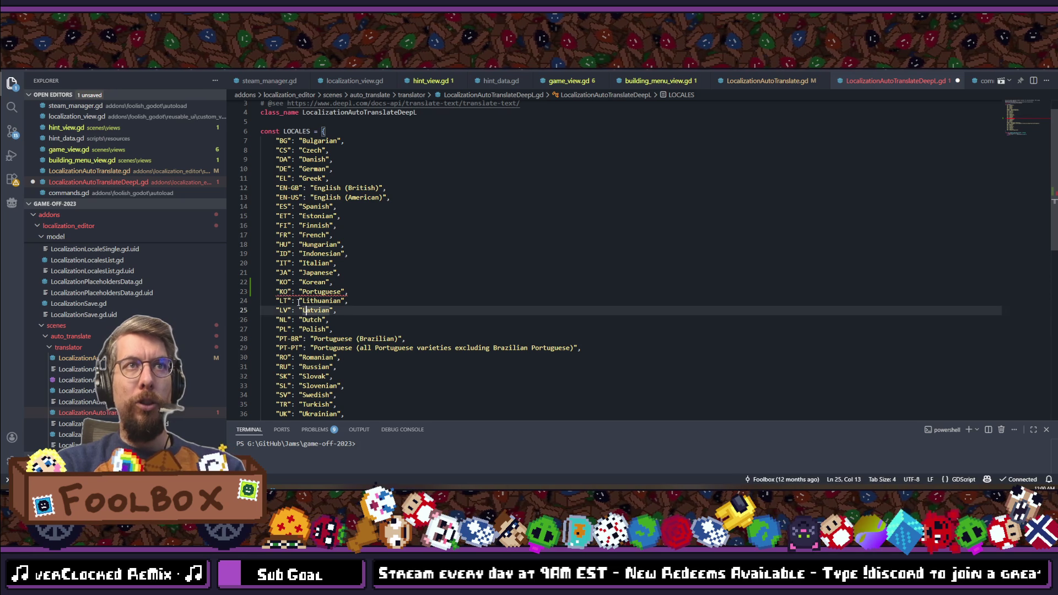
{"action": "double_click", "coordinate": [286, 291]}
{"action": "type", "text": "PT"}
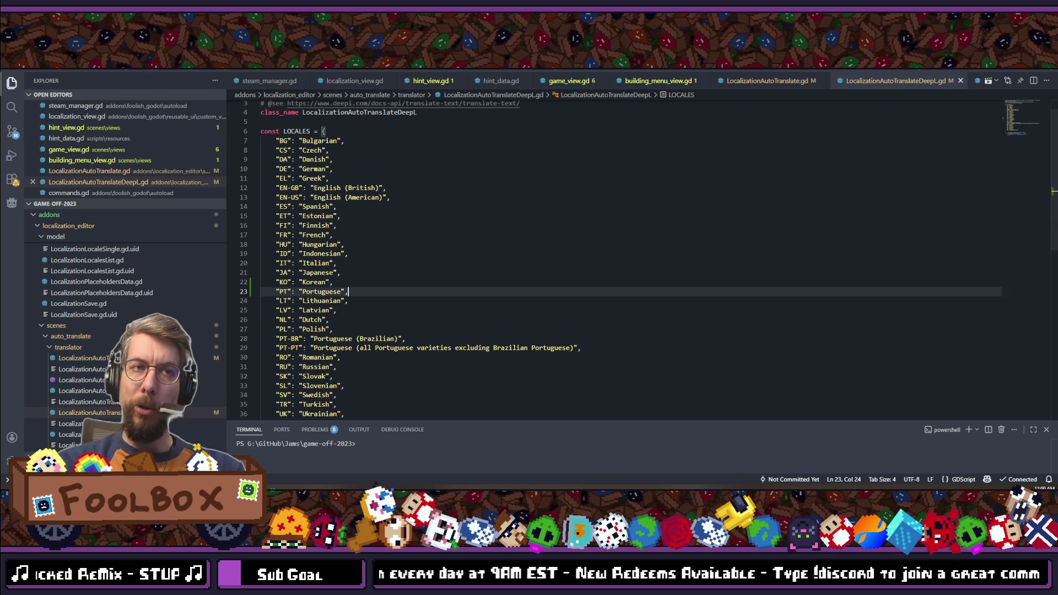
{"action": "key", "text": "alt+Tab"}
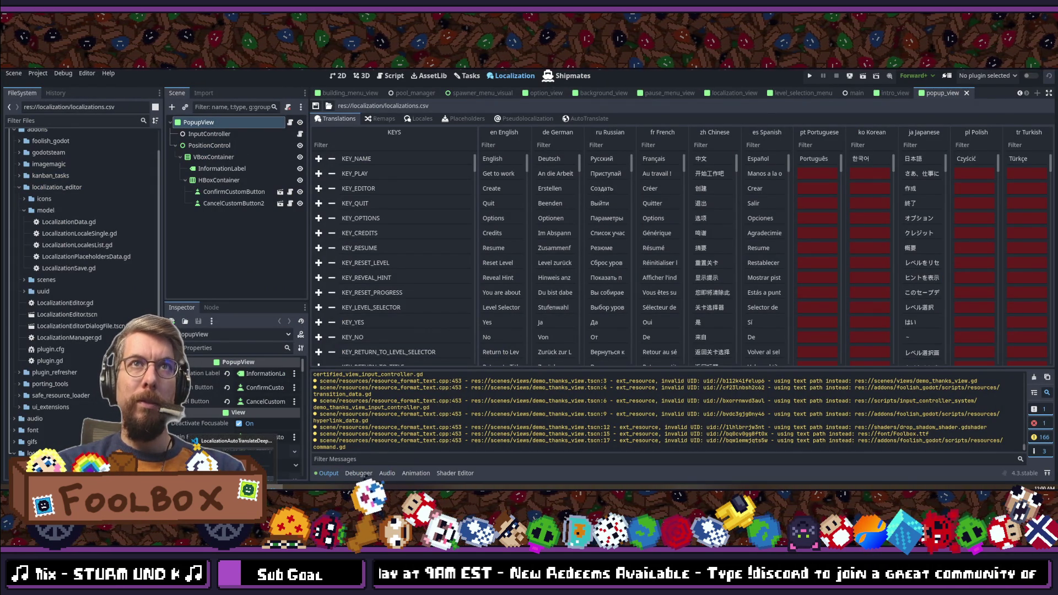
Step: Choose DeepL as the translator with en English as the source language
{"action": "scroll", "coordinate": [744, 216], "scroll_direction": "down", "scroll_amount": 10}
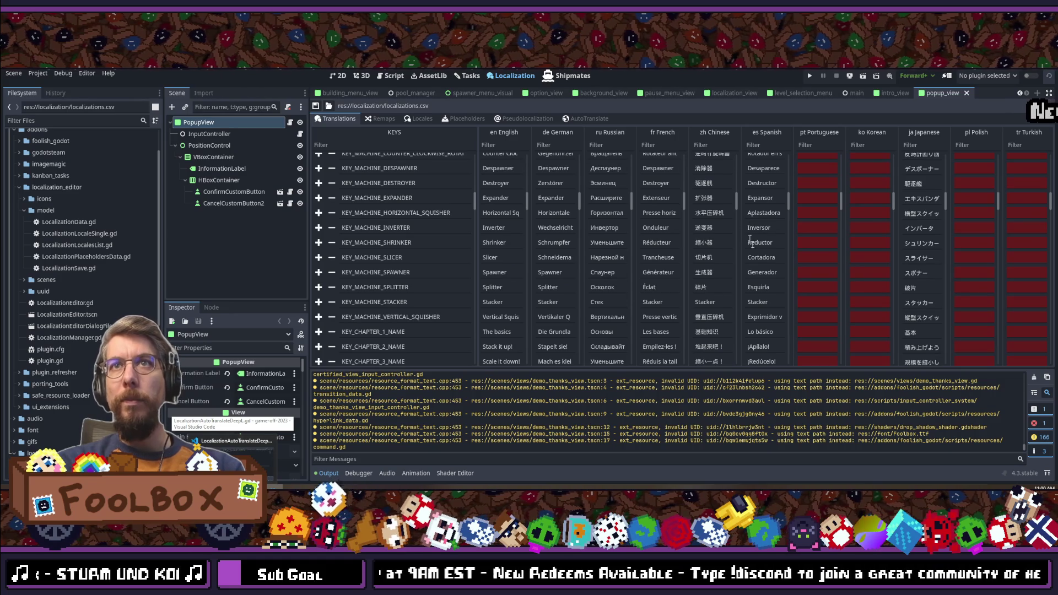
{"action": "scroll", "coordinate": [751, 242], "scroll_direction": "down", "scroll_amount": 5}
{"action": "scroll", "coordinate": [757, 257], "scroll_direction": "down", "scroll_amount": 20}
{"action": "scroll", "coordinate": [755, 237], "scroll_direction": "down", "scroll_amount": 10}
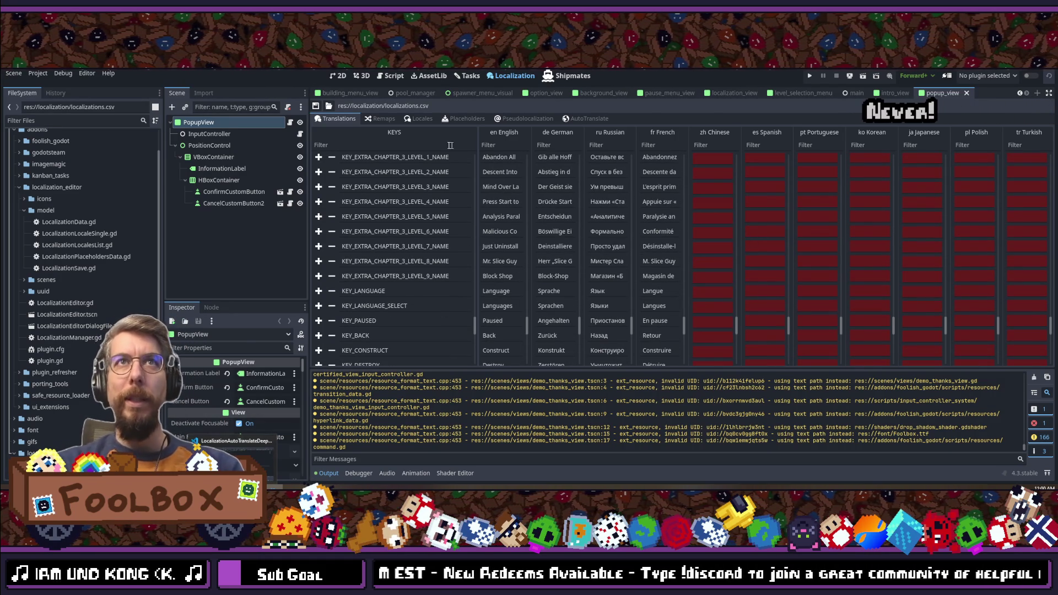
{"action": "left_click", "coordinate": [581, 120]}
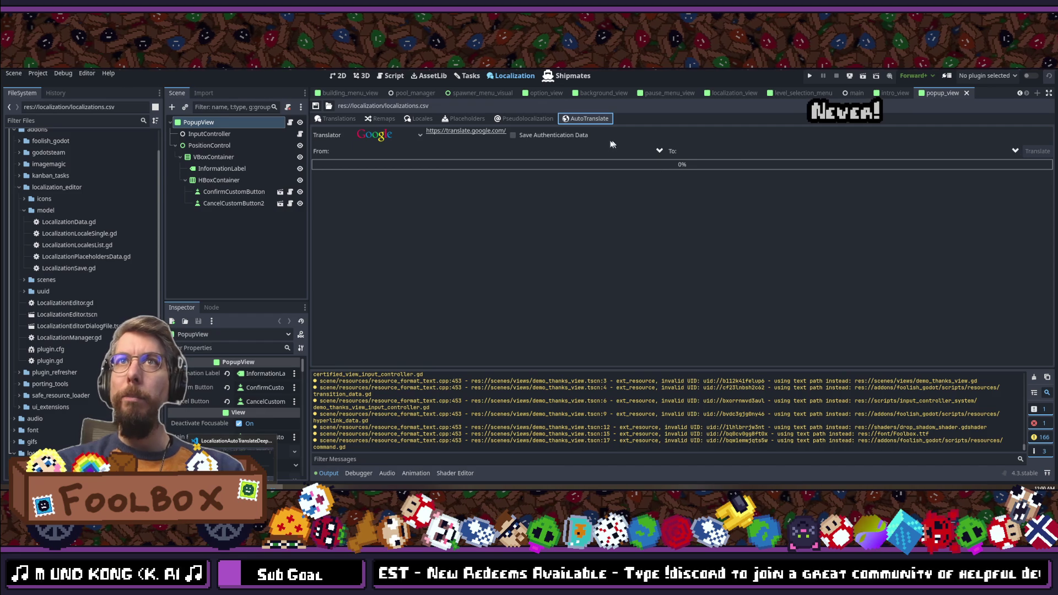
{"action": "left_click", "coordinate": [380, 134]}
{"action": "left_click", "coordinate": [408, 150]}
{"action": "left_click", "coordinate": [408, 150]}
{"action": "left_click", "coordinate": [394, 180]}
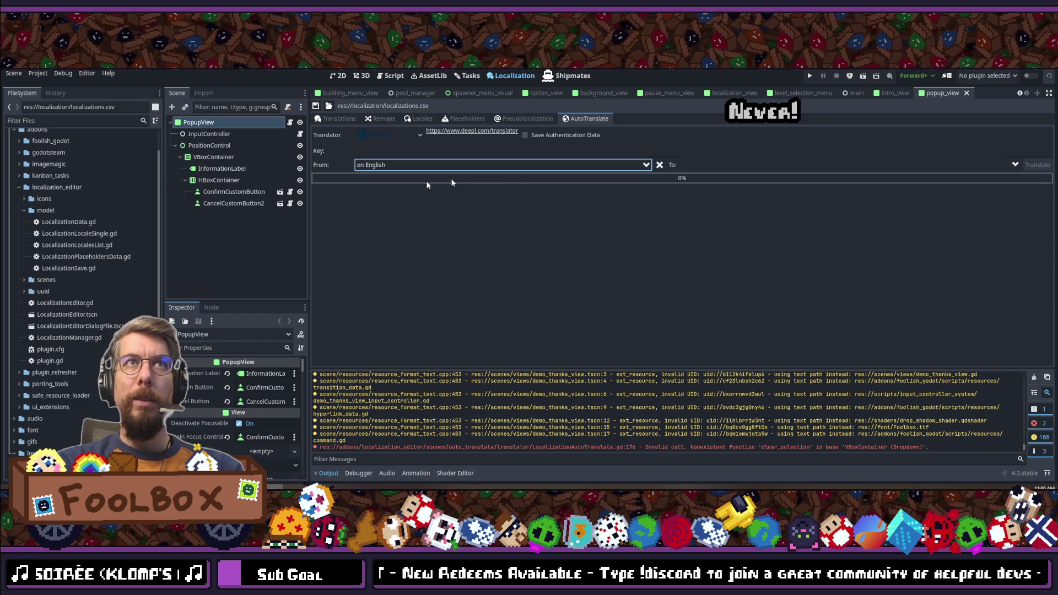
Step: Pick ZH Chinese as the target and glance at the Translations table
{"action": "left_click", "coordinate": [773, 165]}
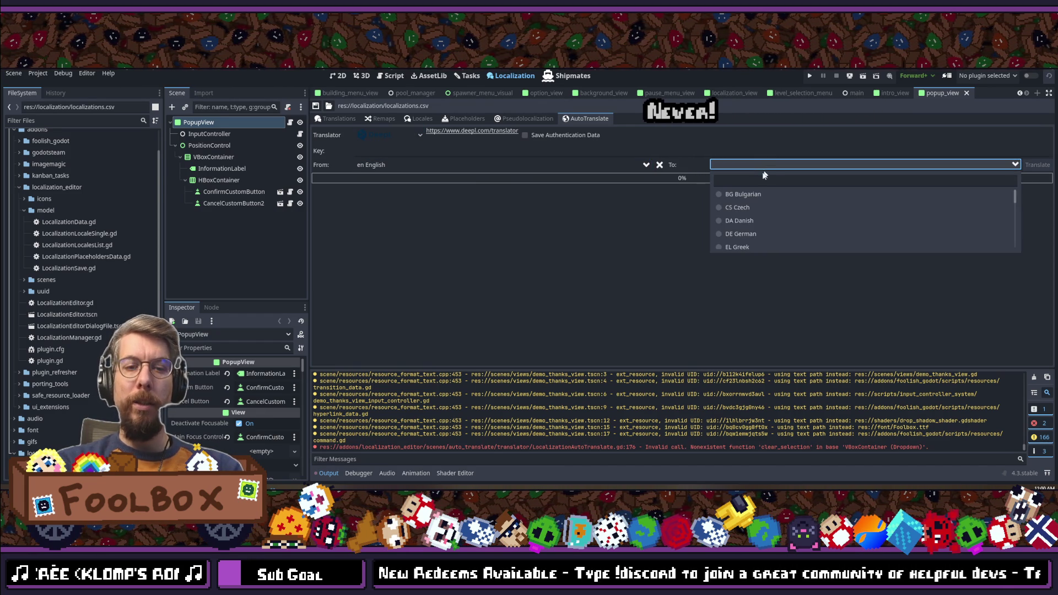
{"action": "left_click", "coordinate": [751, 180]}
{"action": "type", "text": "chinese"}
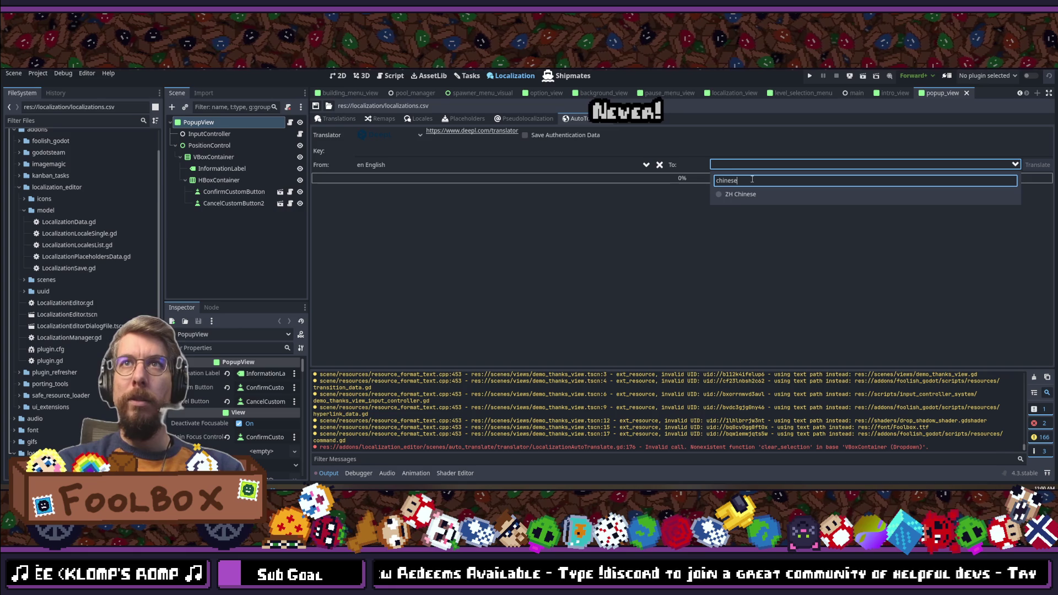
{"action": "left_click", "coordinate": [739, 196]}
{"action": "mouse_move", "coordinate": [275, 486]}
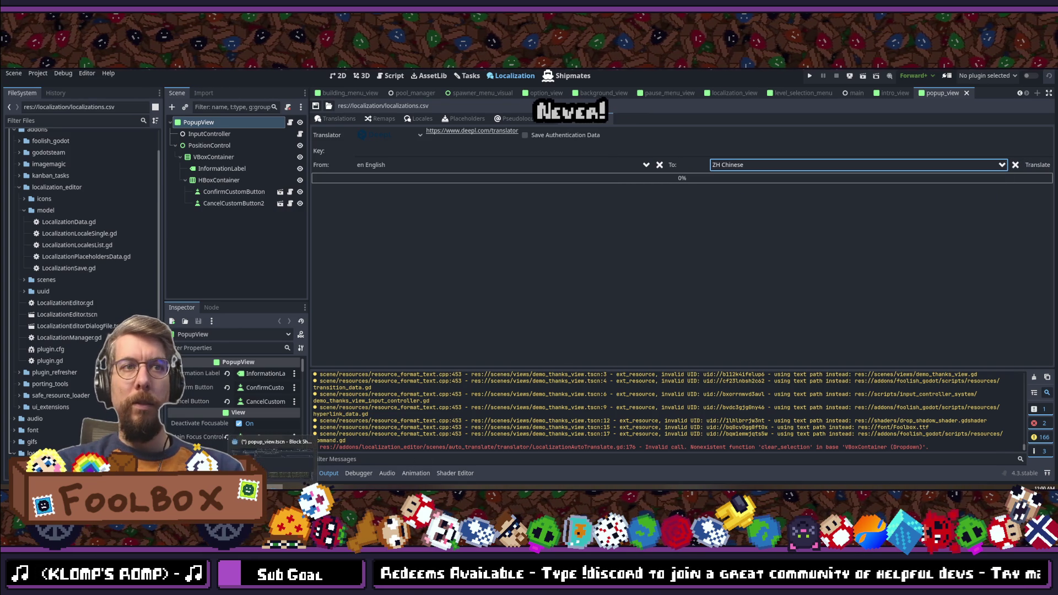
{"action": "left_click", "coordinate": [342, 119]}
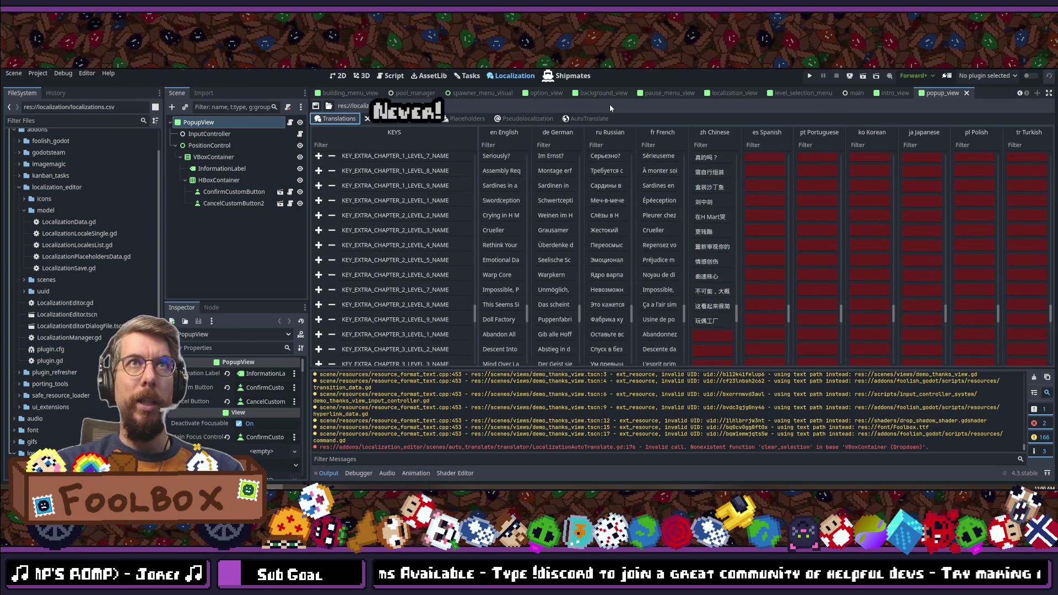
{"action": "left_click", "coordinate": [589, 118]}
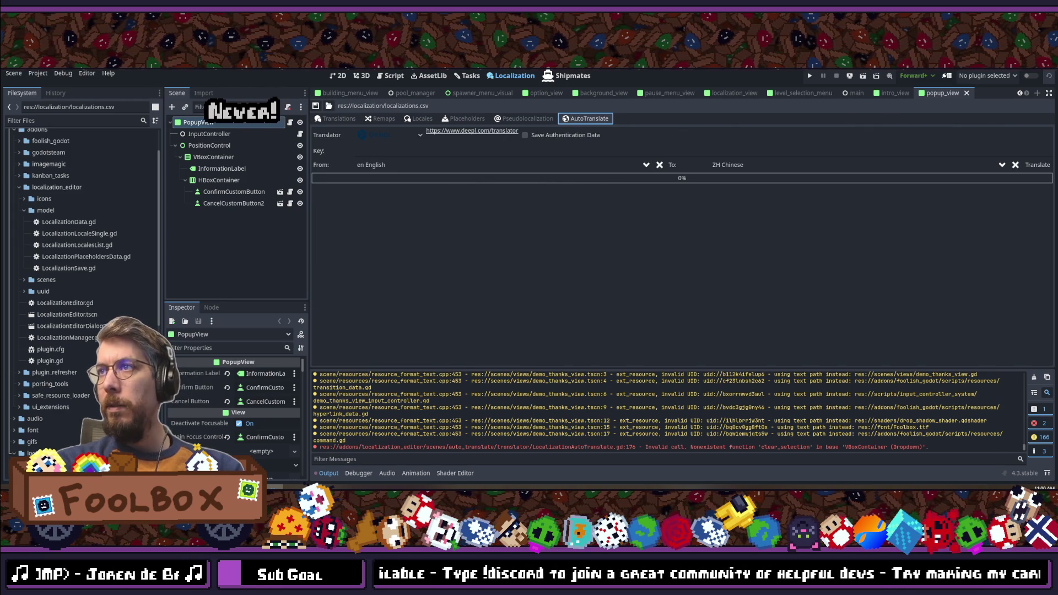
Step: Paste the DeepL API key and run the English-to-Chinese translation
{"action": "left_click", "coordinate": [410, 151]}
{"action": "key", "text": "ctrl+v"}
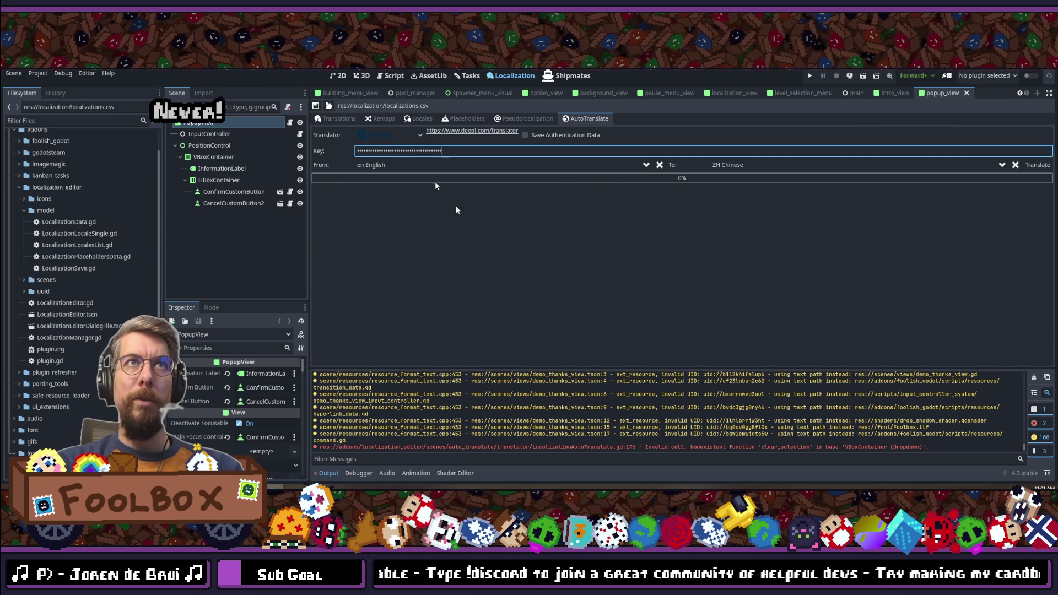
{"action": "left_click", "coordinate": [1037, 164]}
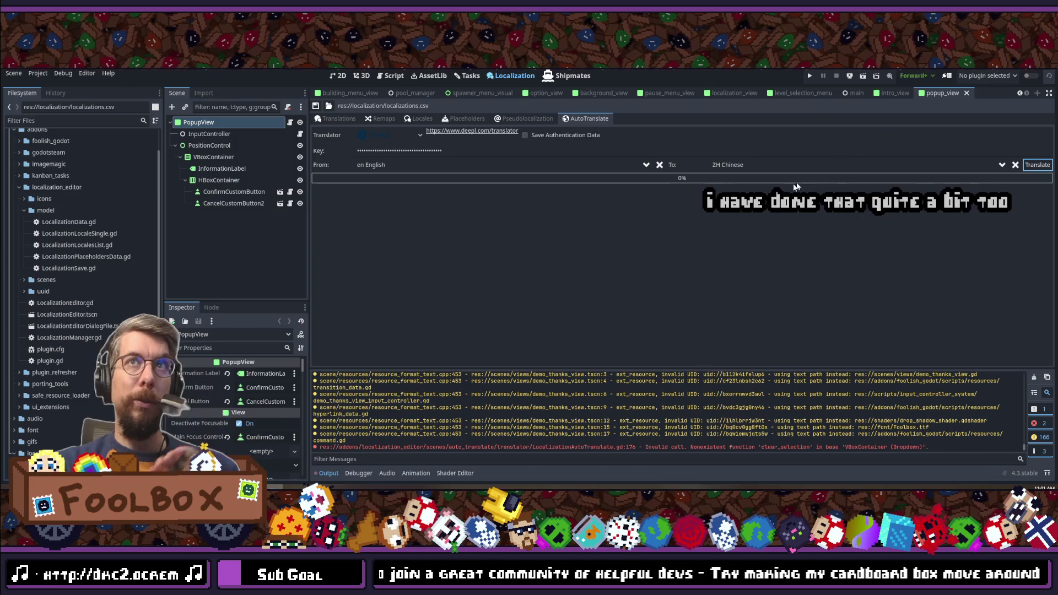
Step: Clear both language fields and confirm the zh column is filled in the table
{"action": "left_click", "coordinate": [749, 164]}
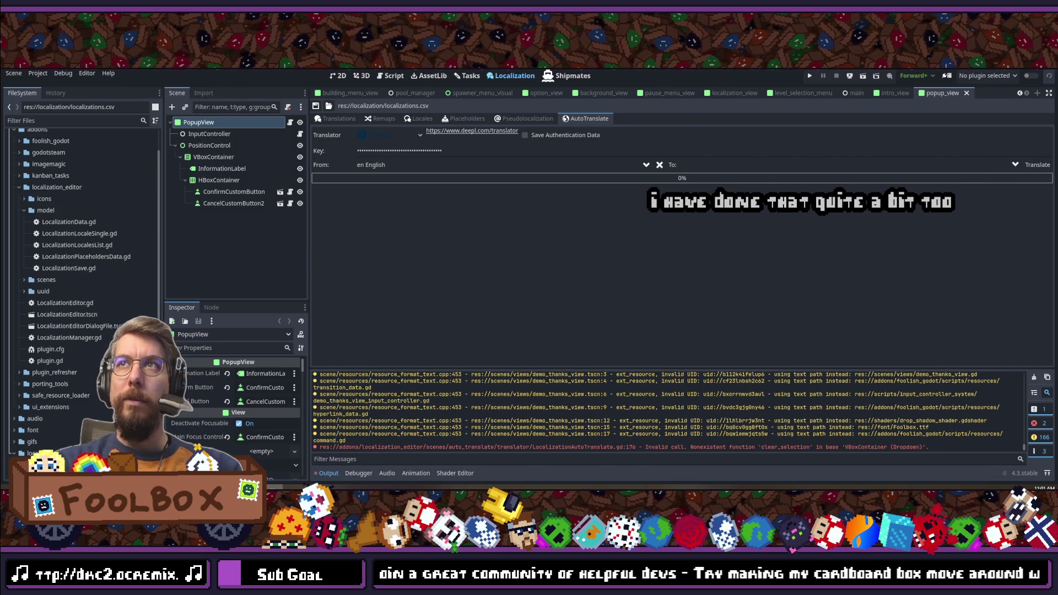
{"action": "left_click", "coordinate": [659, 164]}
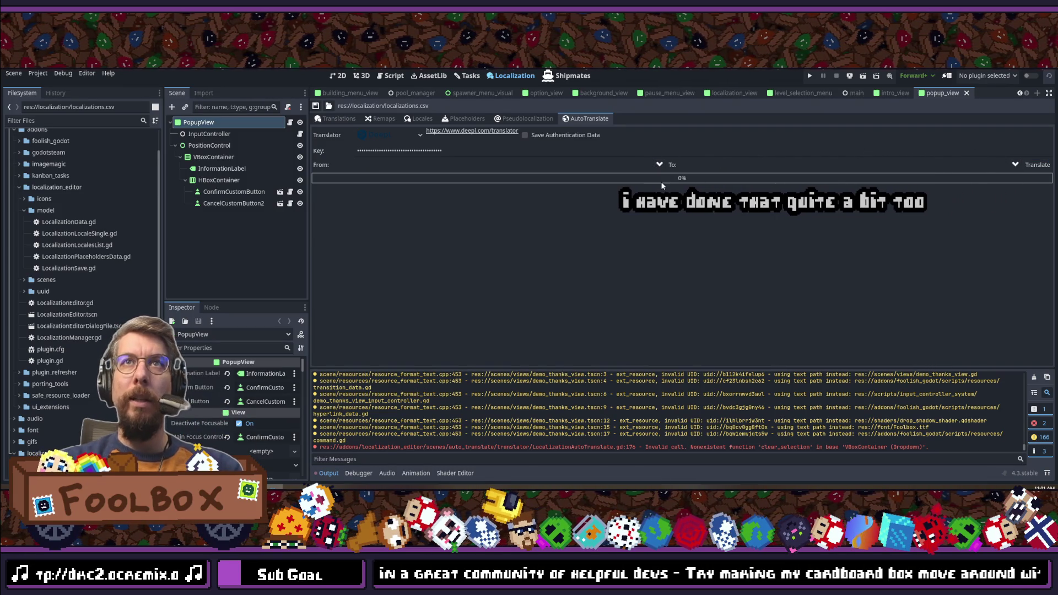
{"action": "left_click", "coordinate": [334, 120]}
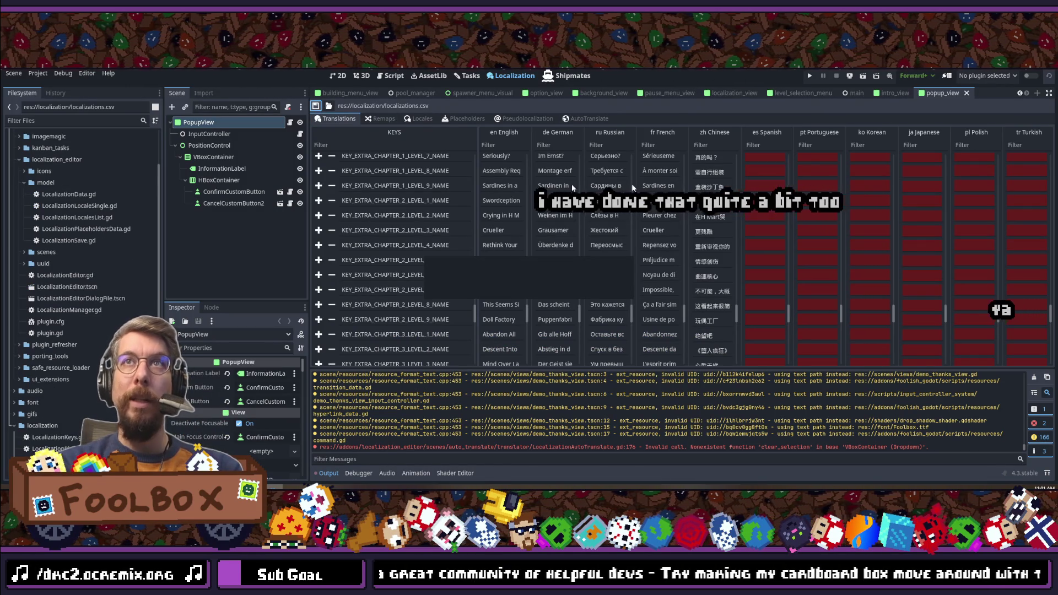
{"action": "scroll", "coordinate": [736, 247], "scroll_direction": "up", "scroll_amount": 10}
{"action": "scroll", "coordinate": [702, 267], "scroll_direction": "up", "scroll_amount": 10}
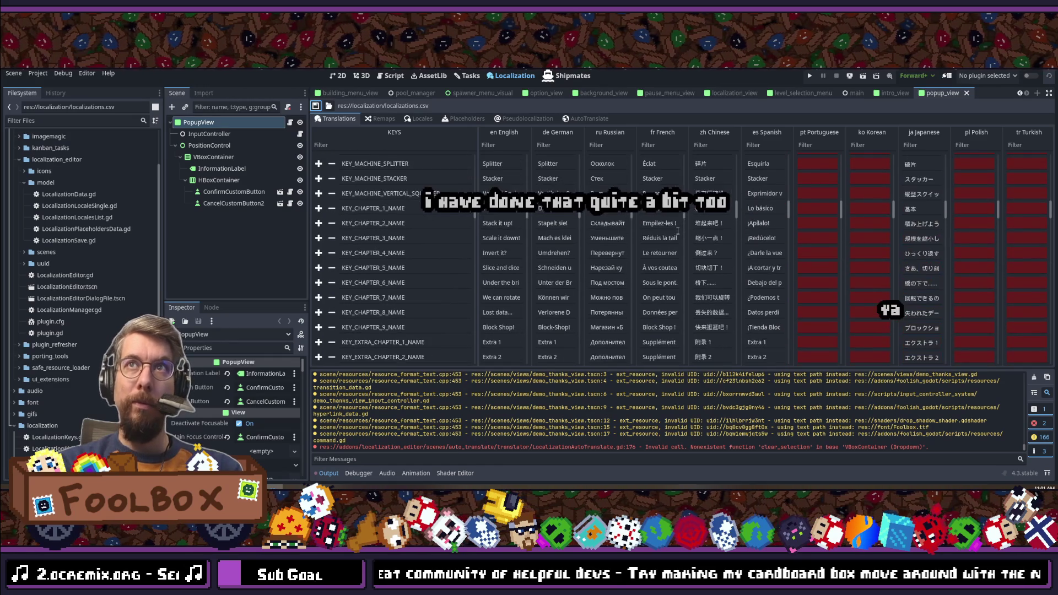
{"action": "left_click", "coordinate": [585, 118]}
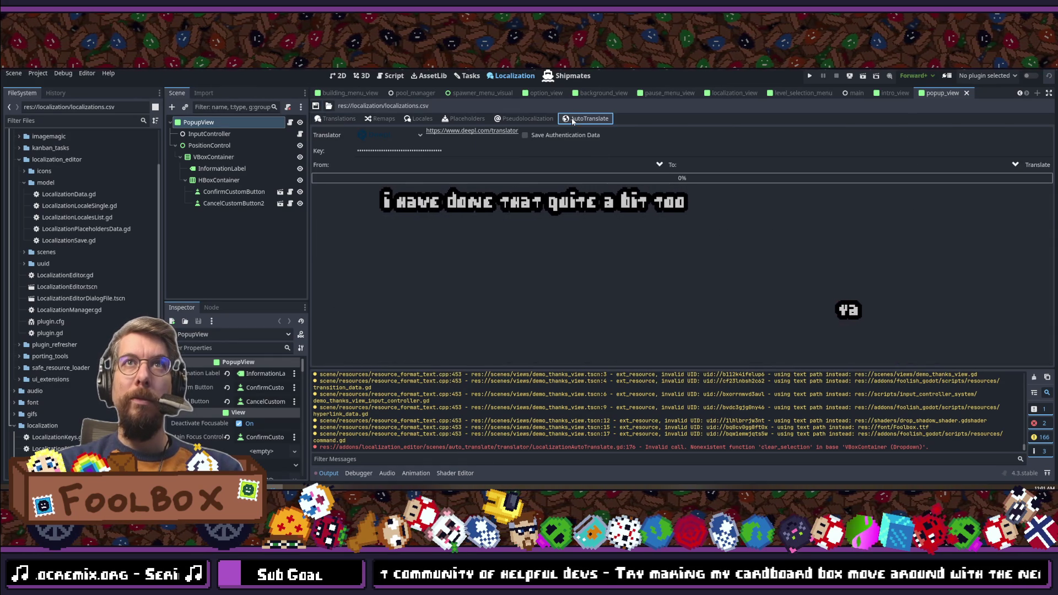
Step: Run DeepL from en English to ES Spanish, then clear the target and check the Spanish column
{"action": "left_click", "coordinate": [616, 165]}
{"action": "left_click", "coordinate": [440, 183]}
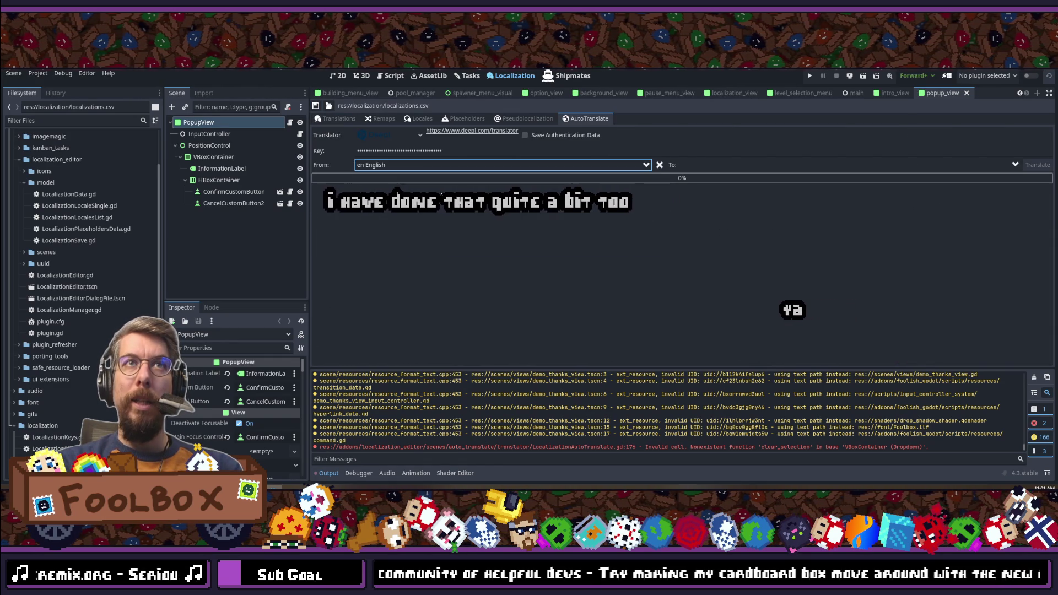
{"action": "left_click", "coordinate": [729, 163]}
{"action": "type", "text": "spanish"}
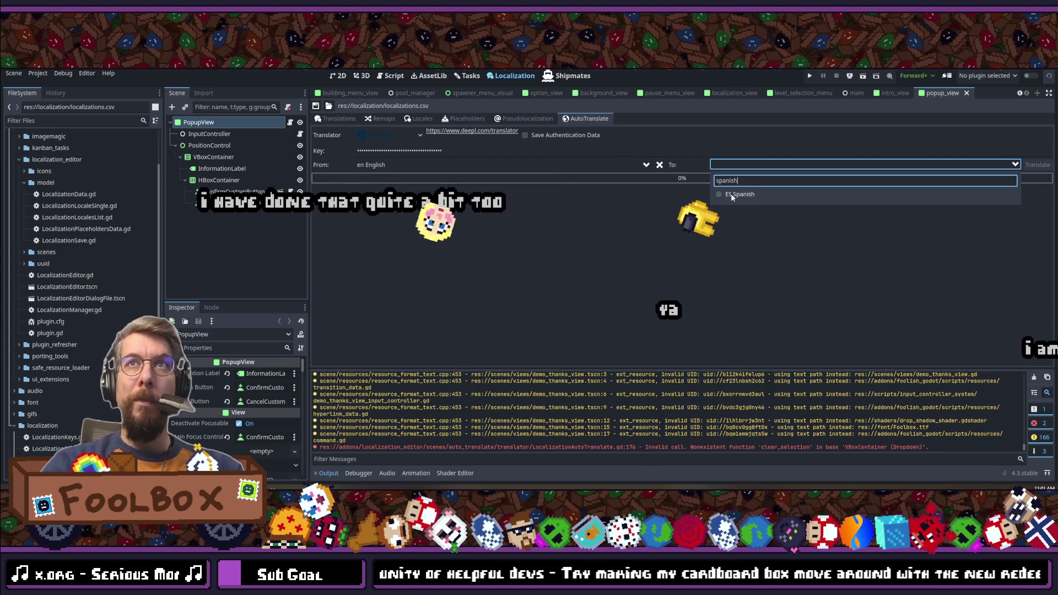
{"action": "left_click", "coordinate": [739, 195]}
{"action": "left_click", "coordinate": [1037, 165]}
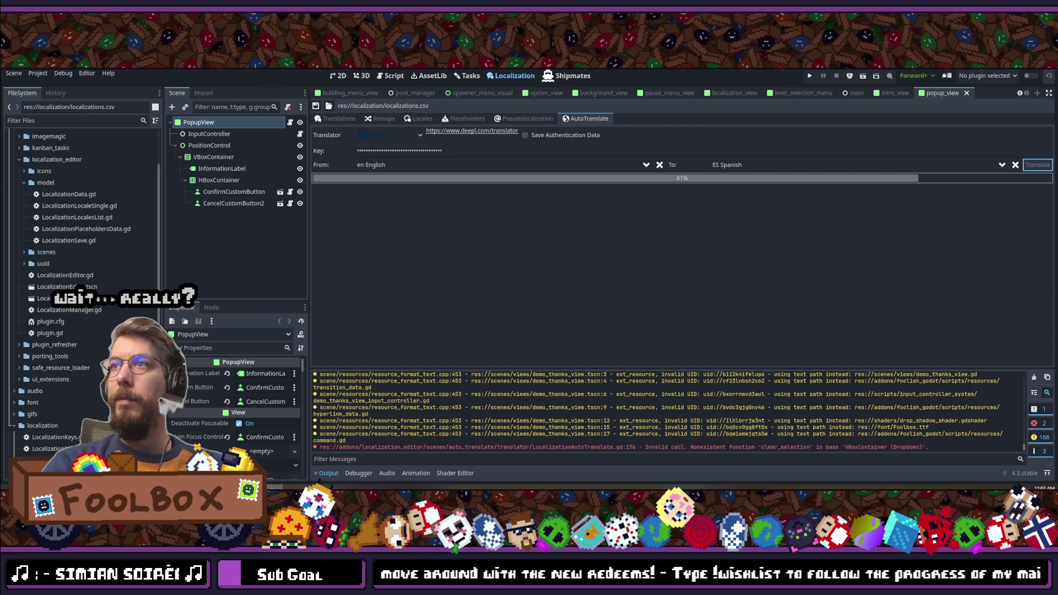
{"action": "left_click", "coordinate": [1014, 166]}
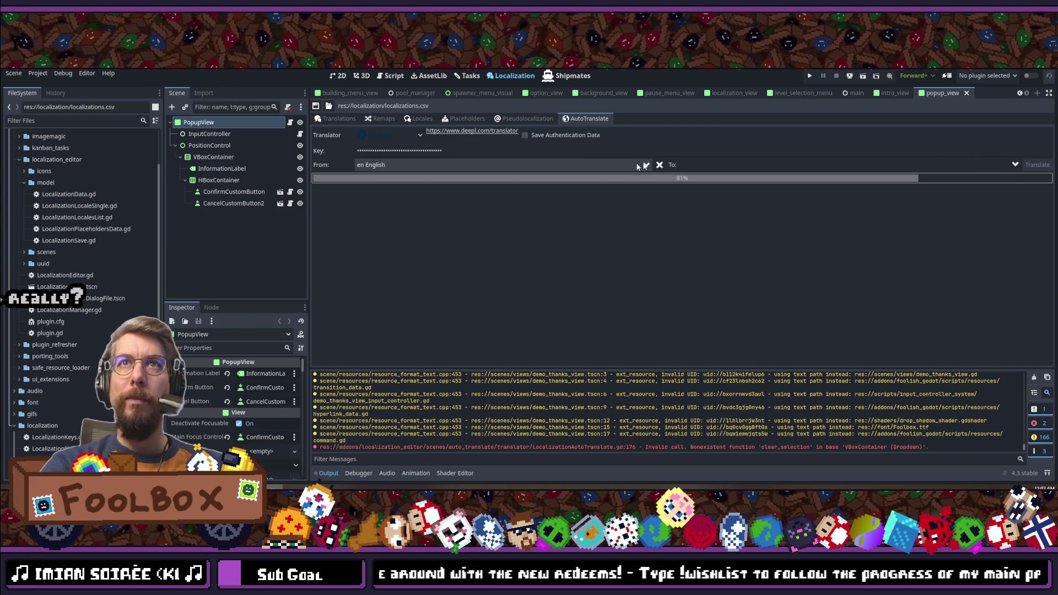
{"action": "left_click", "coordinate": [344, 120]}
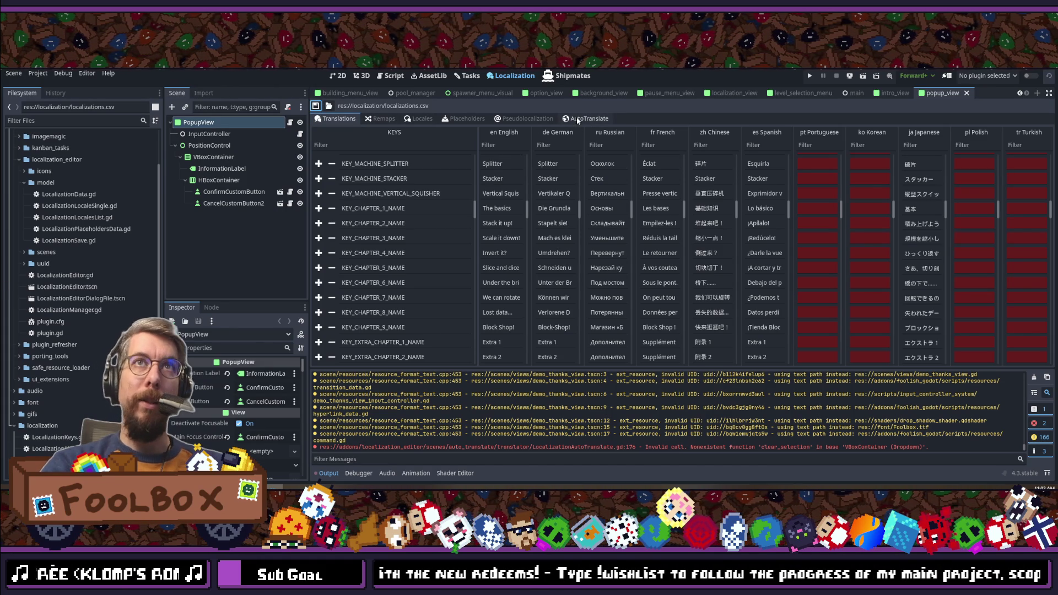
Step: Set the AutoTranslate source language to English
{"action": "left_click", "coordinate": [577, 117]}
{"action": "left_click", "coordinate": [419, 164]}
{"action": "left_click", "coordinate": [383, 193]}
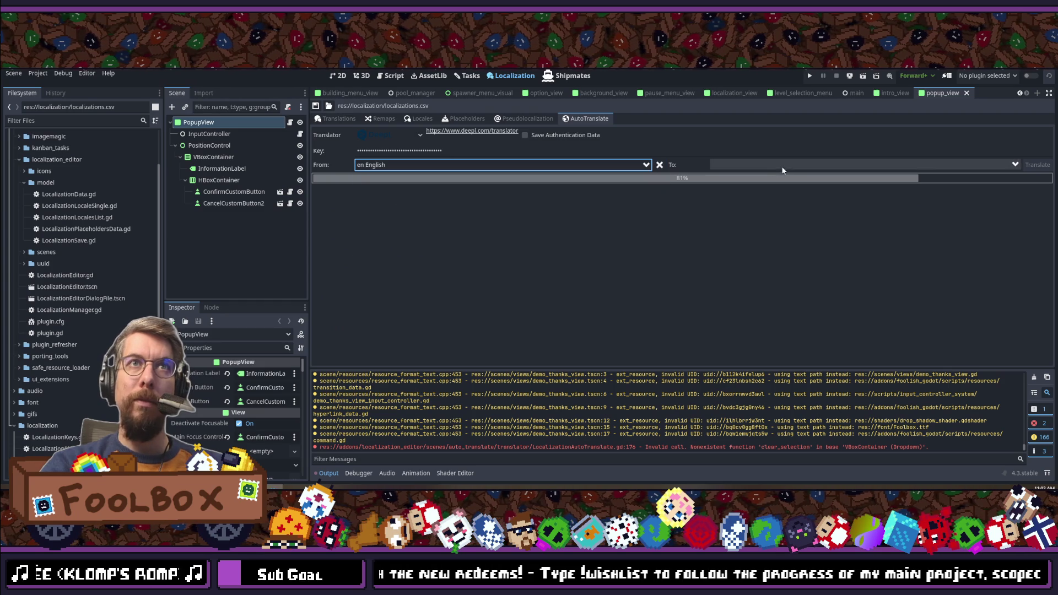
Step: Search the target languages for 'por' and 'ko', finding neither, then switch to the code editor
{"action": "left_click", "coordinate": [771, 164]}
{"action": "double_click", "coordinate": [741, 180]}
{"action": "type", "text": "por"}
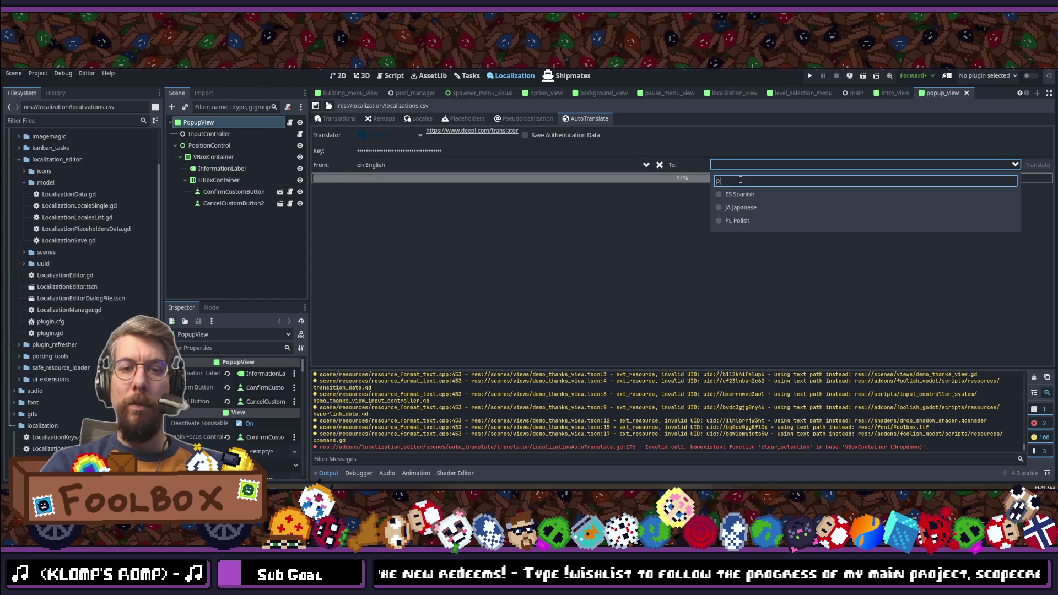
{"action": "key", "text": "BackSpace"}
{"action": "key", "text": "BackSpace"}
{"action": "key", "text": "BackSpace"}
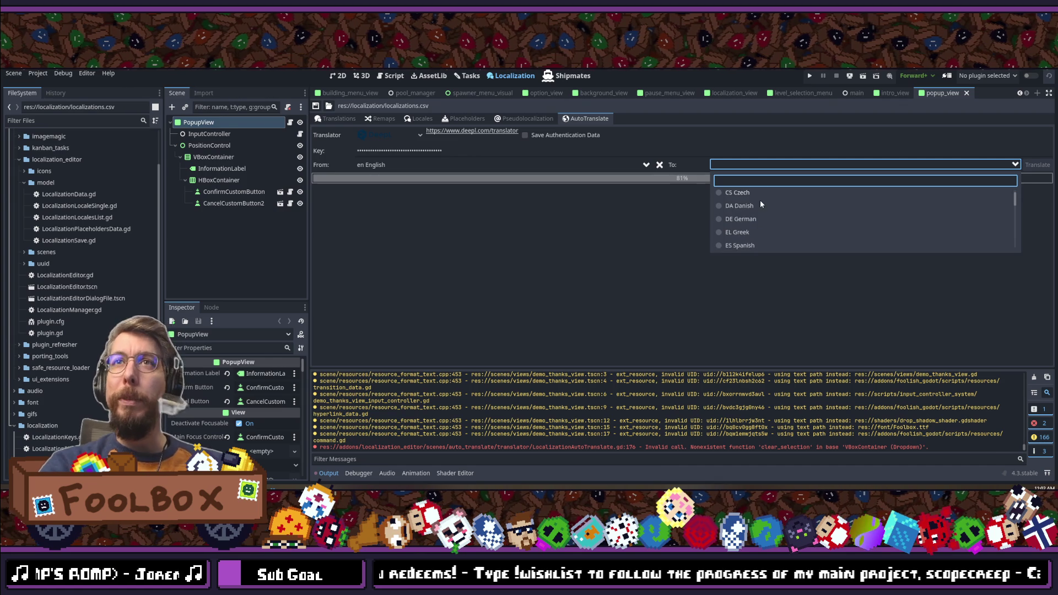
{"action": "scroll", "coordinate": [763, 206], "scroll_direction": "down", "scroll_amount": 4}
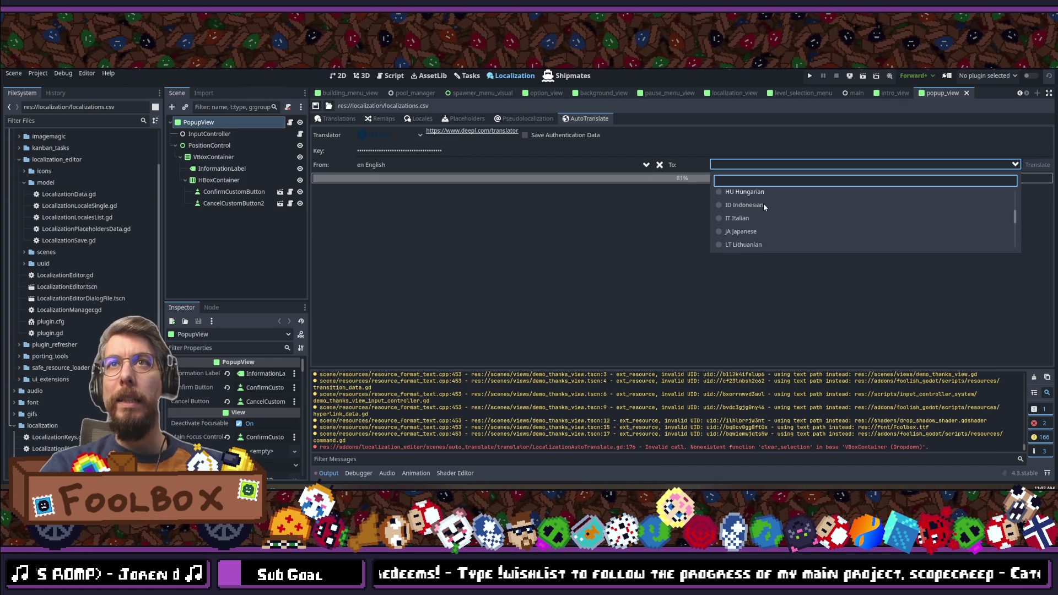
{"action": "scroll", "coordinate": [763, 207], "scroll_direction": "down", "scroll_amount": 4}
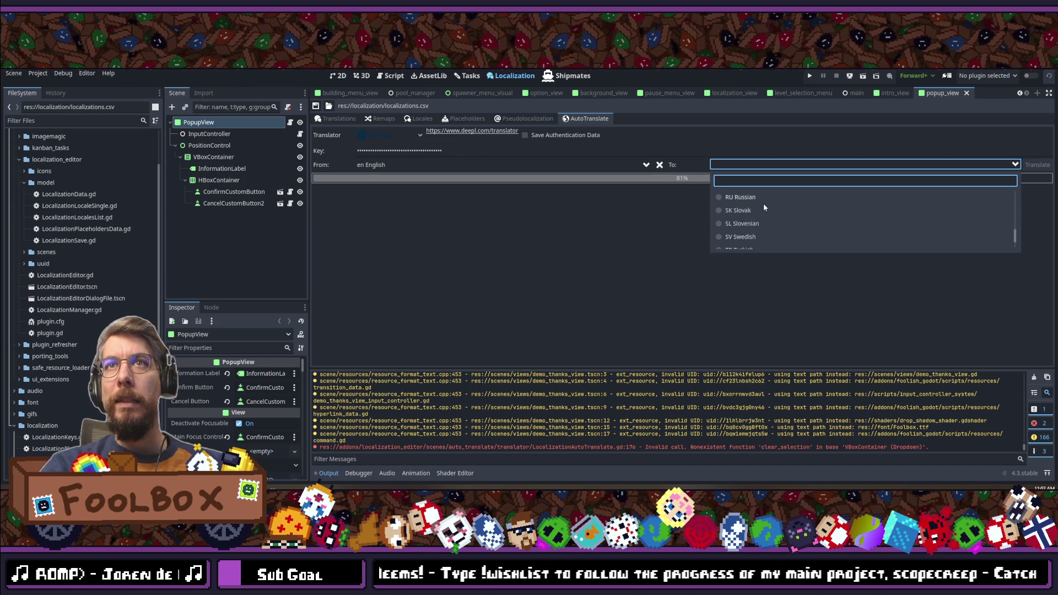
{"action": "type", "text": "ko"}
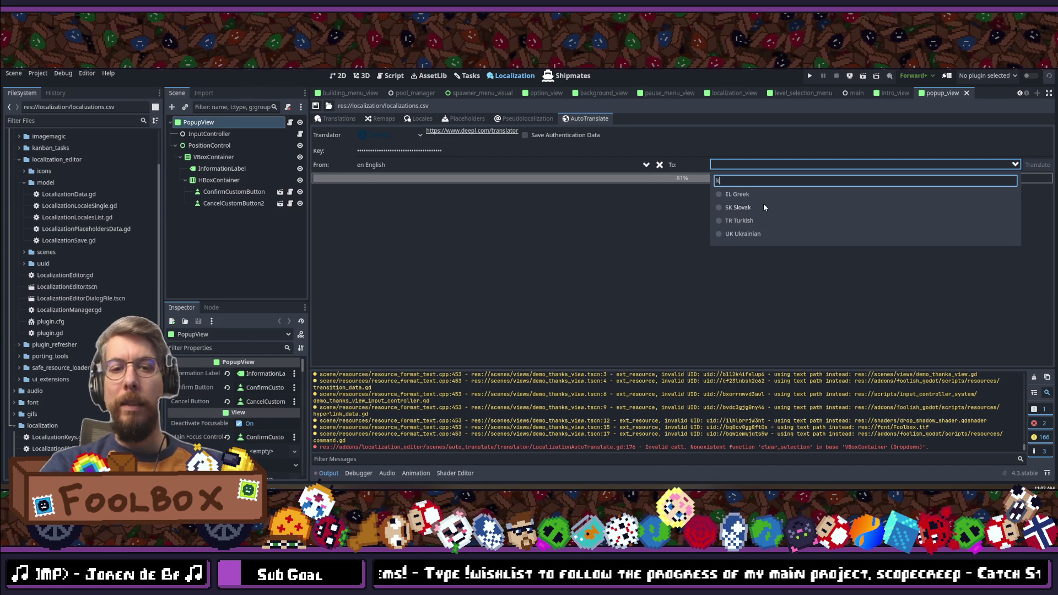
{"action": "left_click", "coordinate": [762, 203]}
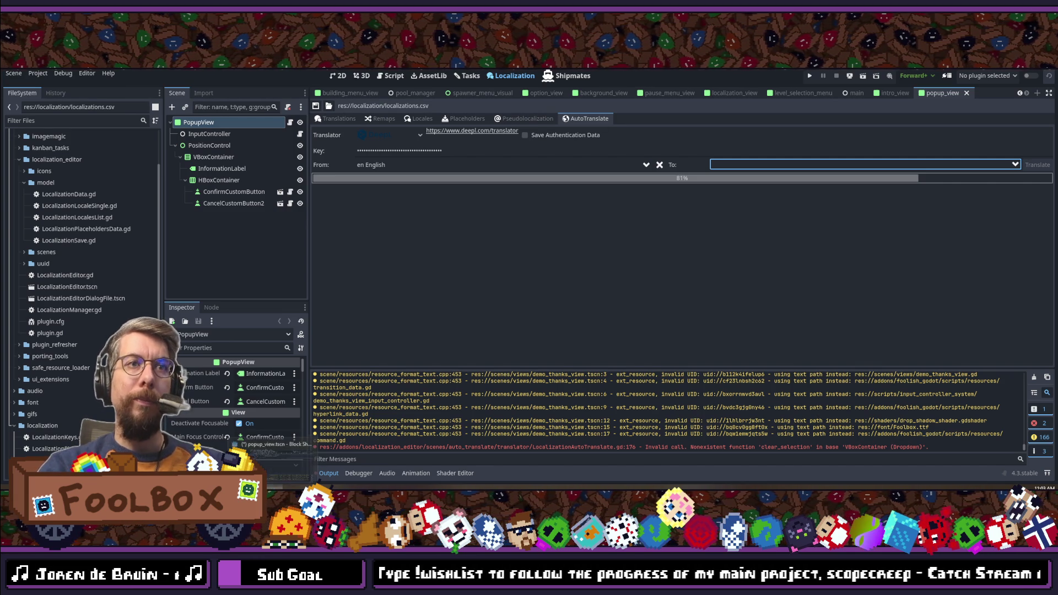
{"action": "key", "text": "alt+Tab"}
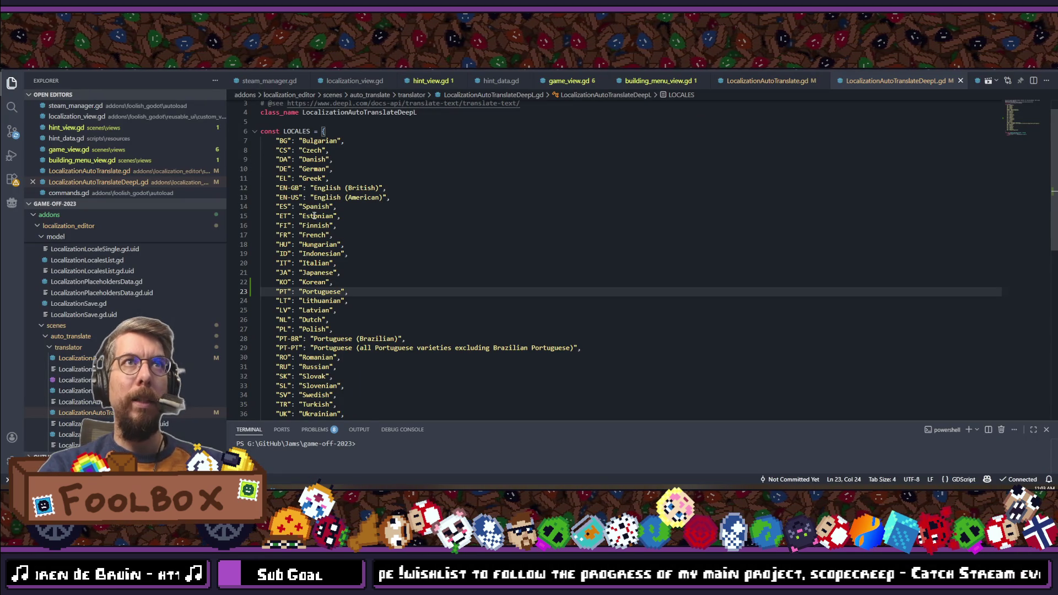
Step: Scroll up through the LOCALES list in LocalizationAutoTranslateDeepL.gd, then return to Godot
{"action": "scroll", "coordinate": [336, 281], "scroll_direction": "up", "scroll_amount": 1}
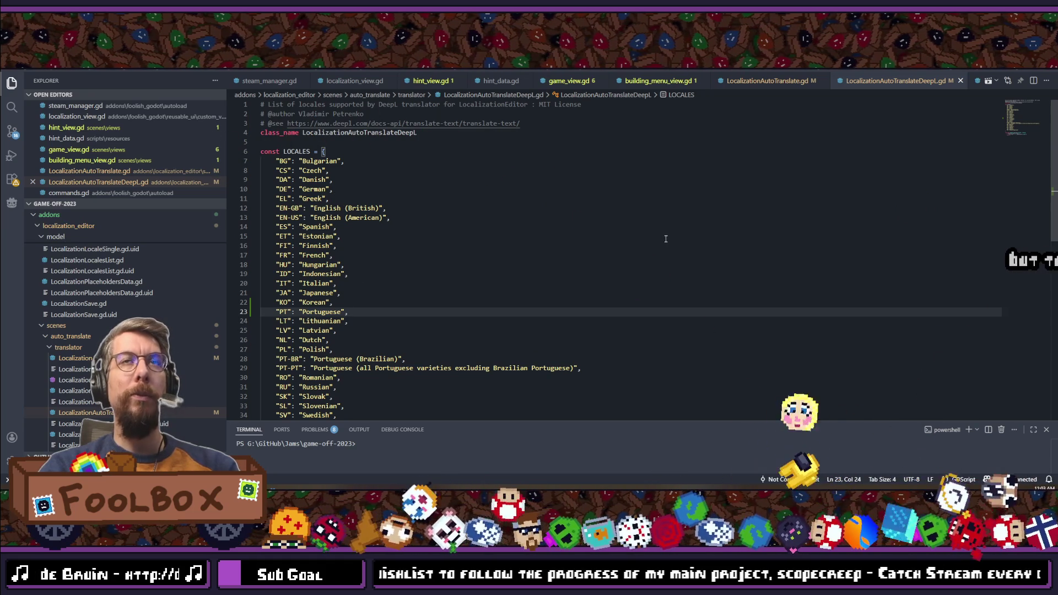
{"action": "key", "text": "alt+Tab"}
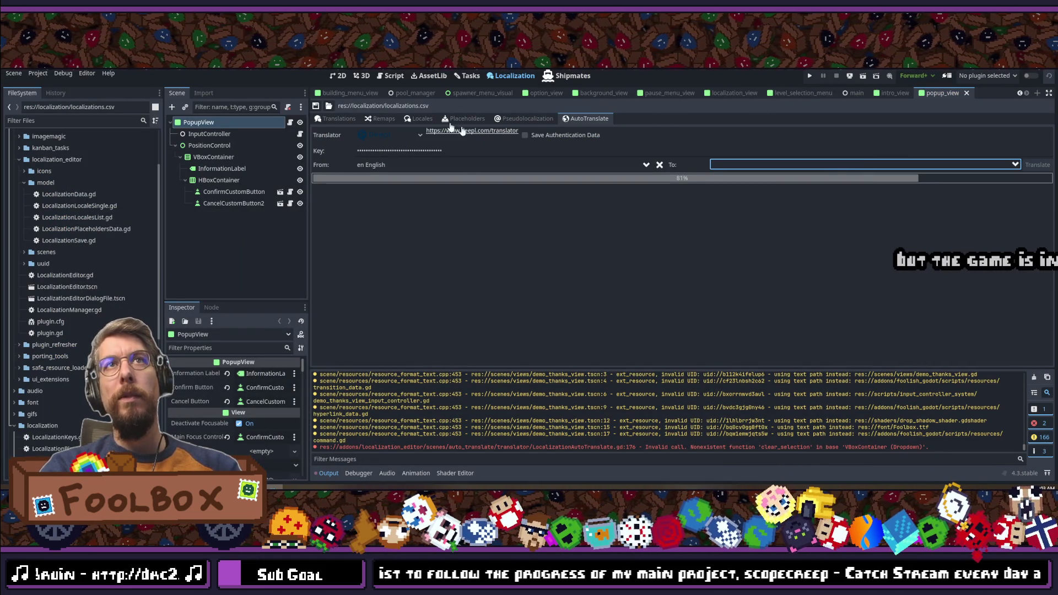
Step: Save the scene, scroll the Translations table, then bring up AutoTranslate's target language list
{"action": "key", "text": "ctrl+s"}
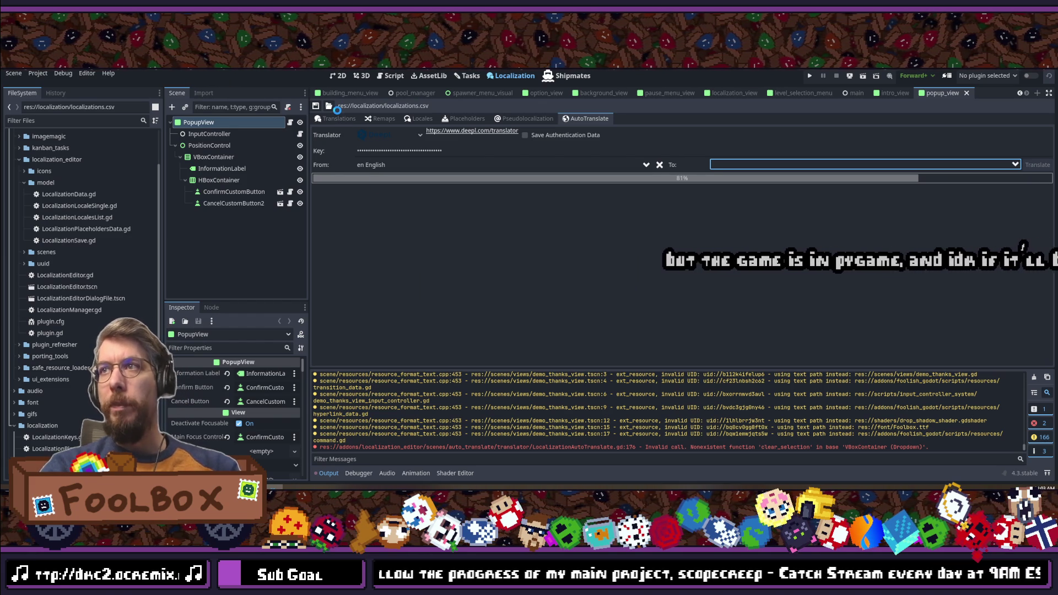
{"action": "left_click", "coordinate": [337, 114]}
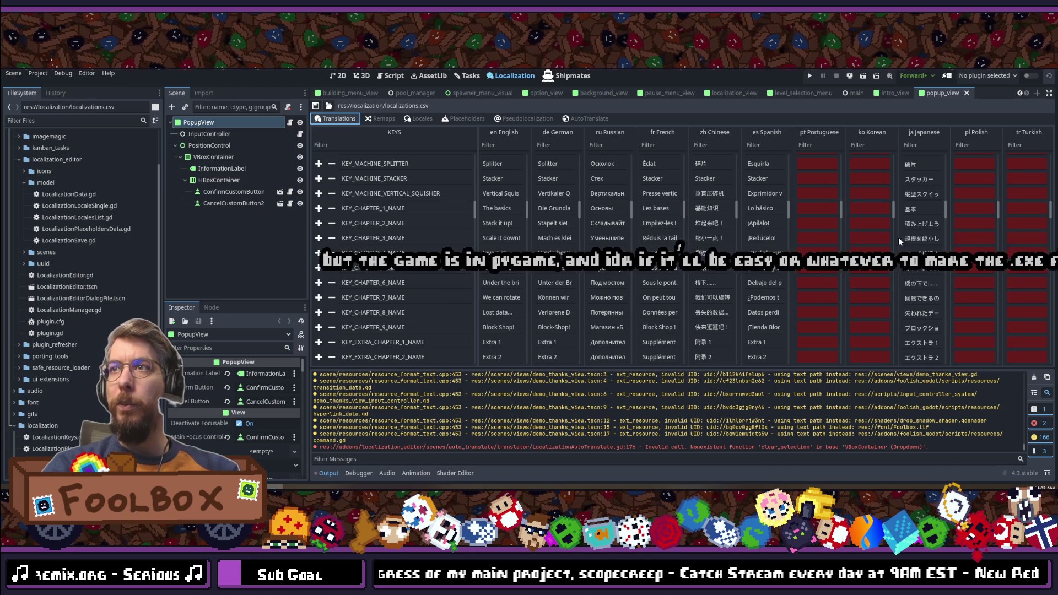
{"action": "scroll", "coordinate": [892, 187], "scroll_direction": "down", "scroll_amount": 10}
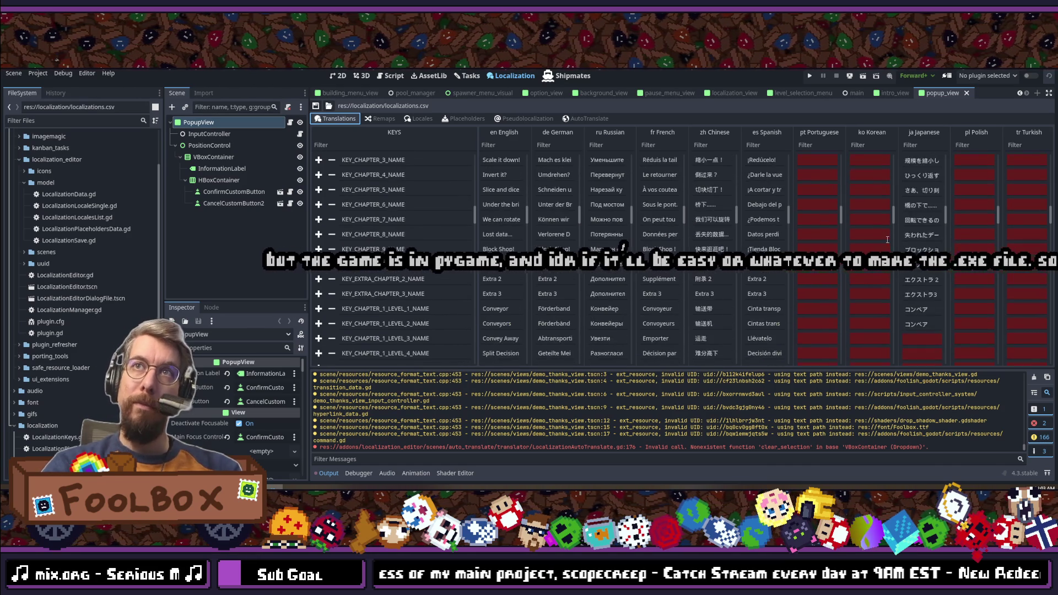
{"action": "left_click", "coordinate": [587, 119]}
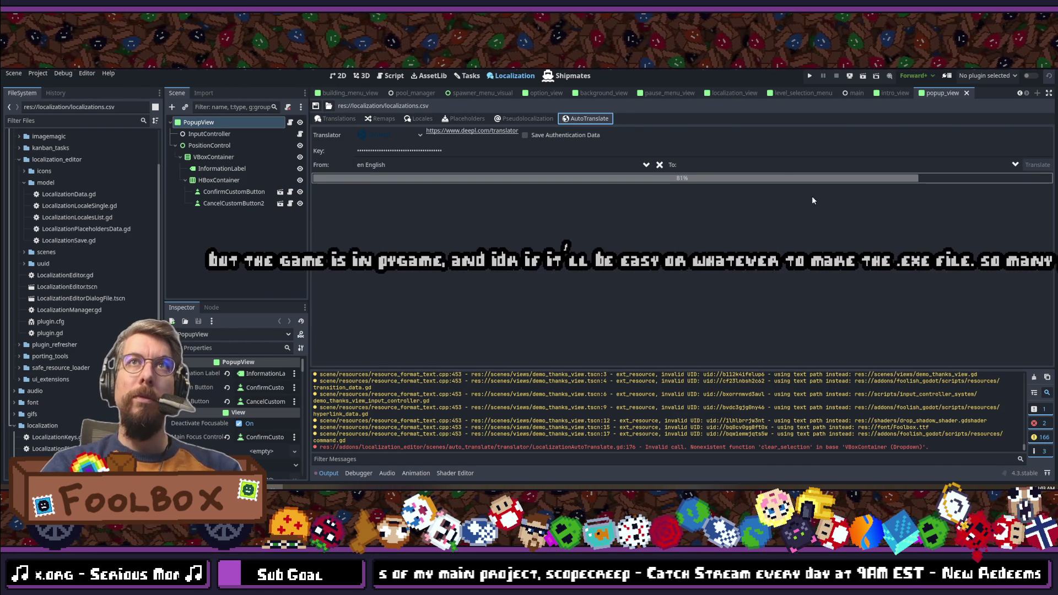
{"action": "left_click", "coordinate": [782, 167]}
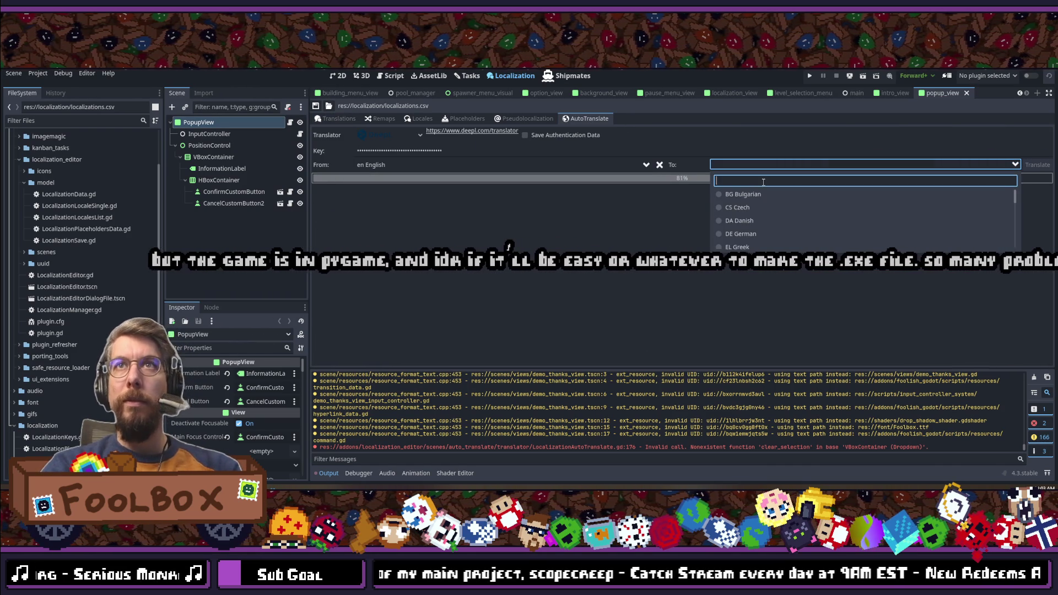
Step: Choose JA Japanese as the target and start the translation
{"action": "type", "text": "japan"}
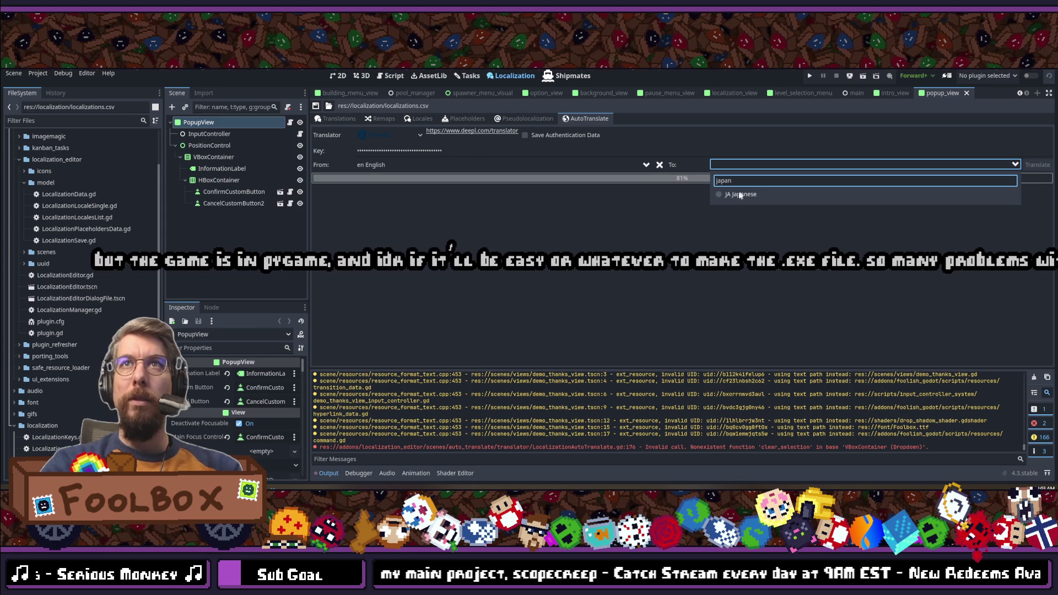
{"action": "left_click", "coordinate": [738, 193]}
{"action": "left_click", "coordinate": [1030, 167]}
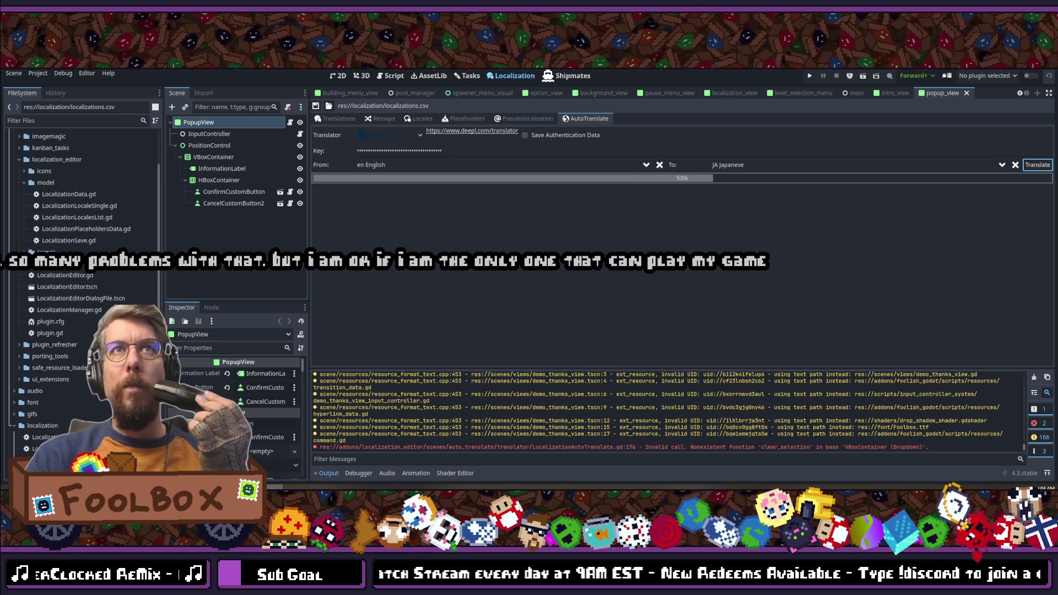
Step: Clear the Japanese target, check the Translations table, and set the source back to English
{"action": "left_click", "coordinate": [1015, 166]}
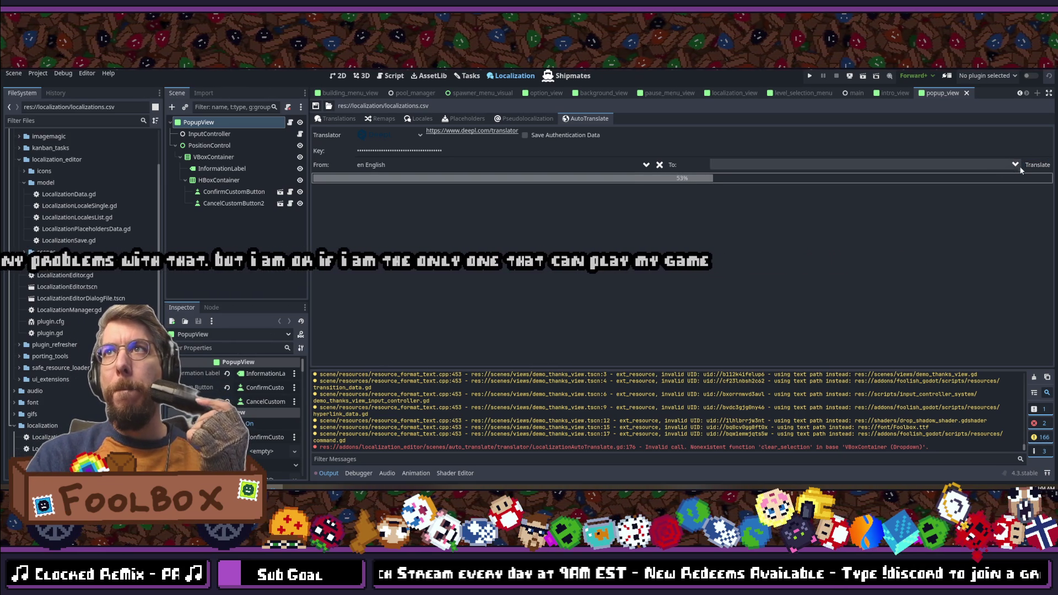
{"action": "left_click", "coordinate": [320, 120]}
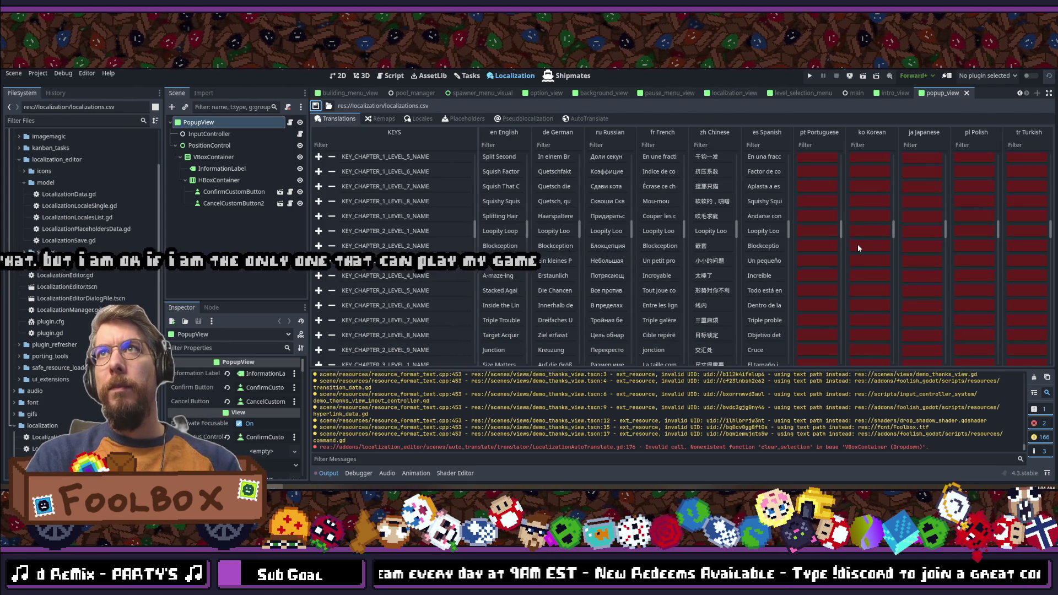
{"action": "scroll", "coordinate": [858, 245], "scroll_direction": "up", "scroll_amount": 10}
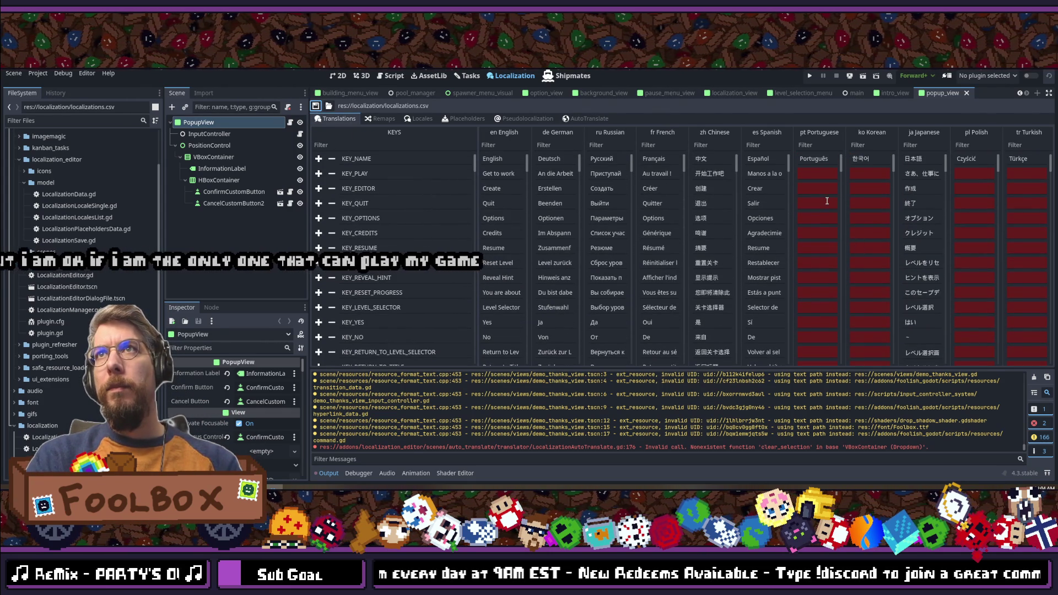
{"action": "left_click", "coordinate": [589, 118]}
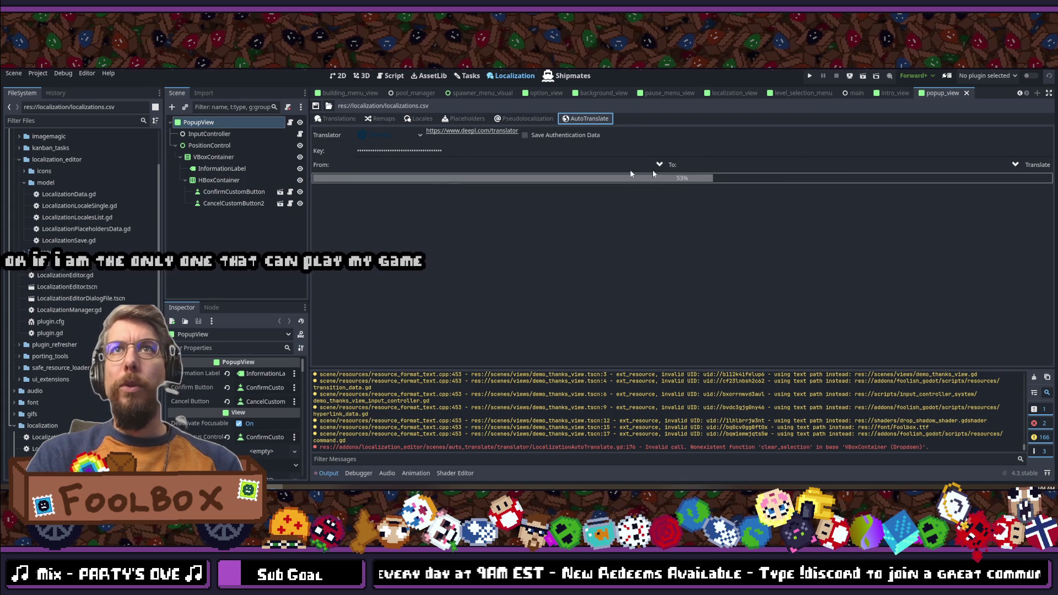
{"action": "left_click", "coordinate": [590, 165]}
{"action": "left_click", "coordinate": [385, 190]}
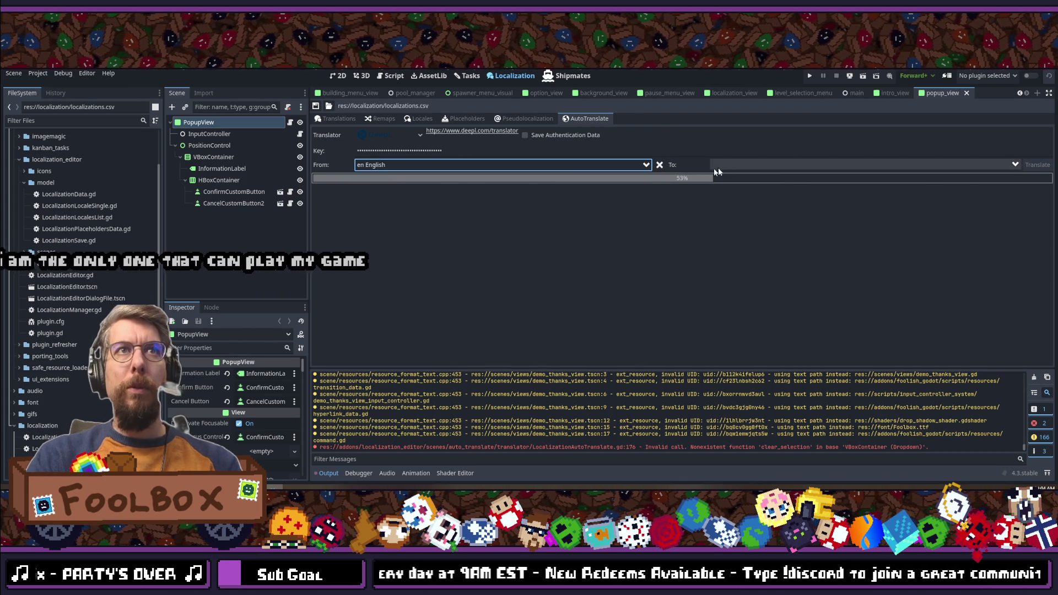
Step: Target PL Polish, then save and reimport localizations.csv from the Translations tab
{"action": "left_click", "coordinate": [716, 166]}
{"action": "type", "text": "japan"}
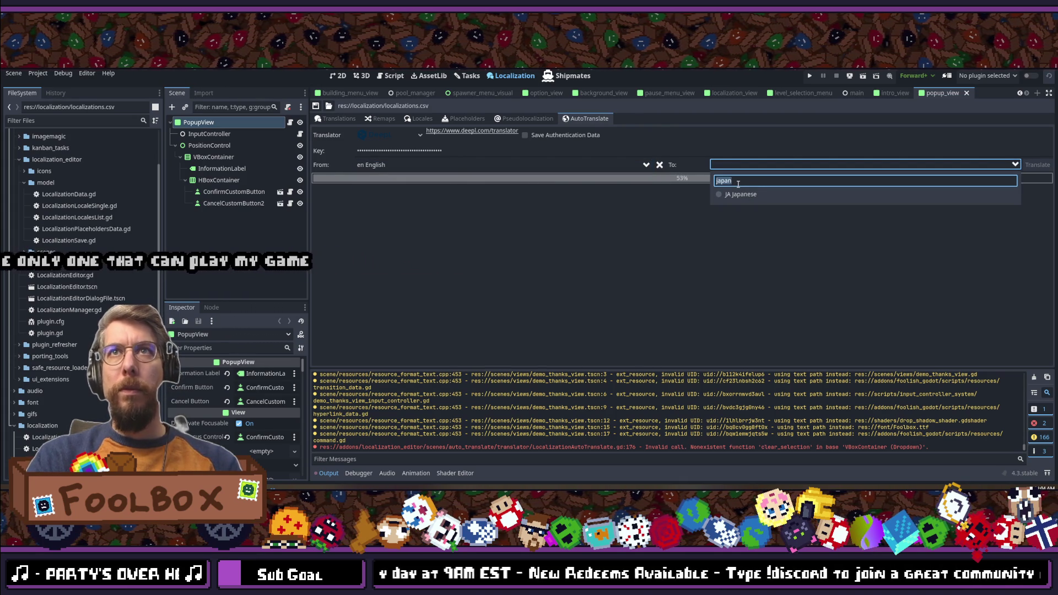
{"action": "type", "text": "polish"}
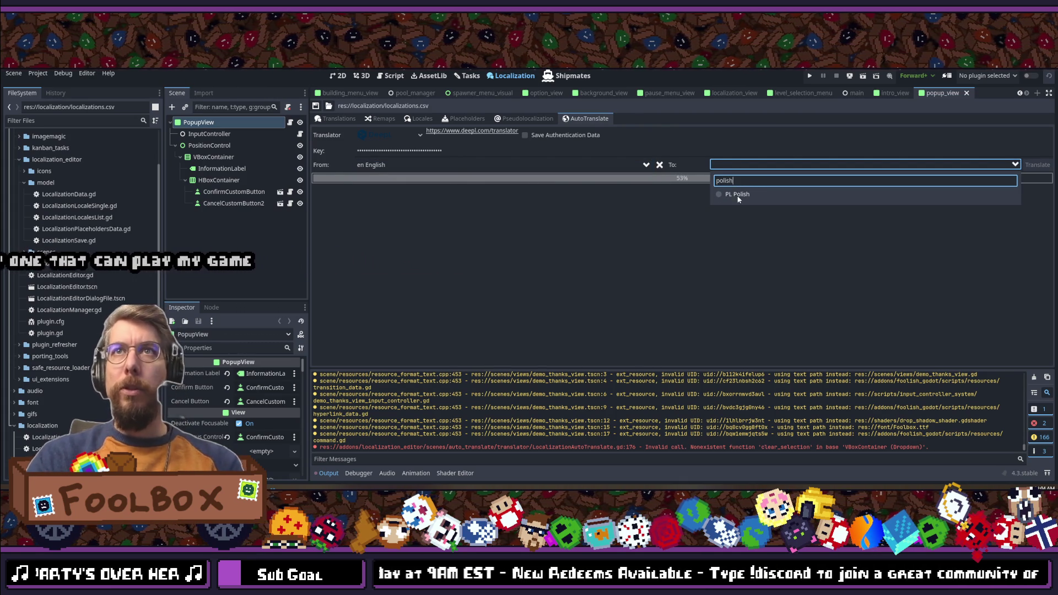
{"action": "left_click", "coordinate": [737, 195]}
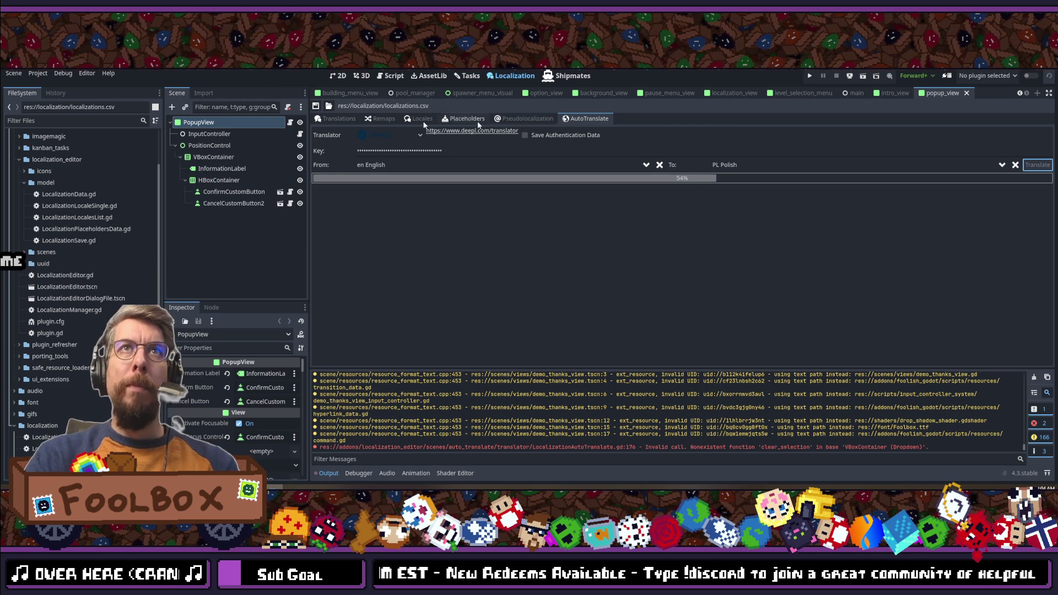
{"action": "left_click", "coordinate": [340, 119]}
{"action": "left_click", "coordinate": [315, 107]}
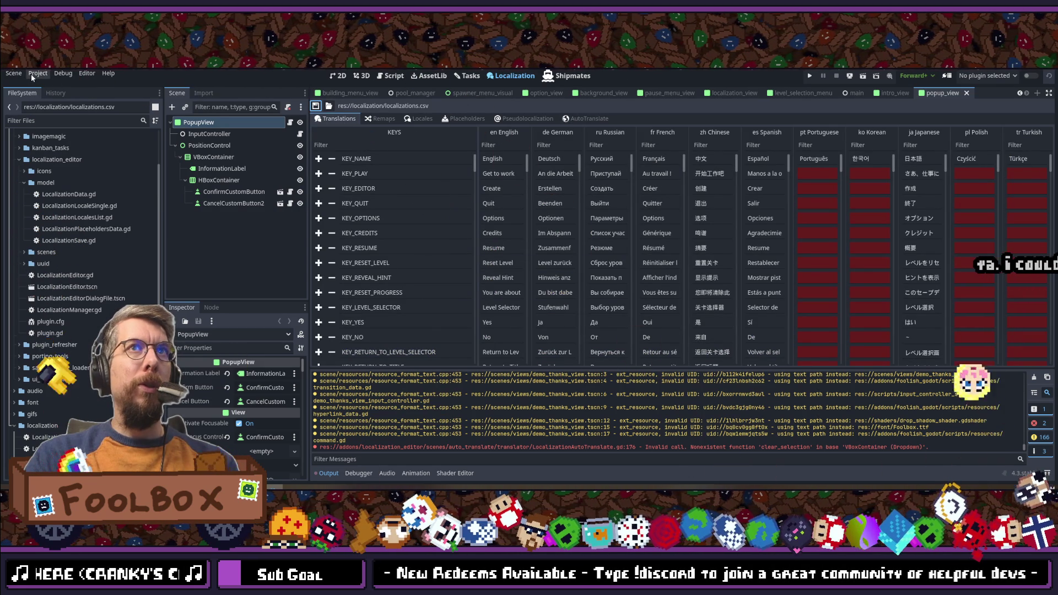
Step: Choose Reload Current Project from the Project menu
{"action": "left_click", "coordinate": [31, 74]}
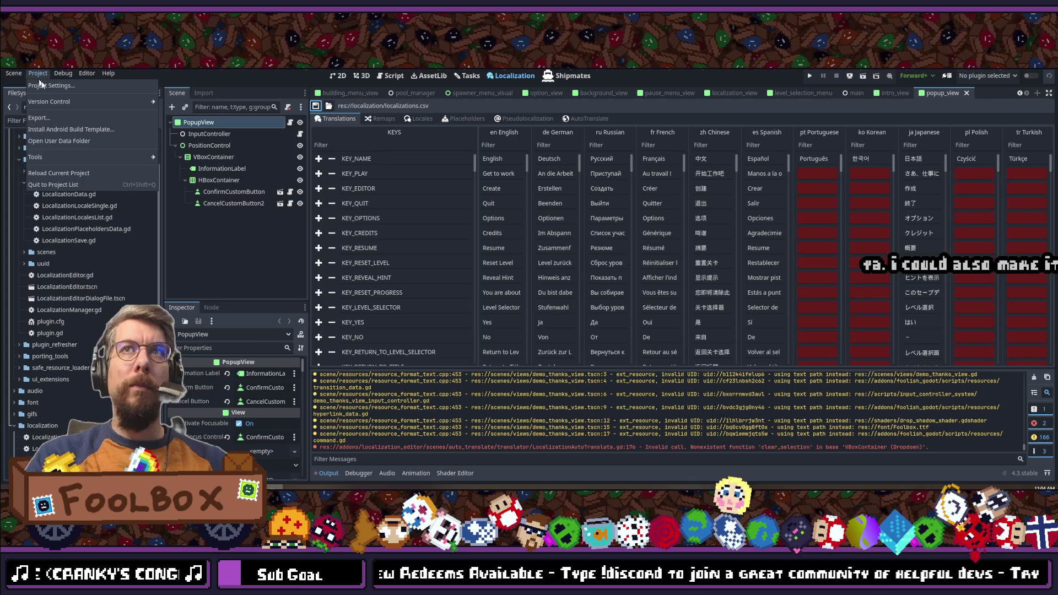
{"action": "left_click", "coordinate": [59, 173]}
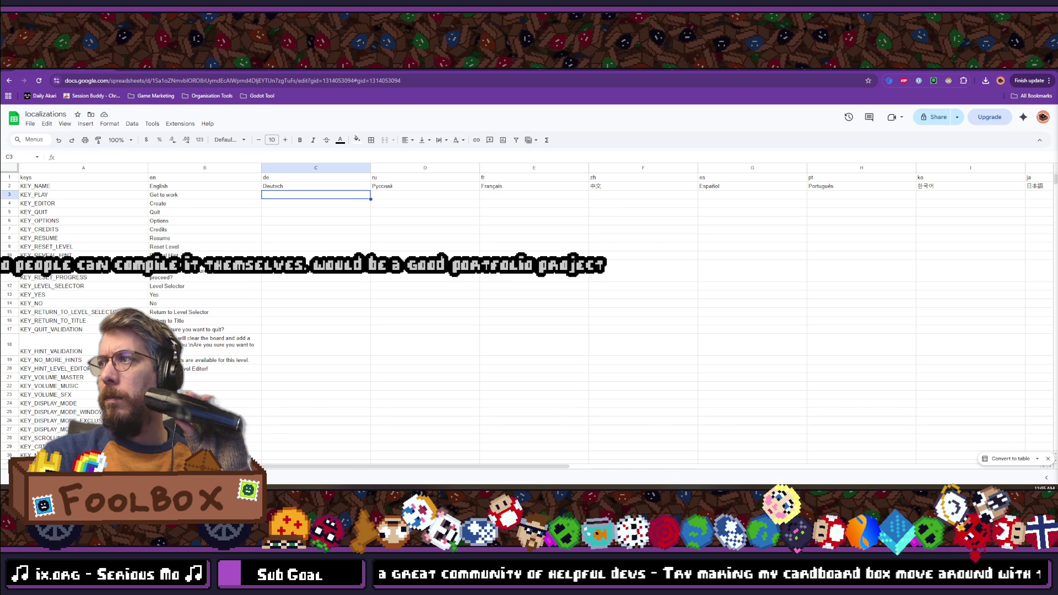
Step: Switch from the Google Sheets window back to the Godot editor
{"action": "key", "text": "alt+Tab"}
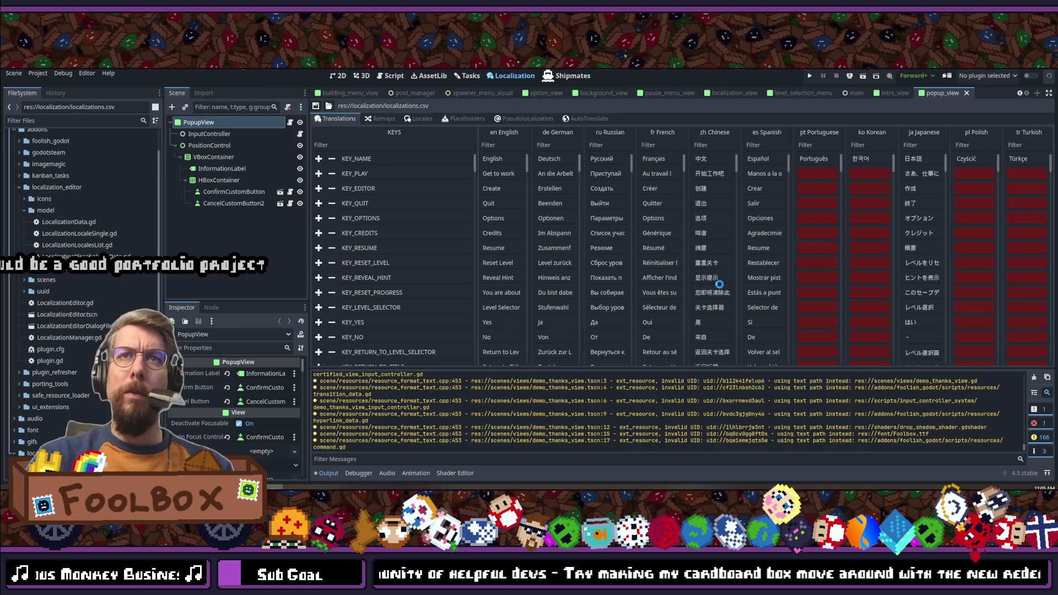
Step: Select DeepL as the translator with English as the source language
{"action": "scroll", "coordinate": [719, 285], "scroll_direction": "down", "scroll_amount": 15}
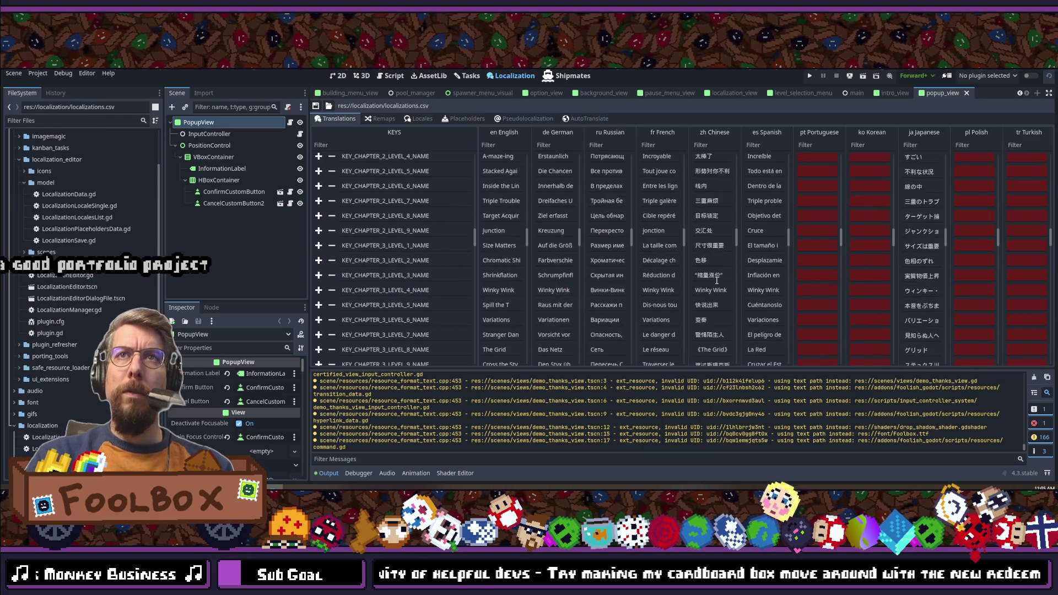
{"action": "scroll", "coordinate": [716, 281], "scroll_direction": "down", "scroll_amount": 15}
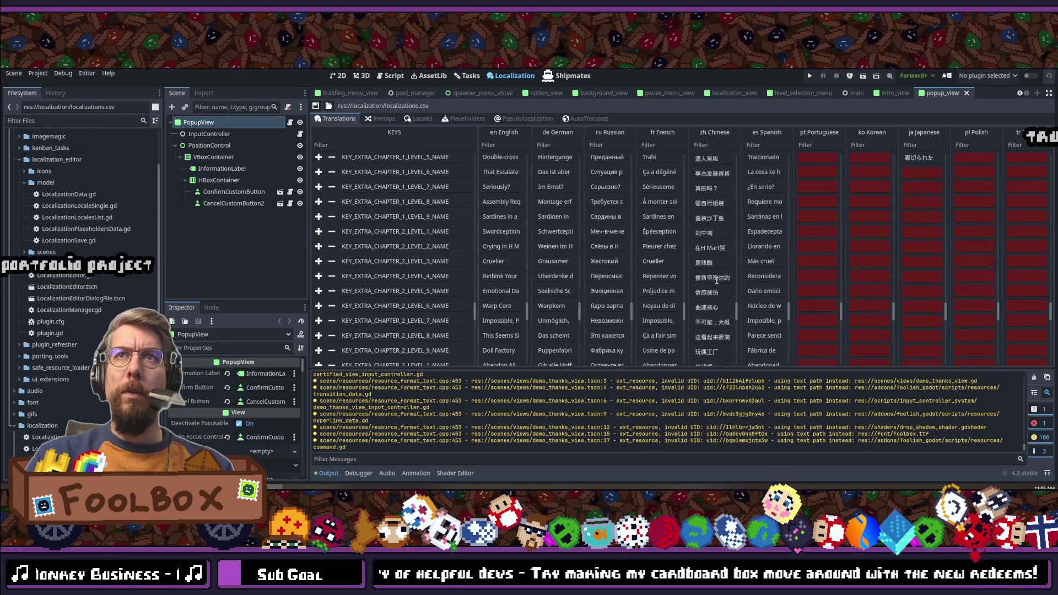
{"action": "scroll", "coordinate": [716, 281], "scroll_direction": "up", "scroll_amount": 5}
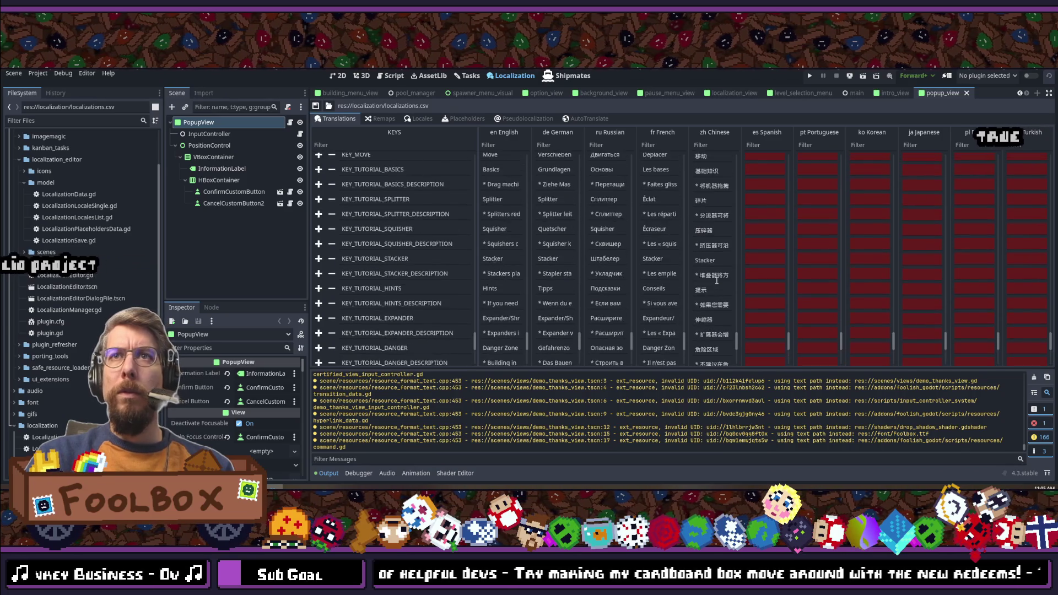
{"action": "scroll", "coordinate": [718, 282], "scroll_direction": "up", "scroll_amount": 5}
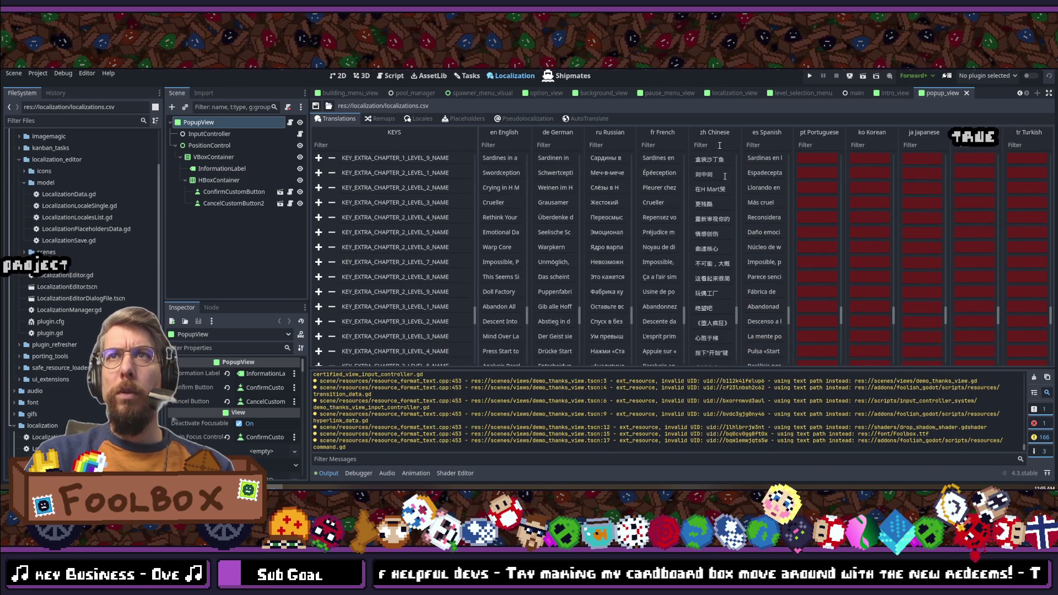
{"action": "left_click", "coordinate": [567, 120]}
{"action": "left_click", "coordinate": [386, 139]}
{"action": "left_click", "coordinate": [386, 184]}
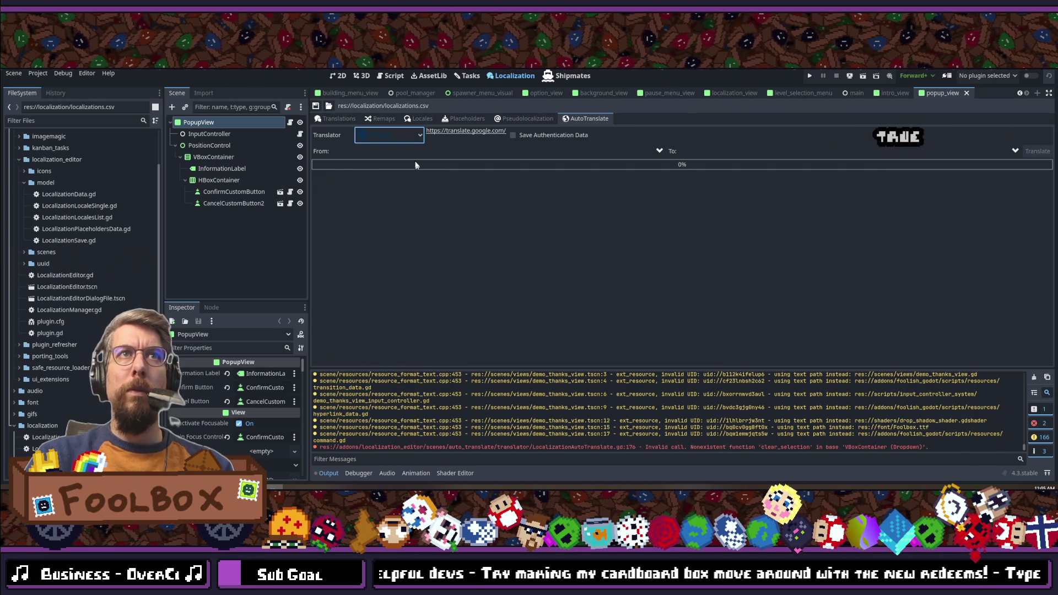
{"action": "left_click", "coordinate": [409, 150]}
{"action": "left_click", "coordinate": [380, 182]}
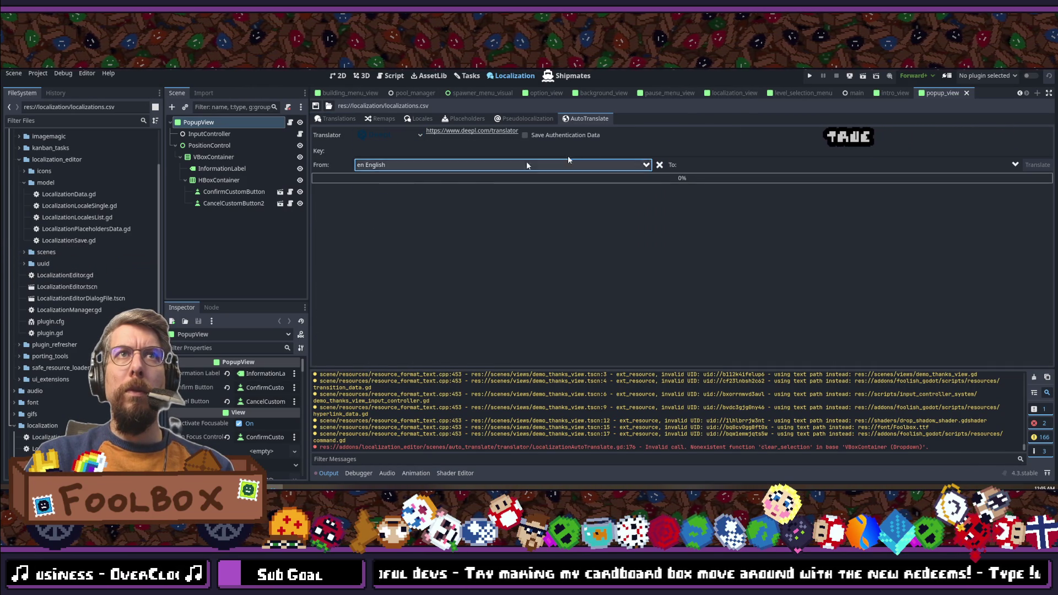
Step: Target ES Spanish, paste the DeepL API key, run the translation, and view the Translations table
{"action": "left_click", "coordinate": [731, 167]}
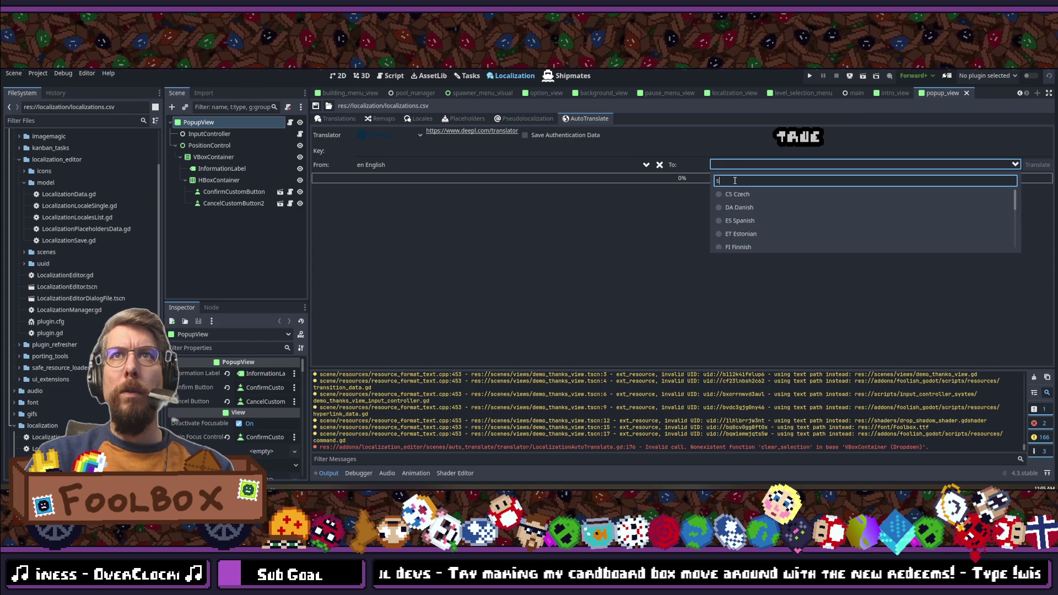
{"action": "type", "text": "panish"}
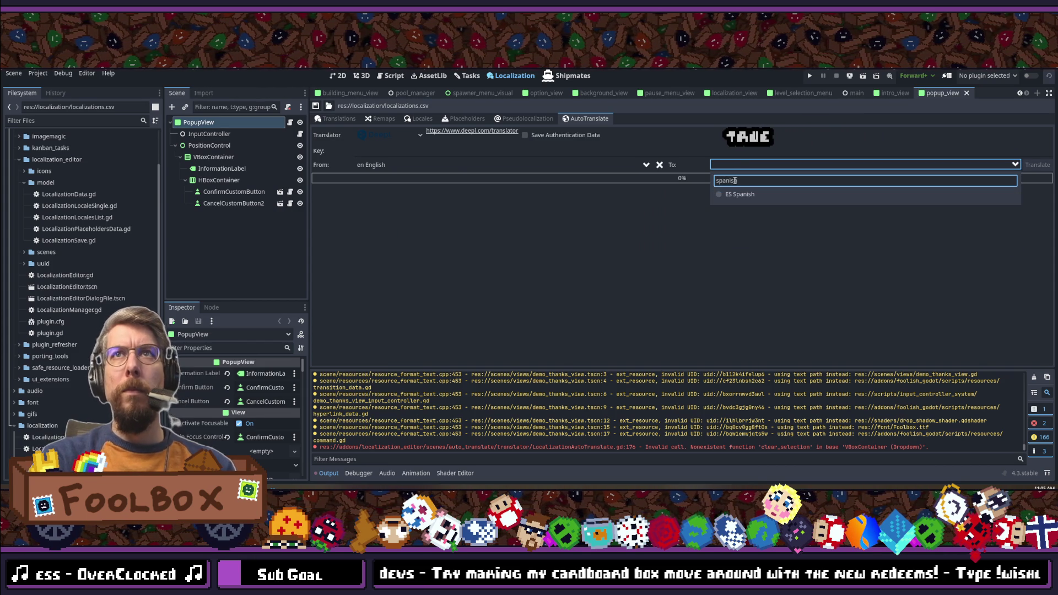
{"action": "left_click", "coordinate": [745, 194]}
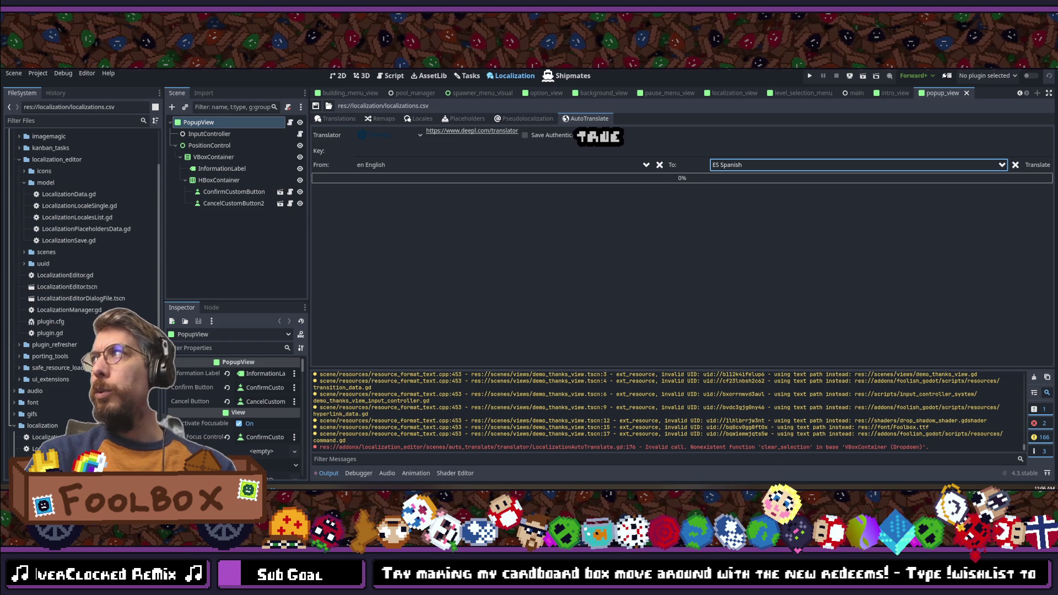
{"action": "left_click", "coordinate": [430, 150]}
{"action": "key", "text": "ctrl+v"}
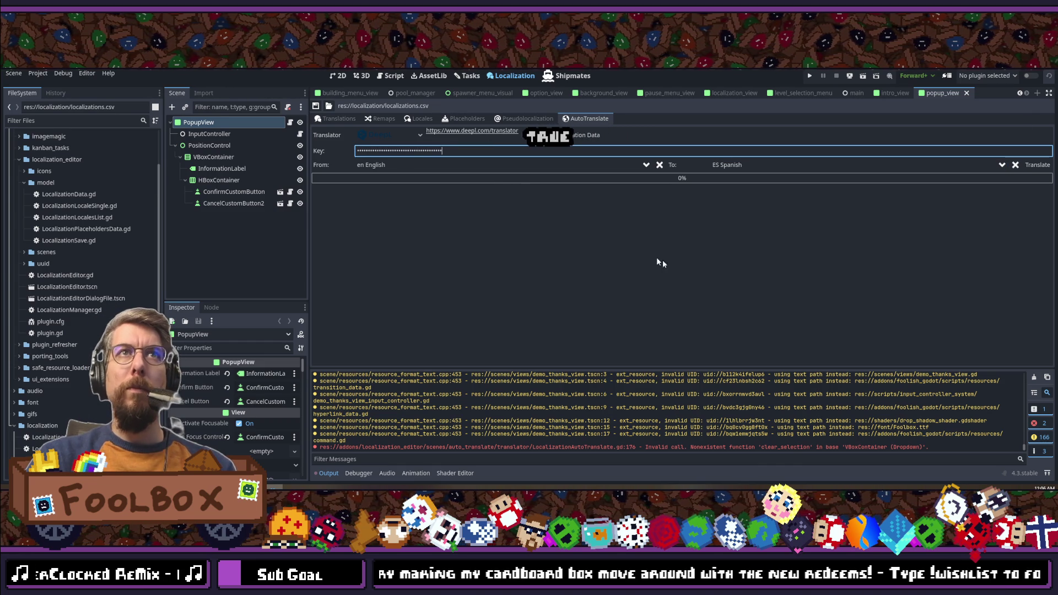
{"action": "left_click", "coordinate": [1035, 165]}
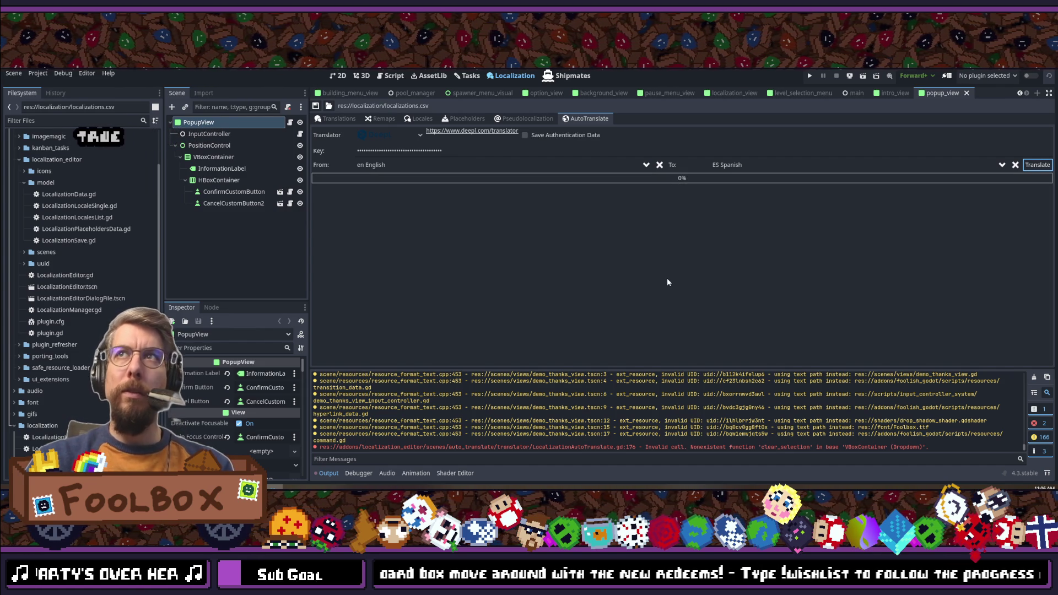
{"action": "left_click", "coordinate": [338, 119]}
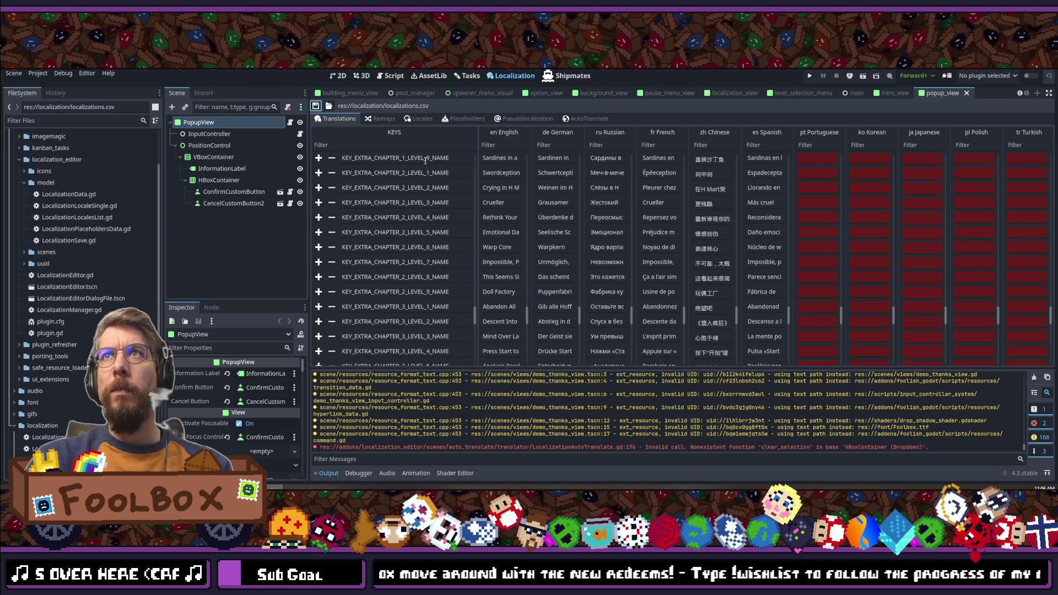
Step: Target PT Portuguese via a 'por' search and run the DeepL translation, checking the table mid-run
{"action": "scroll", "coordinate": [711, 222], "scroll_direction": "up", "scroll_amount": 6}
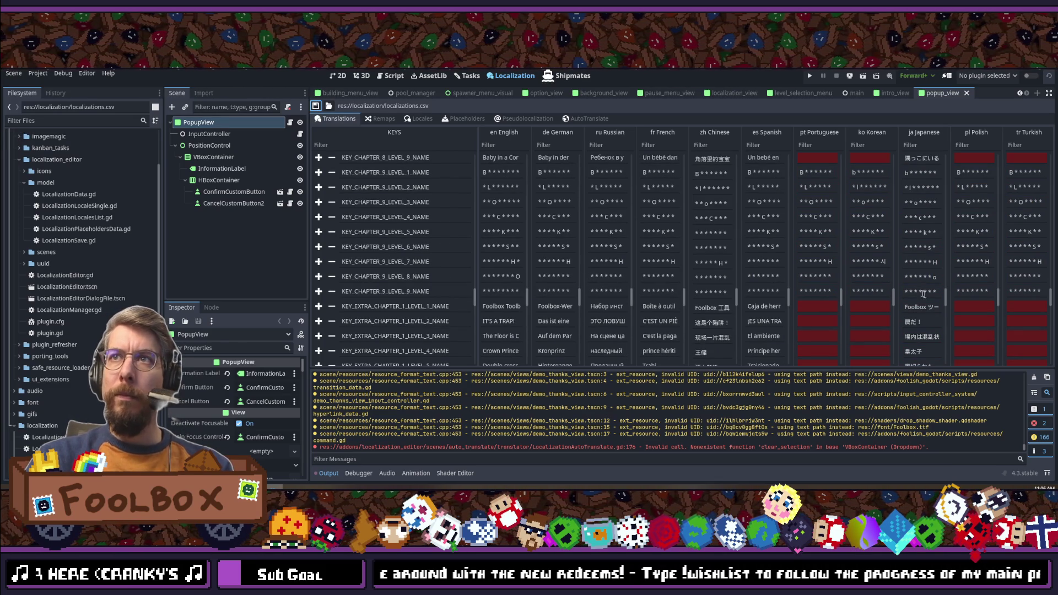
{"action": "scroll", "coordinate": [899, 302], "scroll_direction": "up", "scroll_amount": 20}
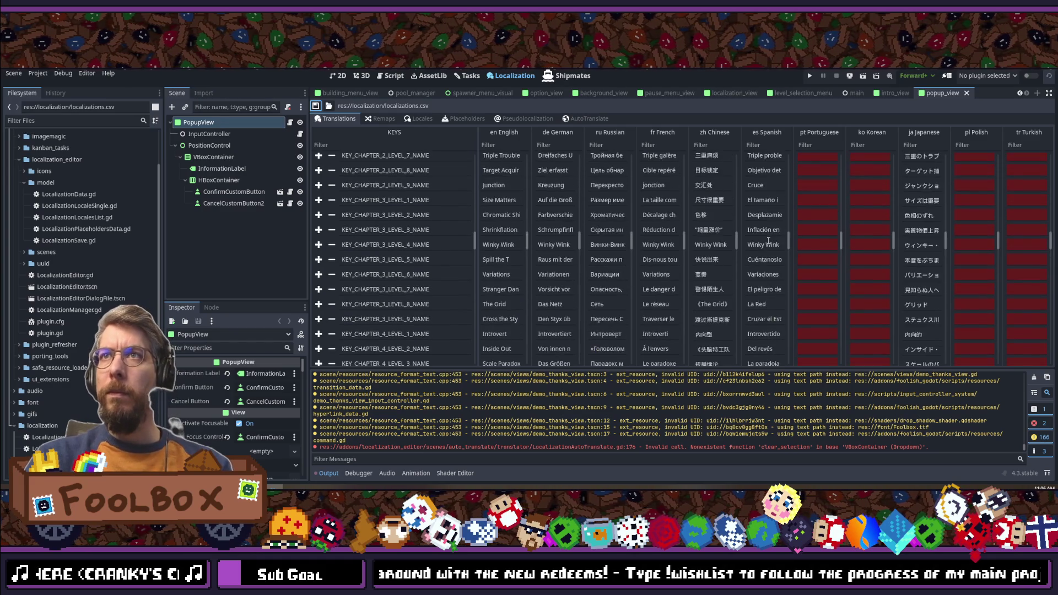
{"action": "scroll", "coordinate": [768, 241], "scroll_direction": "up", "scroll_amount": 15}
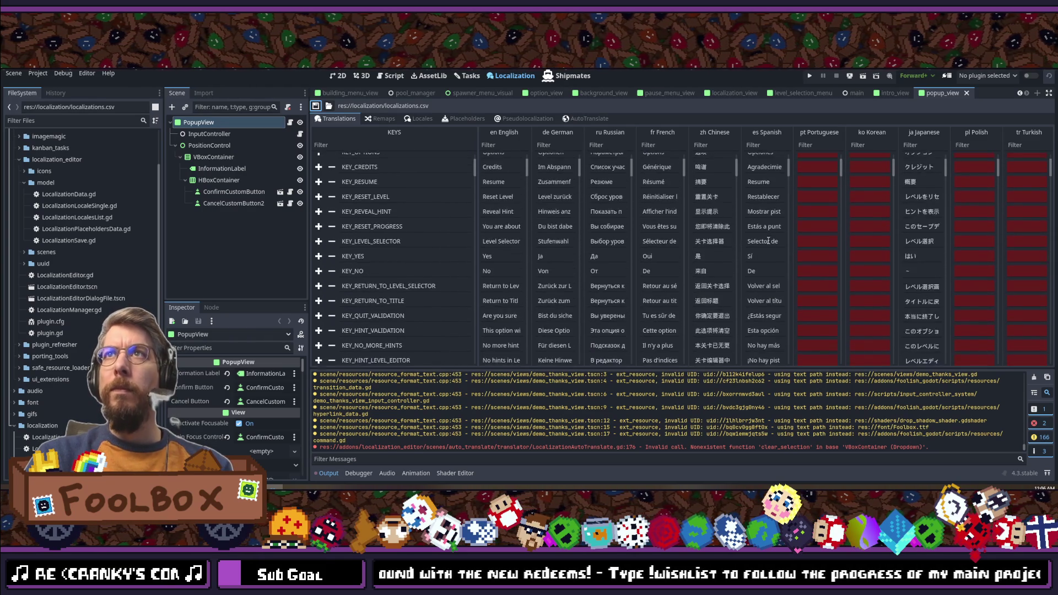
{"action": "left_click", "coordinate": [580, 118]}
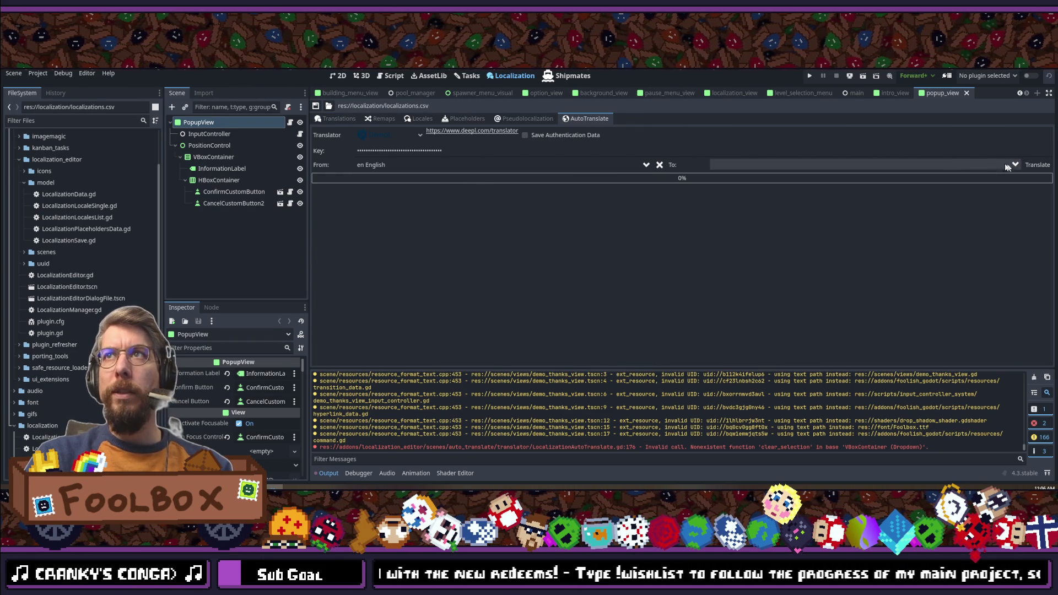
{"action": "left_click", "coordinate": [767, 165]}
{"action": "left_click", "coordinate": [741, 181]}
{"action": "key", "text": "ctrl+a"}
{"action": "type", "text": "pro"}
{"action": "key", "text": "BackSpace"}
{"action": "type", "text": "or"}
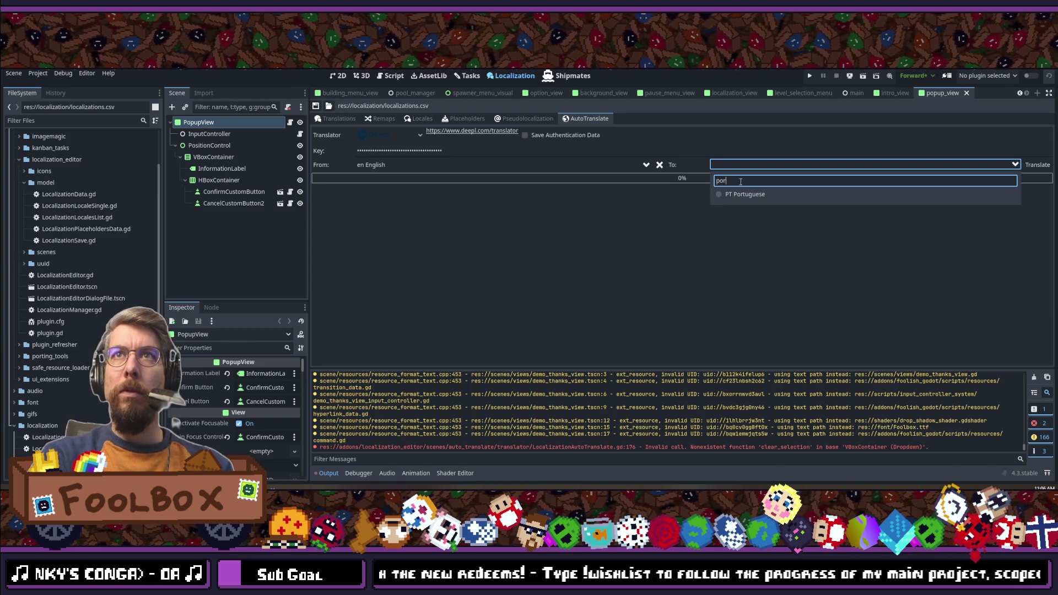
{"action": "key", "text": "Down"}
{"action": "key", "text": "Return"}
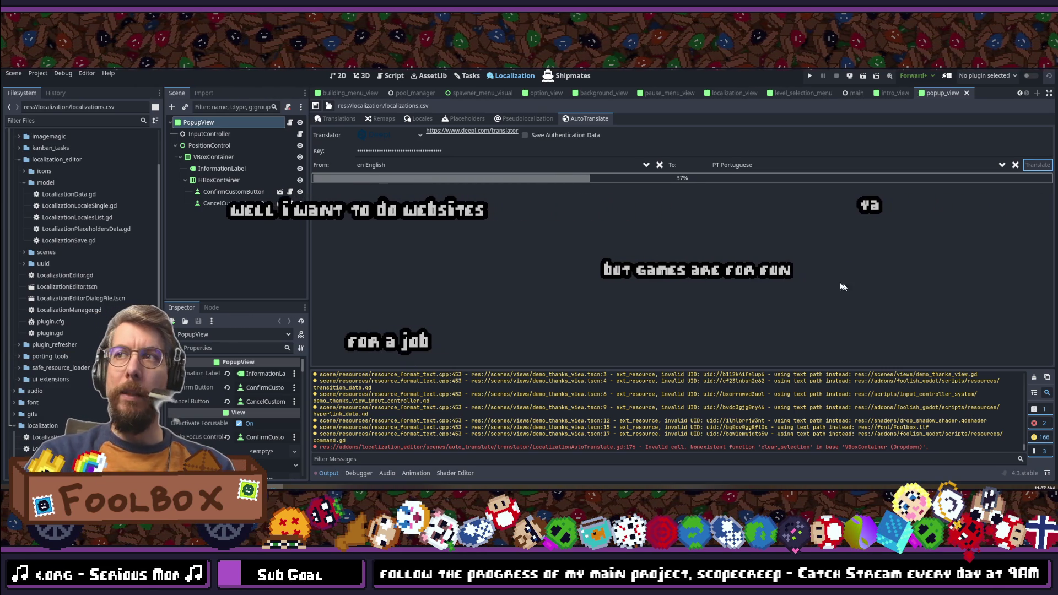
{"action": "left_click", "coordinate": [334, 118]}
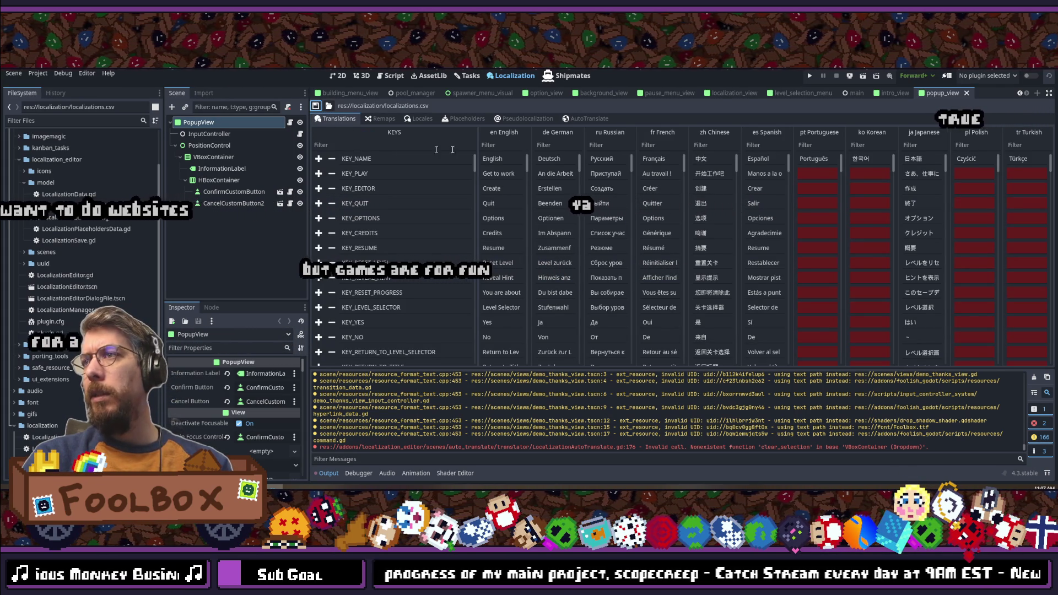
{"action": "left_click", "coordinate": [587, 119]}
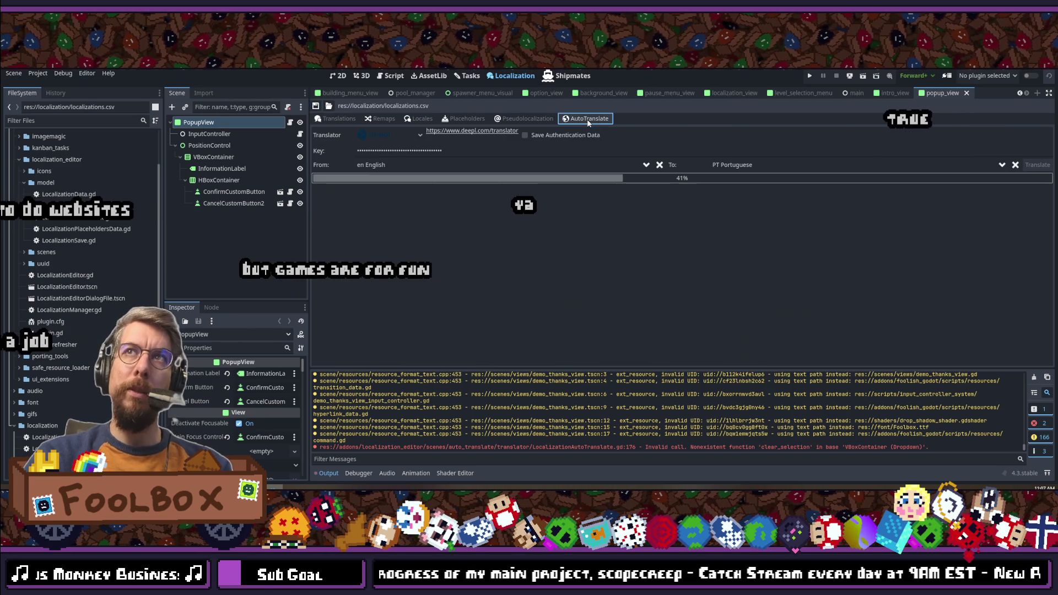
Step: Clear both language fields and set the source language back to English
{"action": "left_click", "coordinate": [1014, 165]}
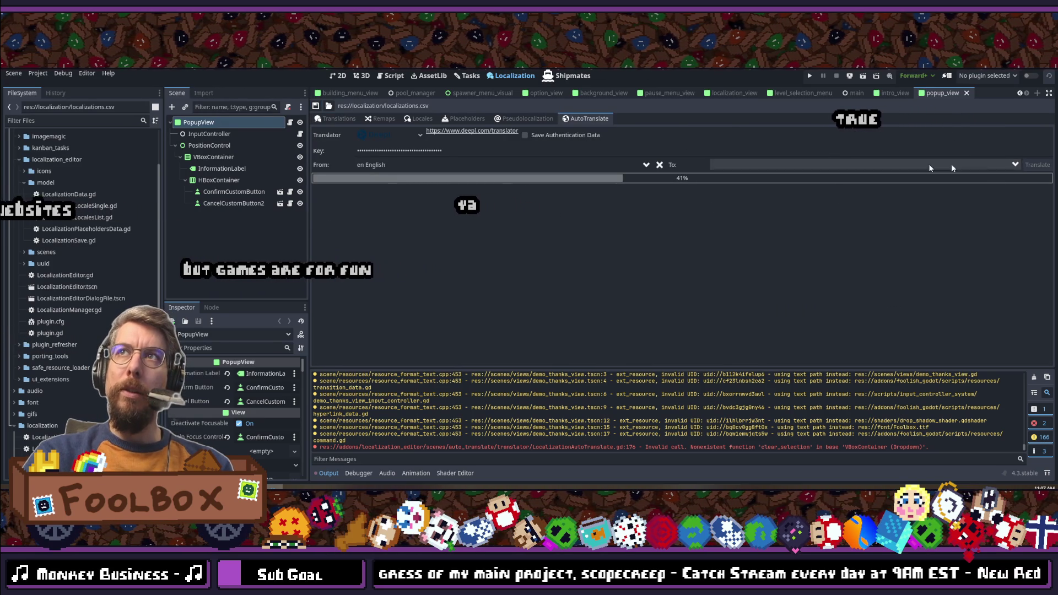
{"action": "left_click", "coordinate": [659, 165]}
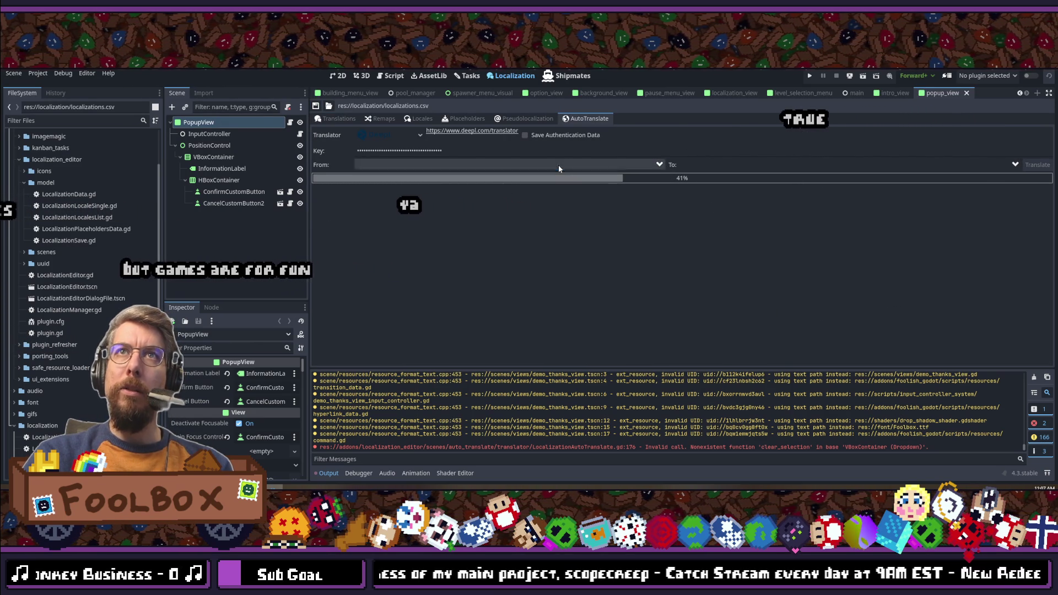
{"action": "left_click", "coordinate": [370, 165]}
{"action": "left_click", "coordinate": [384, 194]}
Step: Search 'ko' and choose KO Korean as the target, then view the translations table
{"action": "left_click", "coordinate": [782, 164]}
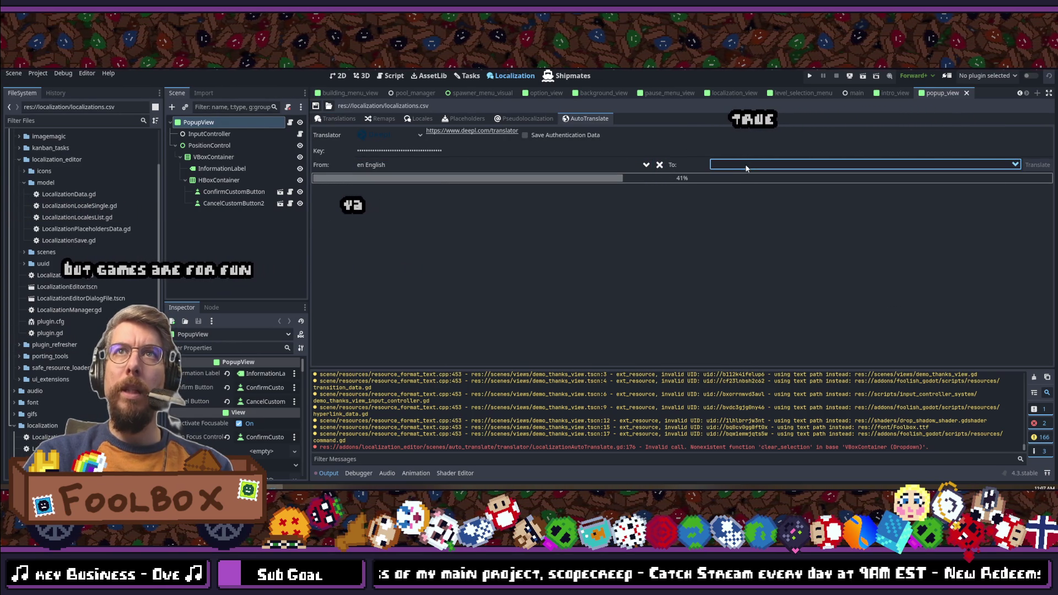
{"action": "type", "text": "por"}
{"action": "left_click", "coordinate": [762, 180]}
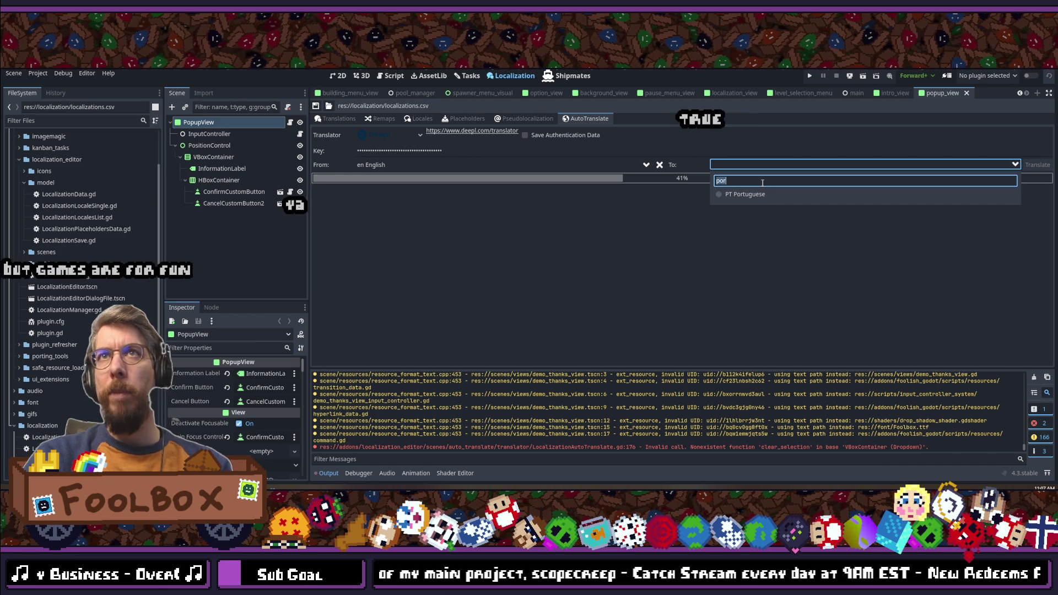
{"action": "key", "text": "BackSpace"}
{"action": "key", "text": "BackSpace"}
{"action": "key", "text": "BackSpace"}
{"action": "type", "text": "korean"}
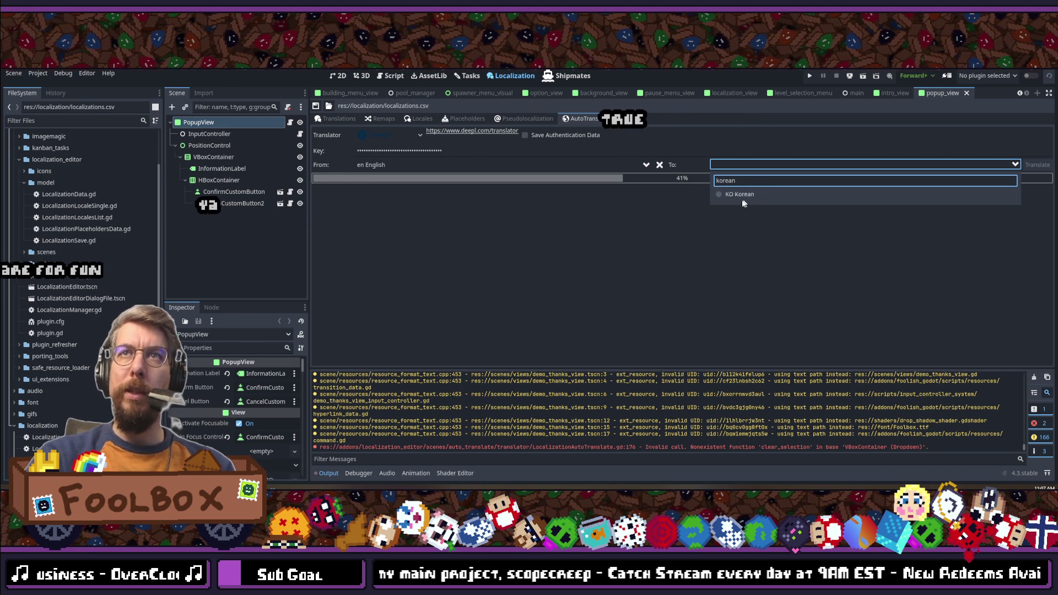
{"action": "left_click", "coordinate": [741, 198]}
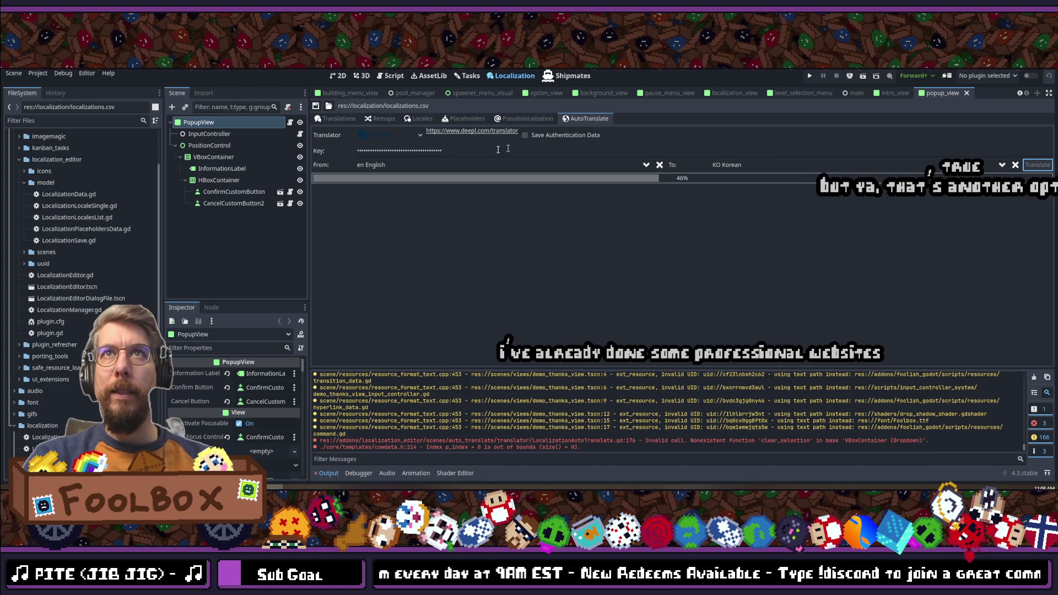
{"action": "left_click", "coordinate": [334, 120]}
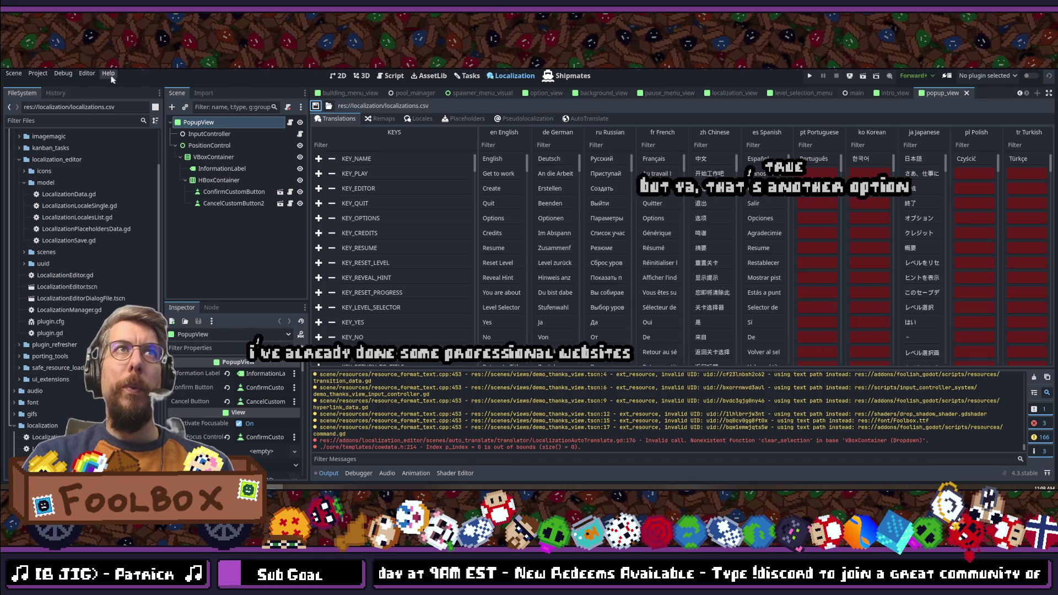
{"action": "left_click", "coordinate": [43, 75]}
{"action": "left_click", "coordinate": [55, 168]}
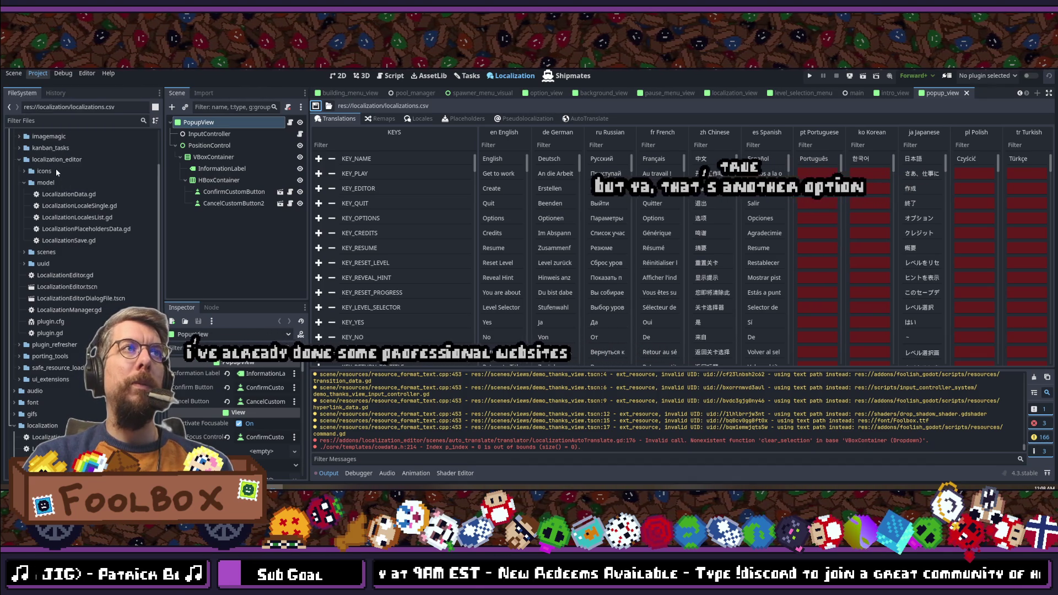
{"action": "key", "text": "alt+Tab"}
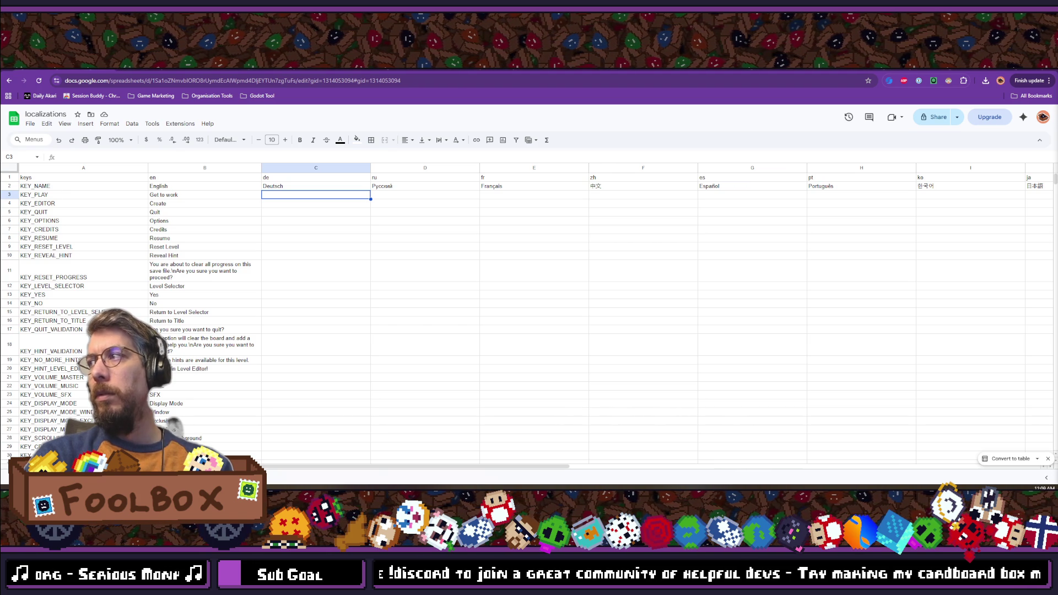
{"action": "key", "text": "alt+Tab"}
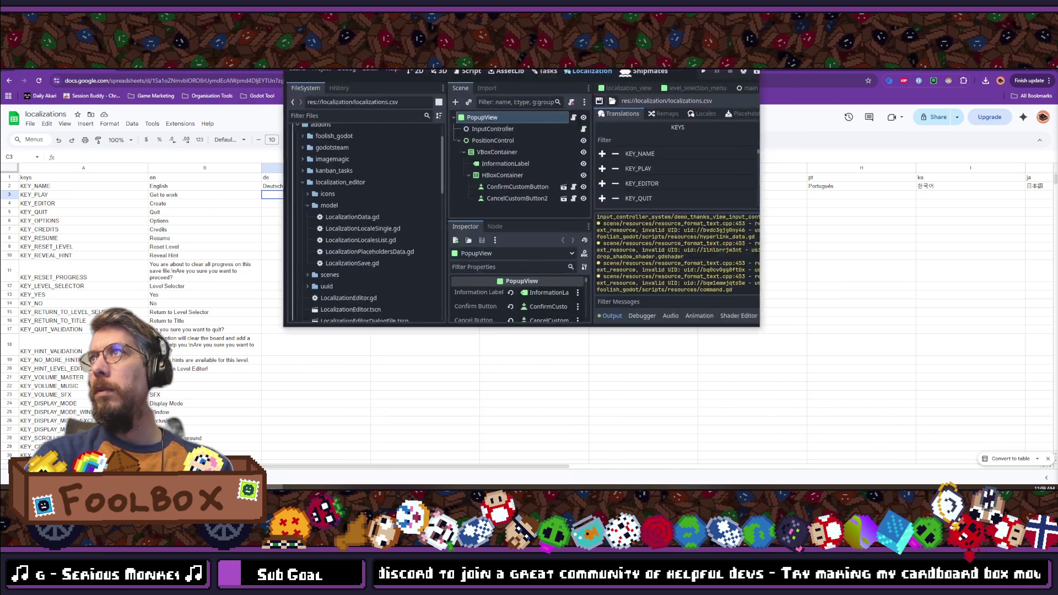
Step: Scroll down and back up the Translations table to spot empty language columns, then return to AutoTranslate
{"action": "scroll", "coordinate": [819, 234], "scroll_direction": "down", "scroll_amount": 10}
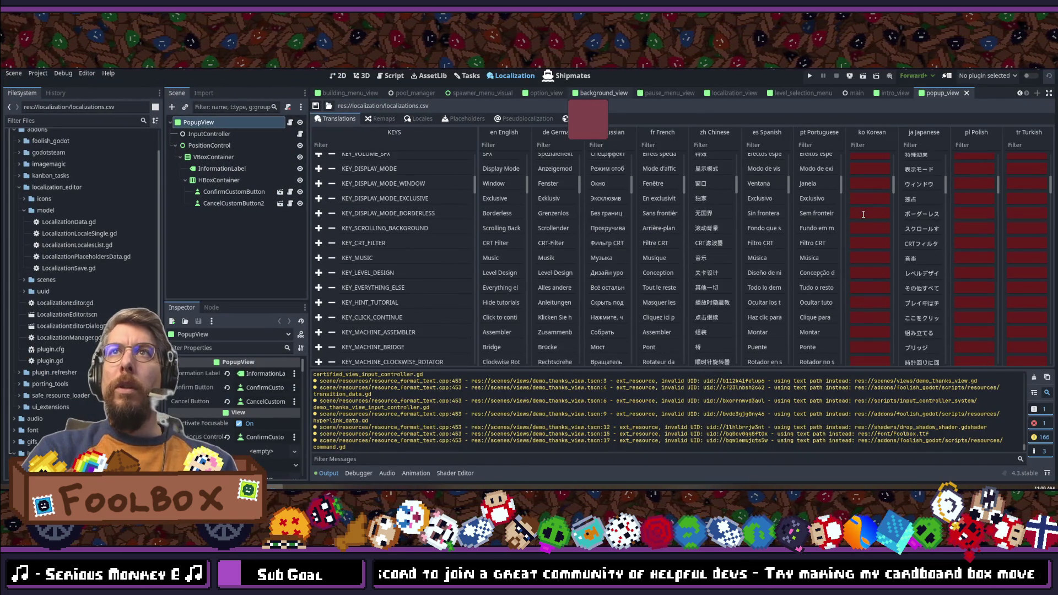
{"action": "scroll", "coordinate": [863, 214], "scroll_direction": "down", "scroll_amount": 20}
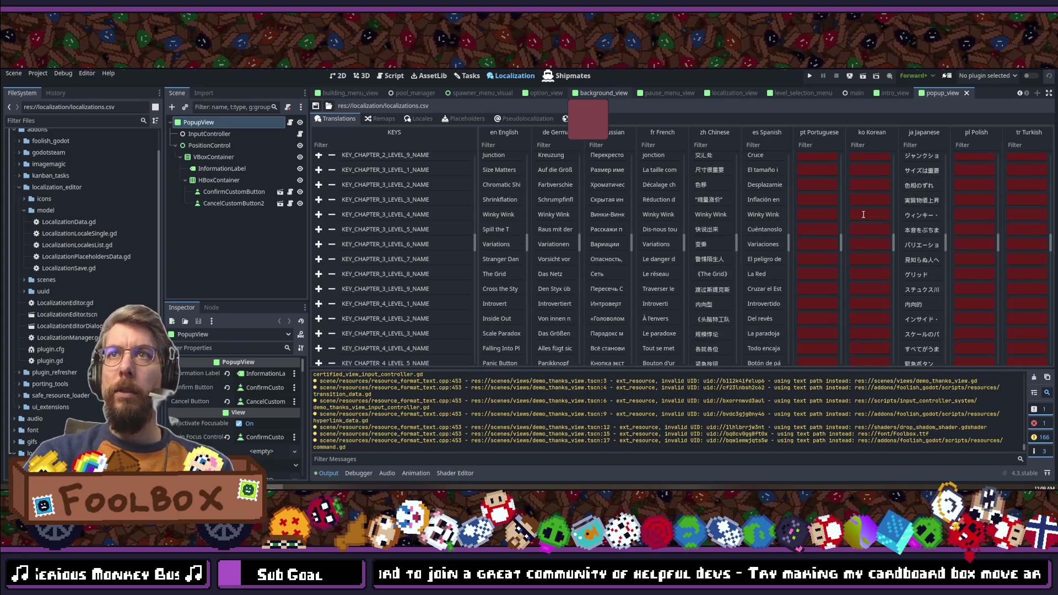
{"action": "scroll", "coordinate": [863, 214], "scroll_direction": "down", "scroll_amount": 20}
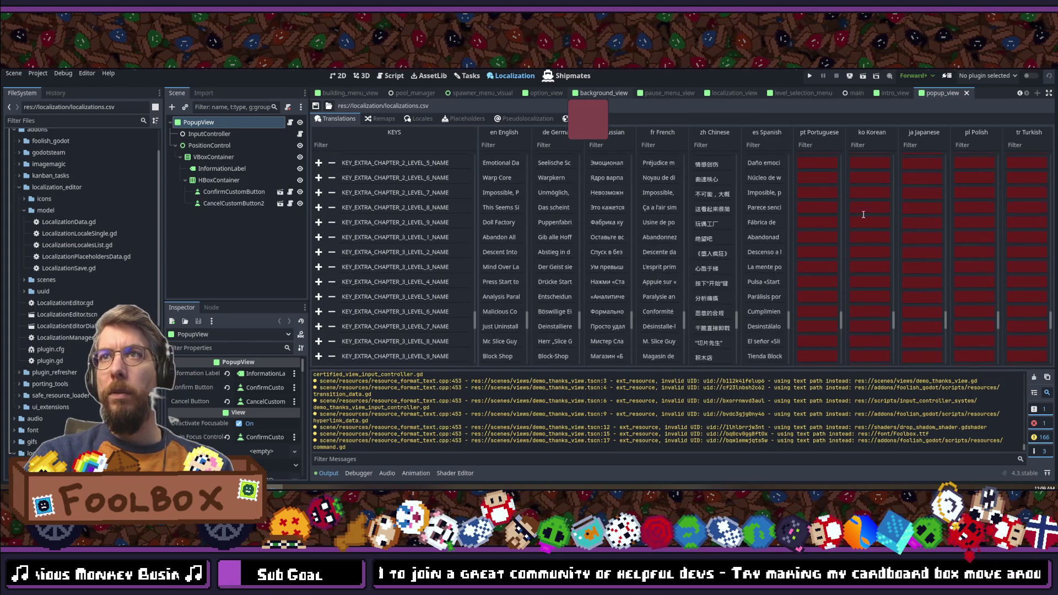
{"action": "scroll", "coordinate": [863, 214], "scroll_direction": "up", "scroll_amount": 15}
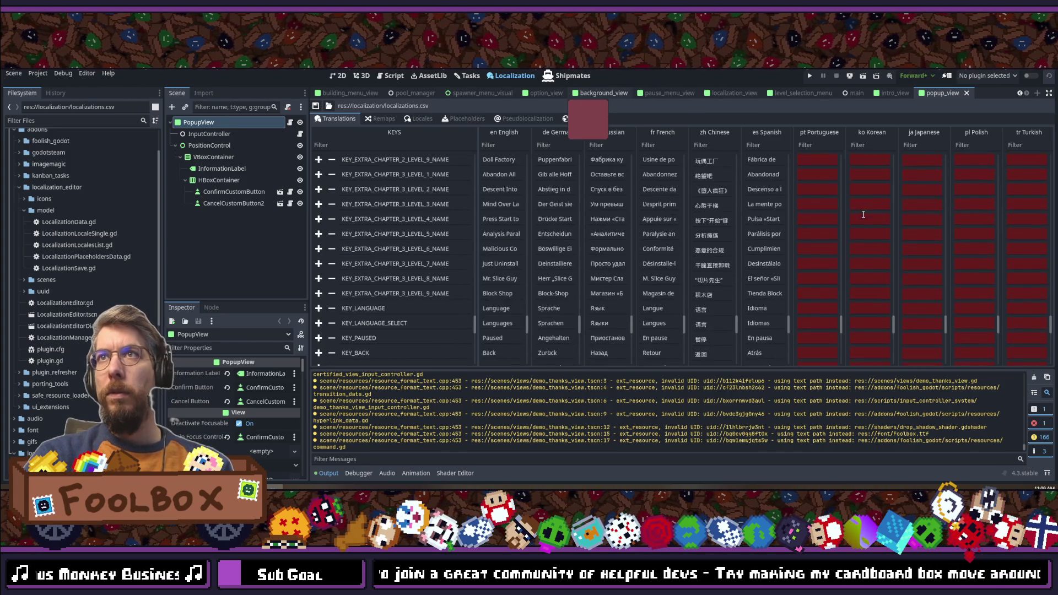
{"action": "scroll", "coordinate": [863, 214], "scroll_direction": "up", "scroll_amount": 20}
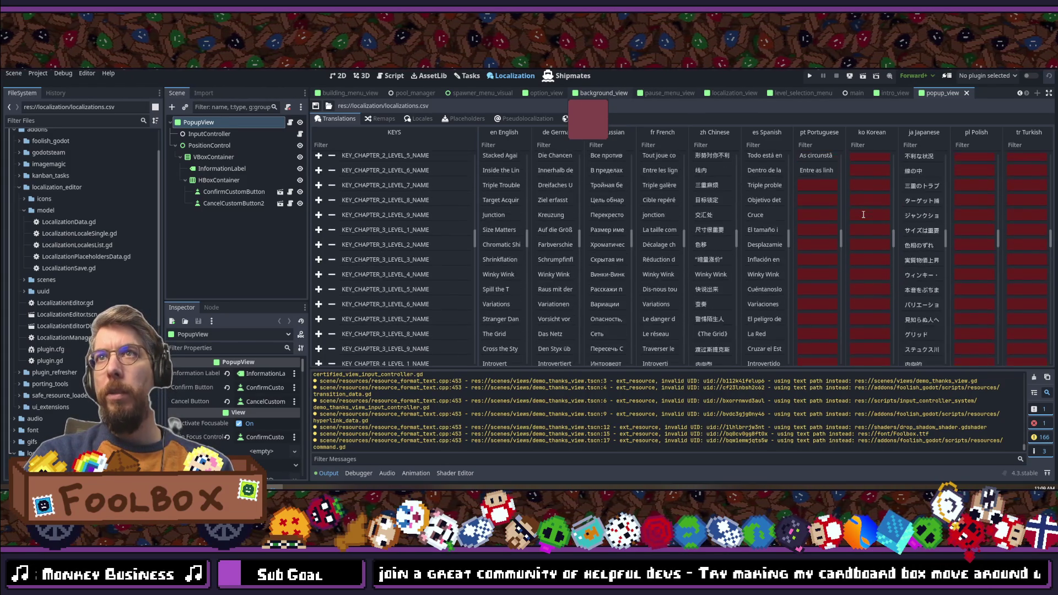
{"action": "scroll", "coordinate": [863, 214], "scroll_direction": "up", "scroll_amount": 15}
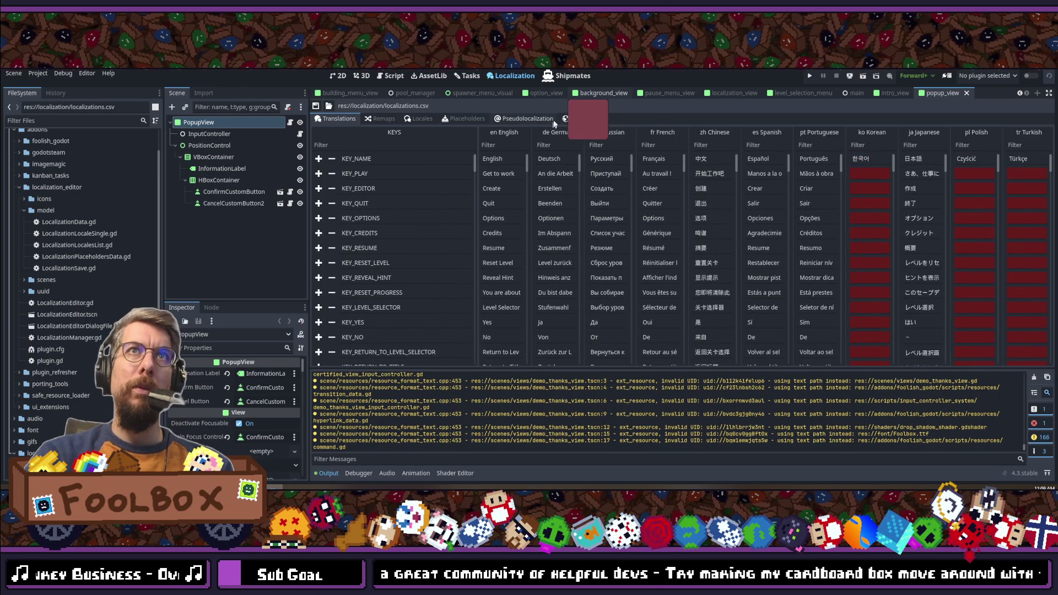
{"action": "left_click", "coordinate": [578, 119]}
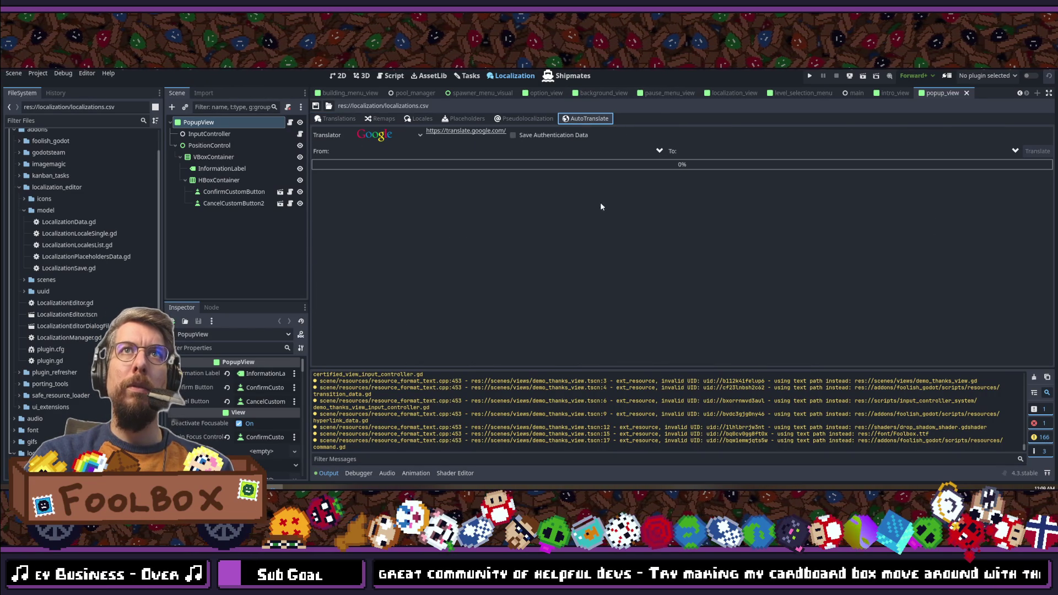
Step: Switch the translator to DeepL and translate the strings into JA Japanese
{"action": "left_click", "coordinate": [385, 135]}
{"action": "left_click", "coordinate": [385, 185]}
{"action": "left_click", "coordinate": [430, 151]}
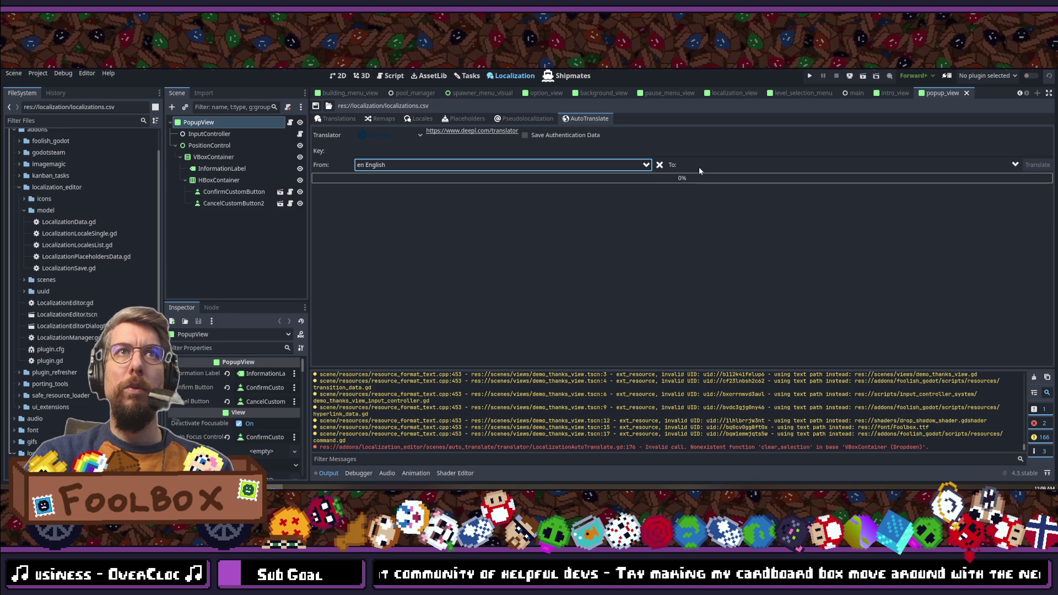
{"action": "left_click", "coordinate": [749, 165]}
{"action": "type", "text": "japan"}
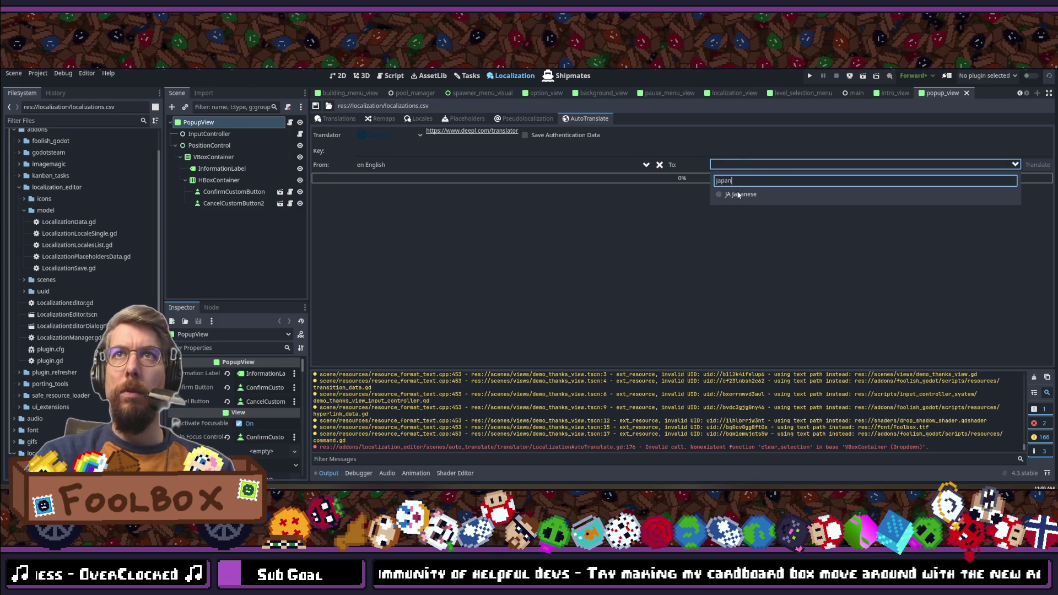
{"action": "left_click", "coordinate": [738, 195]}
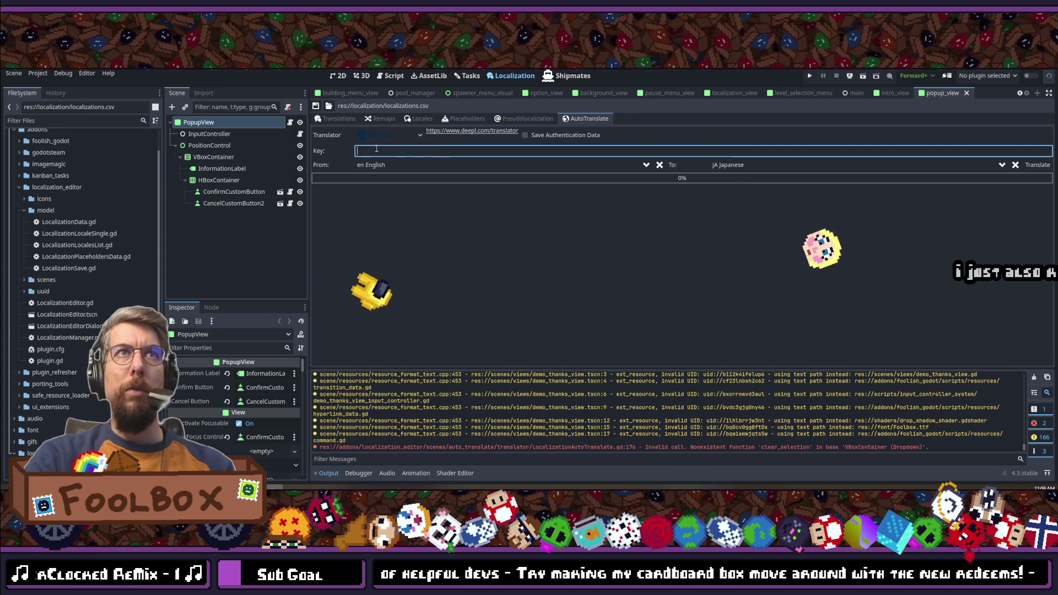
{"action": "left_click", "coordinate": [1039, 167]}
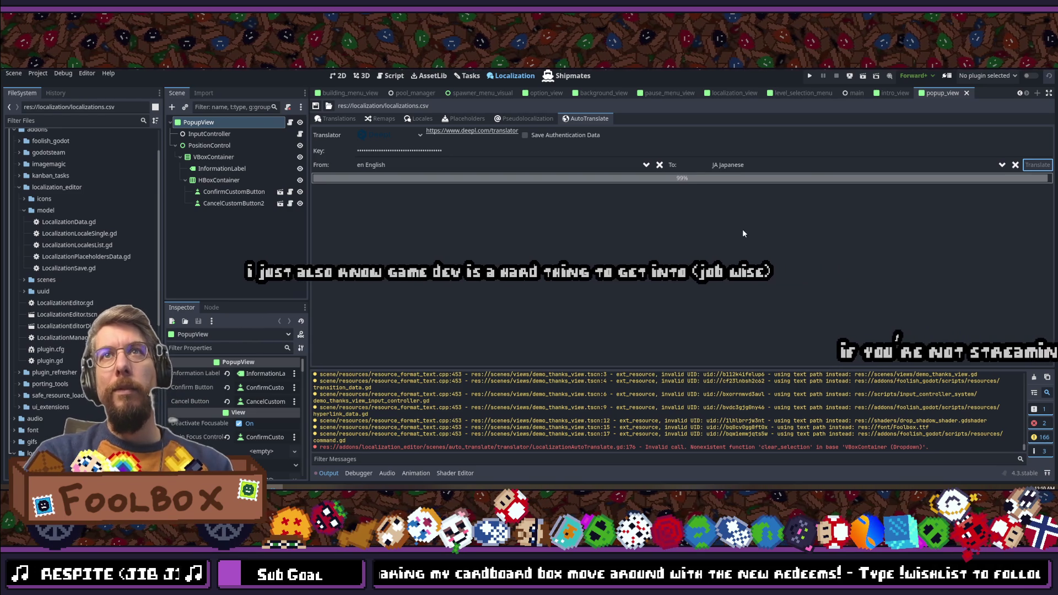
Step: Save the table, scroll to check the filled Japanese column, and return to AutoTranslate
{"action": "left_click", "coordinate": [342, 121]}
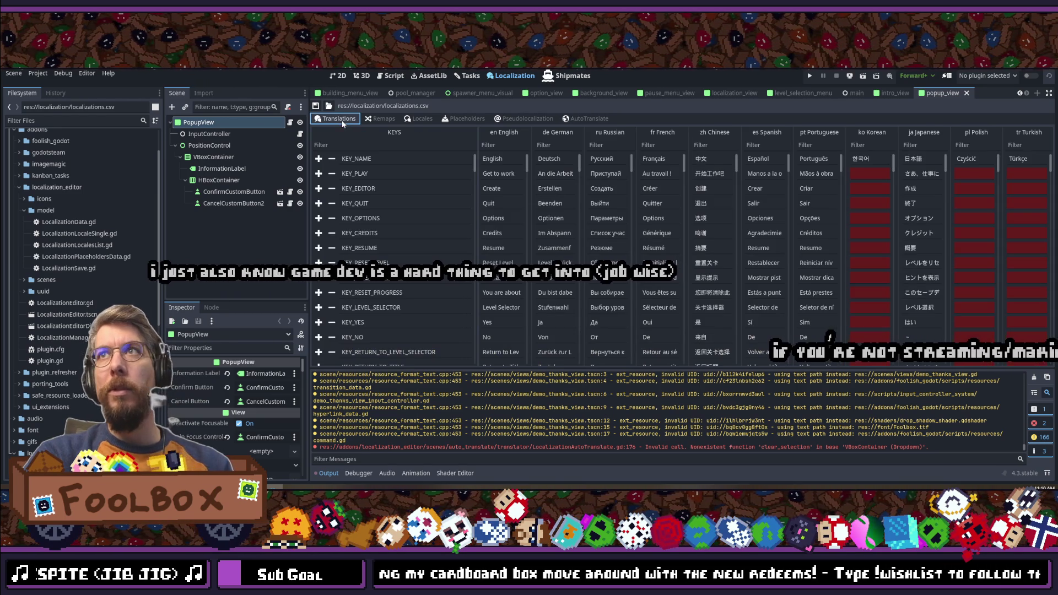
{"action": "left_click", "coordinate": [315, 106]}
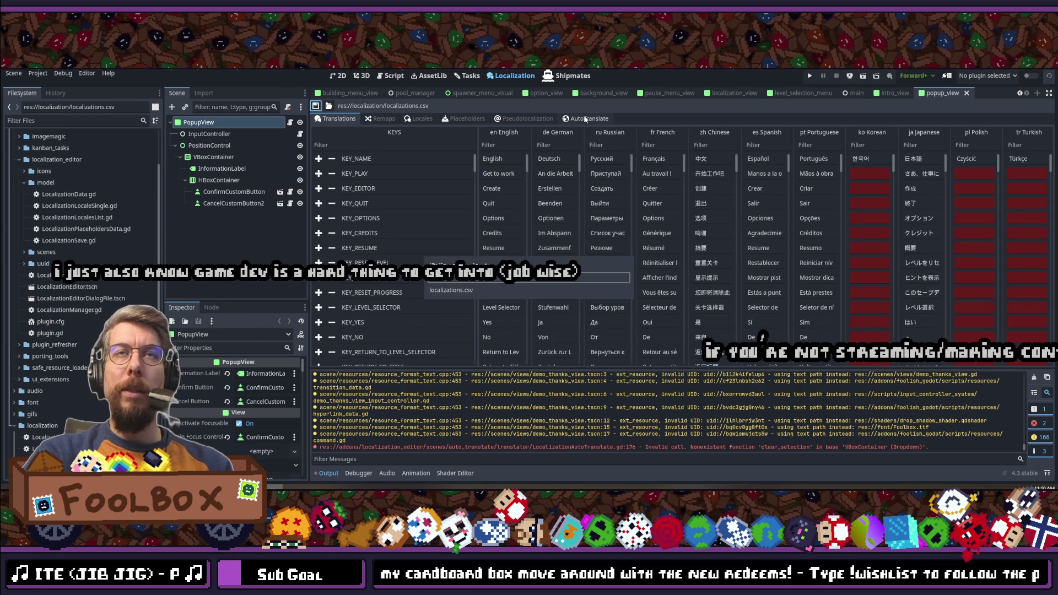
{"action": "scroll", "coordinate": [750, 209], "scroll_direction": "down", "scroll_amount": 15}
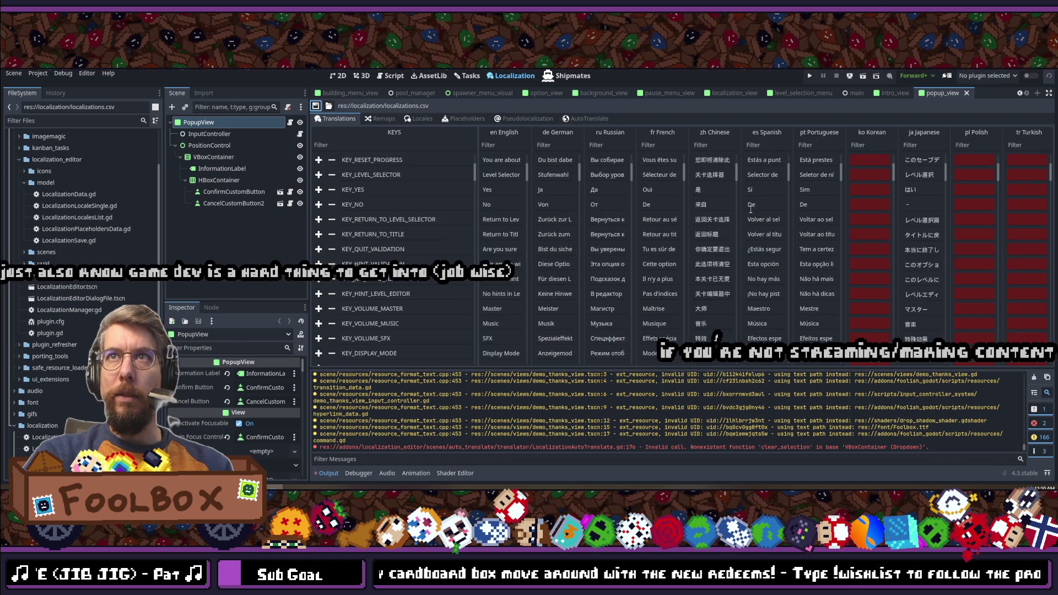
{"action": "scroll", "coordinate": [750, 209], "scroll_direction": "down", "scroll_amount": 5}
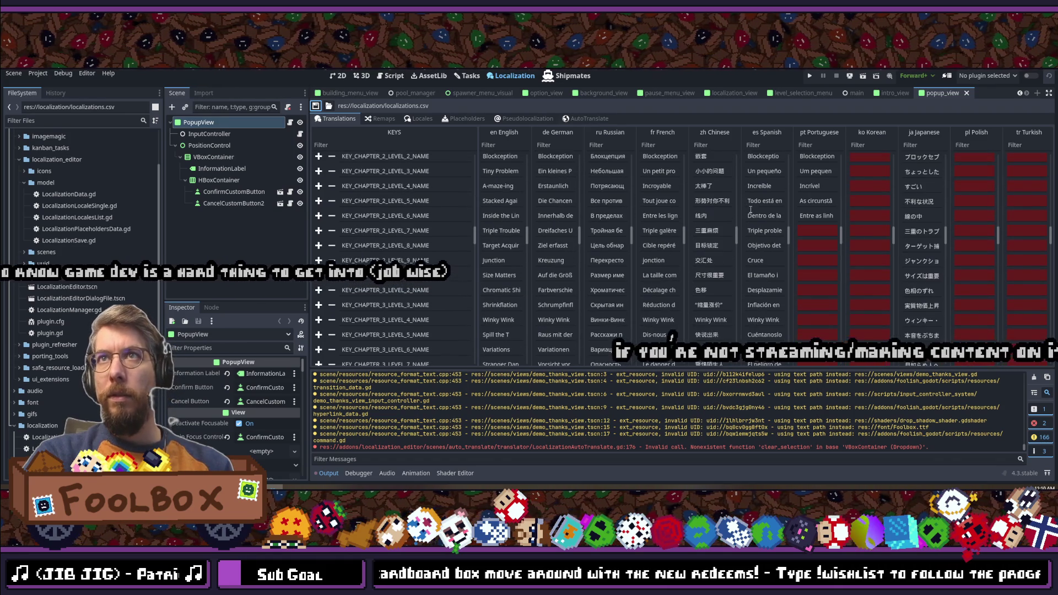
{"action": "left_click", "coordinate": [587, 119]}
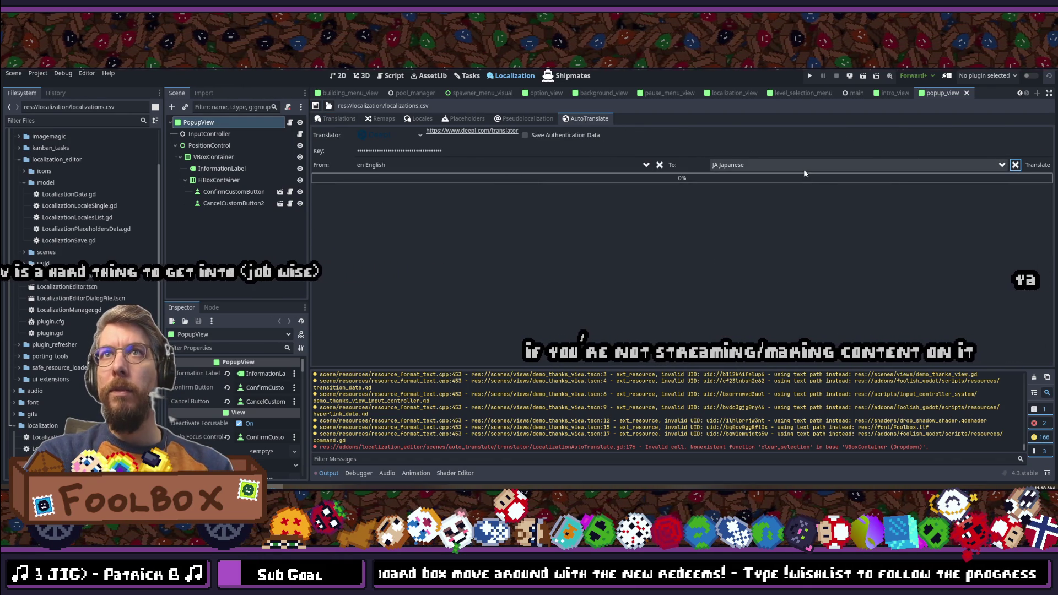
Step: Replace the target with PT Portuguese and run the DeepL translation
{"action": "left_click", "coordinate": [1014, 165]}
{"action": "left_click", "coordinate": [760, 164]}
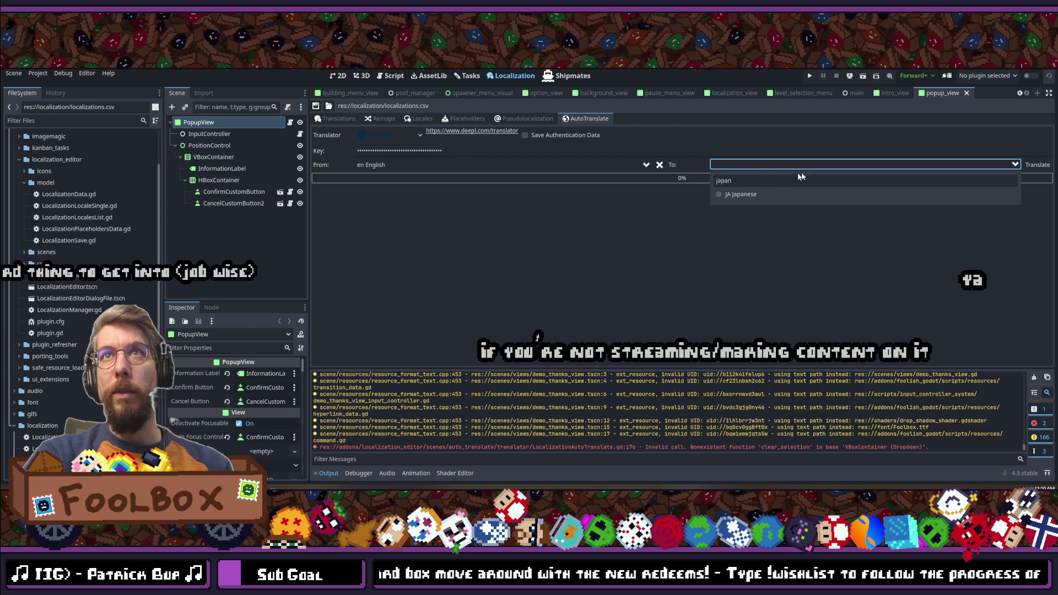
{"action": "type", "text": "portugu"}
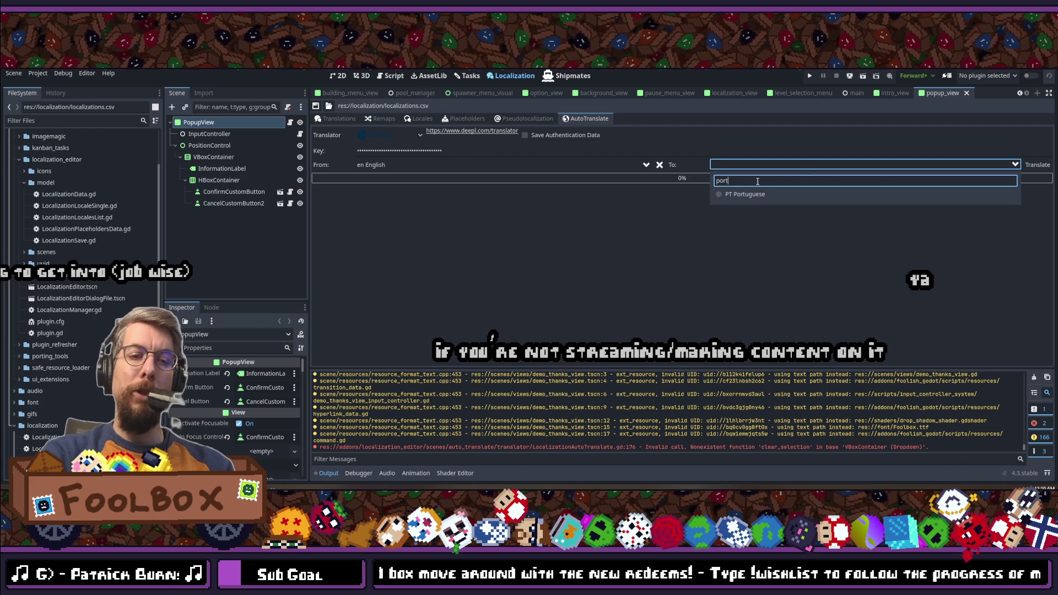
{"action": "left_click", "coordinate": [744, 194]}
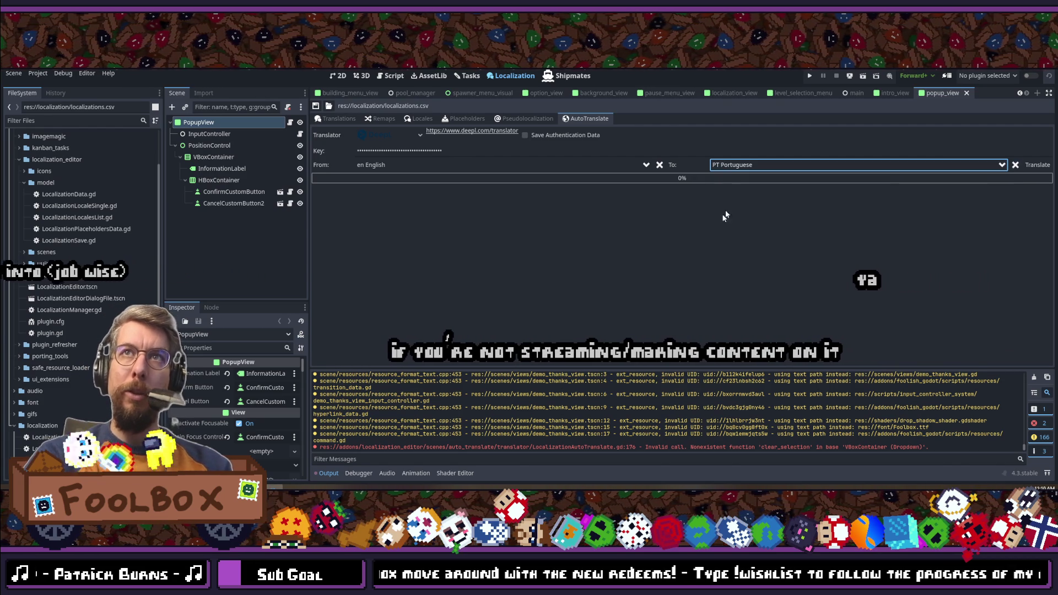
{"action": "left_click", "coordinate": [1037, 165]}
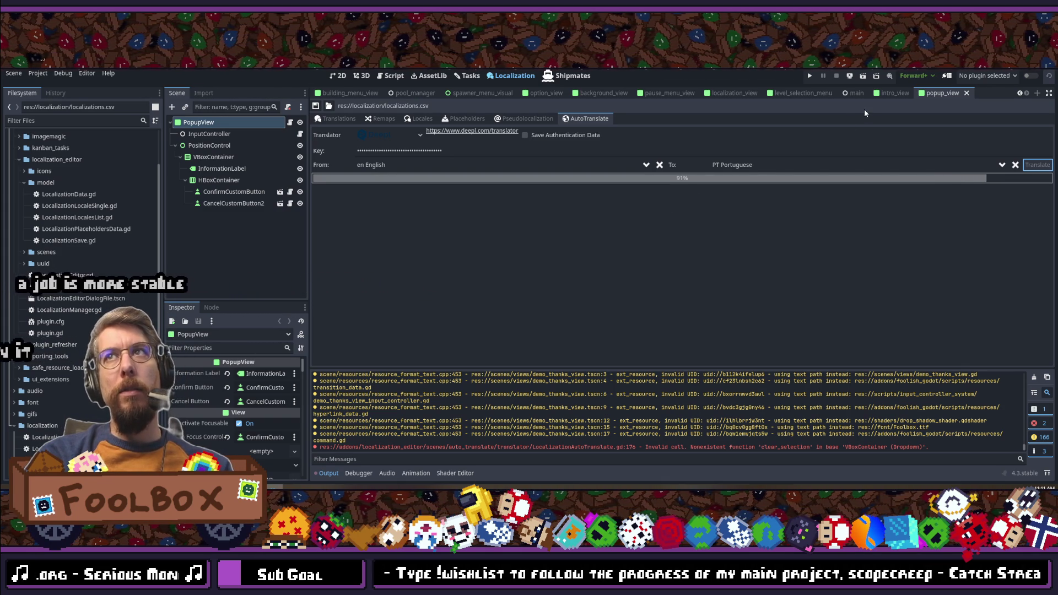
Step: Clear the target language, check the Portuguese column in the table, and return to AutoTranslate
{"action": "left_click", "coordinate": [1018, 166]}
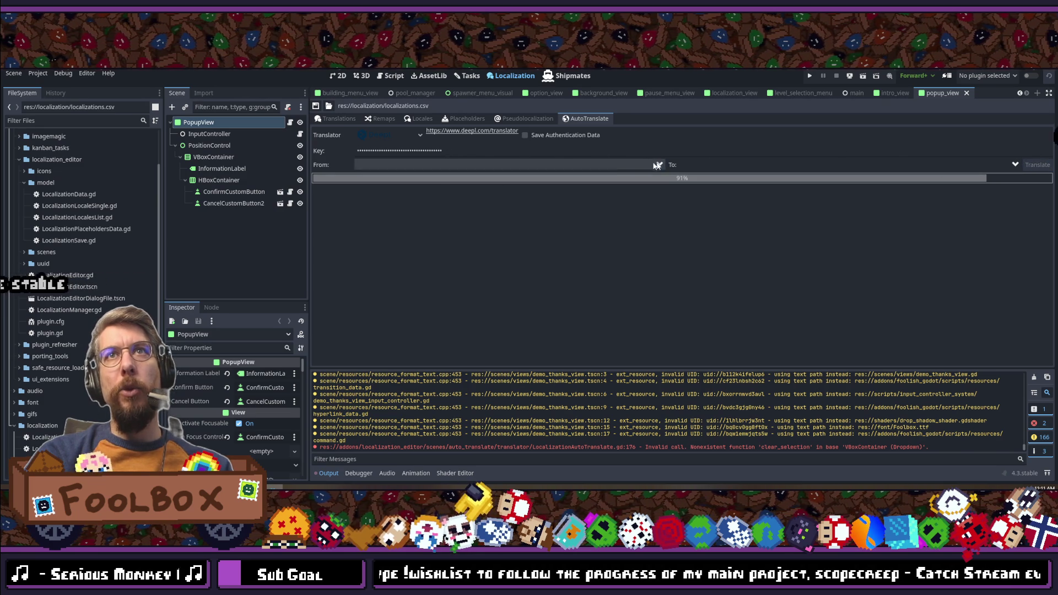
{"action": "left_click", "coordinate": [326, 120]}
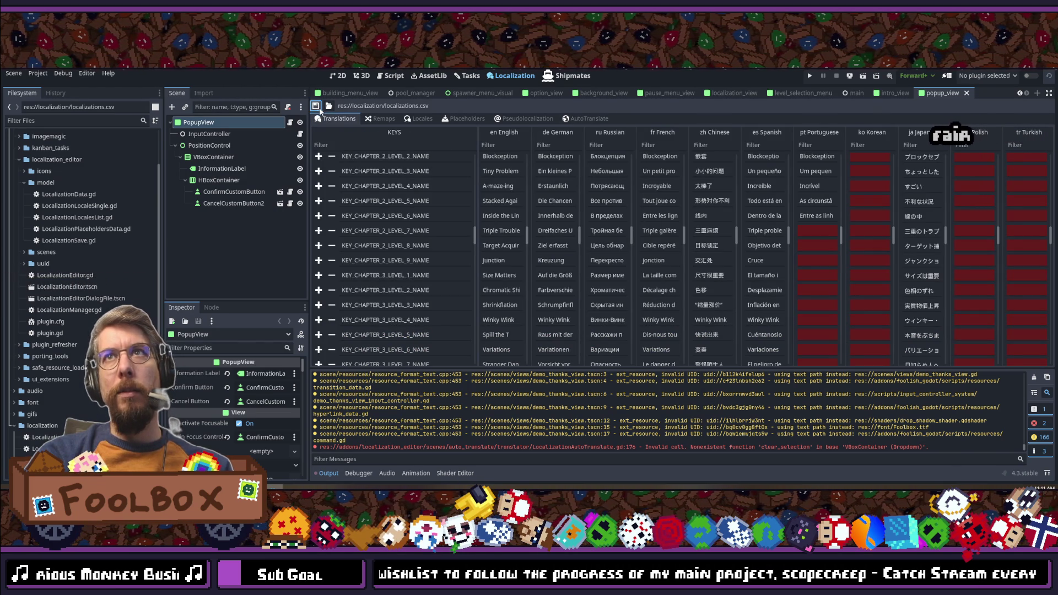
{"action": "left_click", "coordinate": [577, 121]}
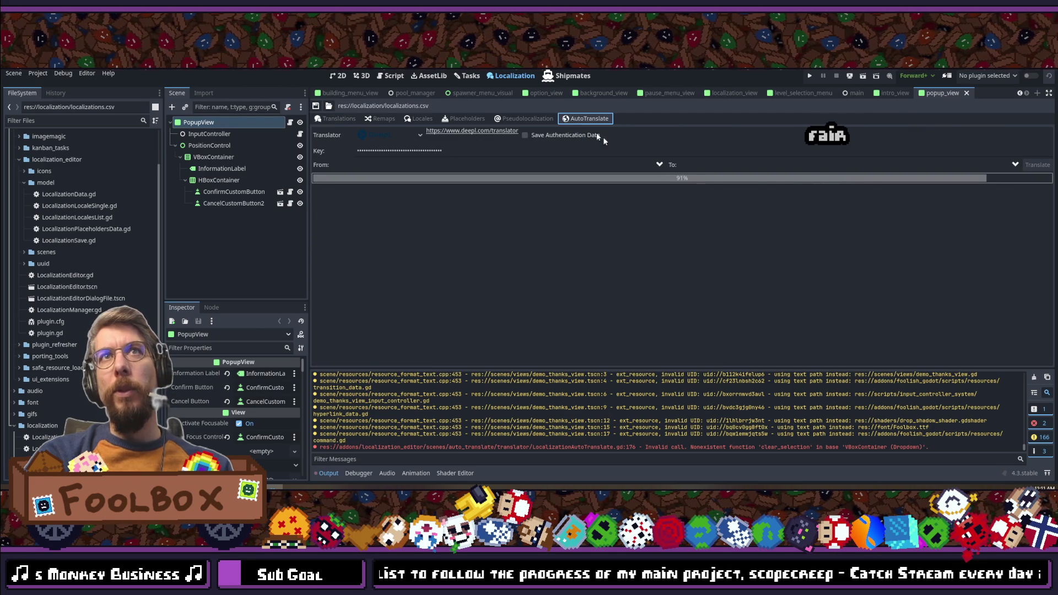
Step: Translate from en English into KO Korean with DeepL
{"action": "left_click", "coordinate": [467, 164]}
{"action": "left_click", "coordinate": [380, 187]}
{"action": "left_click", "coordinate": [747, 166]}
{"action": "type", "text": "portugu"}
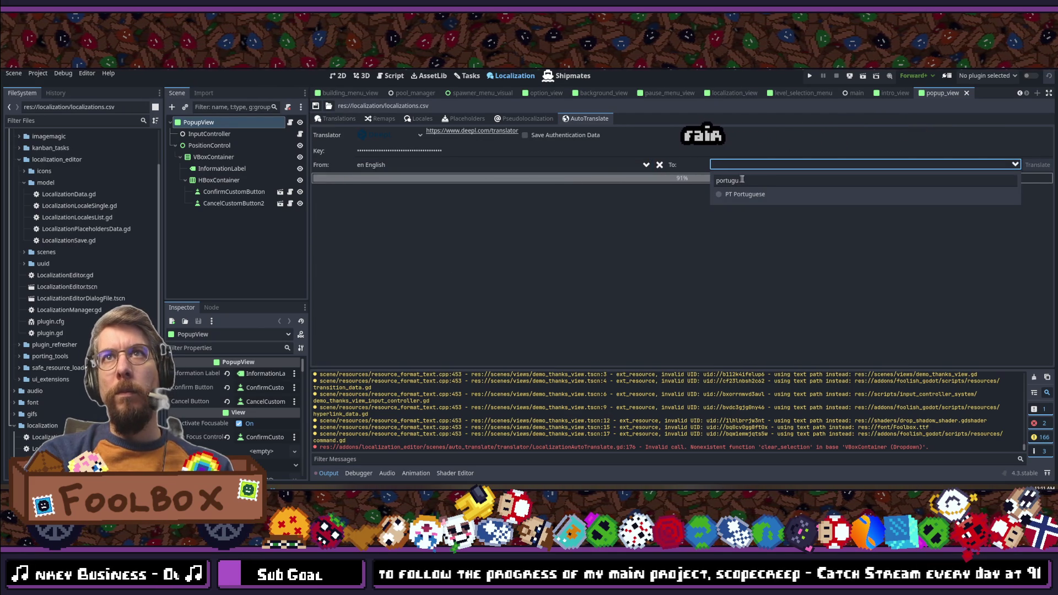
{"action": "type", "text": "korean"}
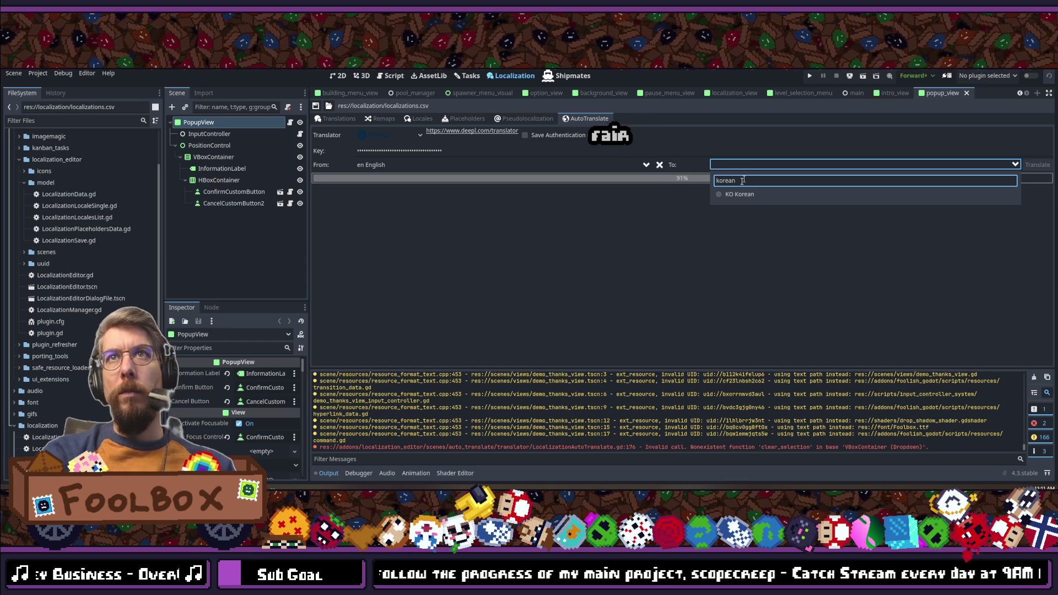
{"action": "left_click", "coordinate": [739, 194]}
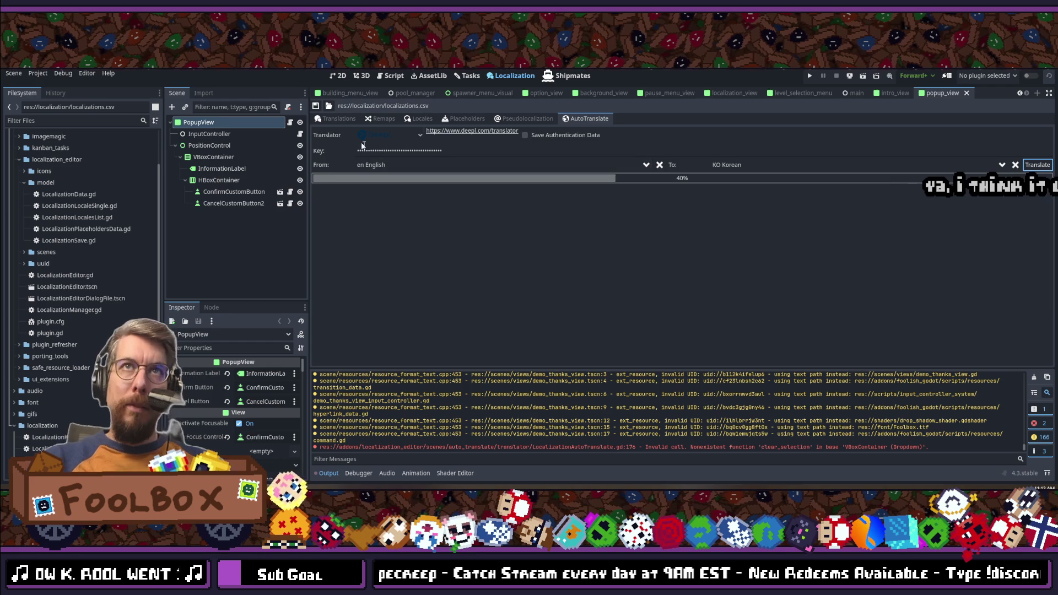
Step: Save the localization table, scroll back to its first keys, then return and clear the languages
{"action": "left_click", "coordinate": [335, 120]}
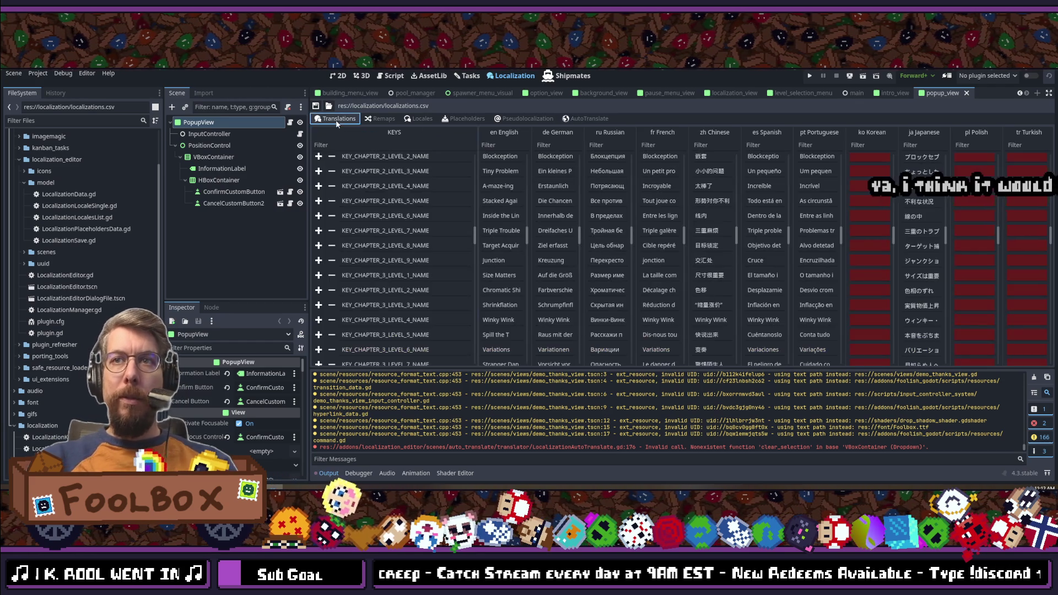
{"action": "left_click", "coordinate": [314, 105]}
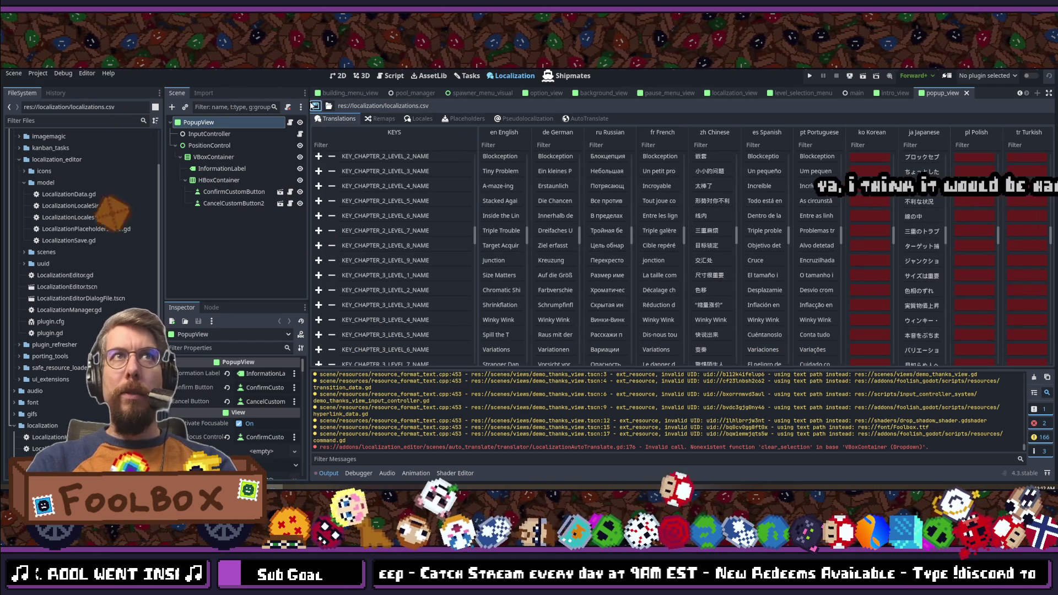
{"action": "scroll", "coordinate": [725, 237], "scroll_direction": "up", "scroll_amount": 10}
{"action": "scroll", "coordinate": [725, 238], "scroll_direction": "up", "scroll_amount": 3}
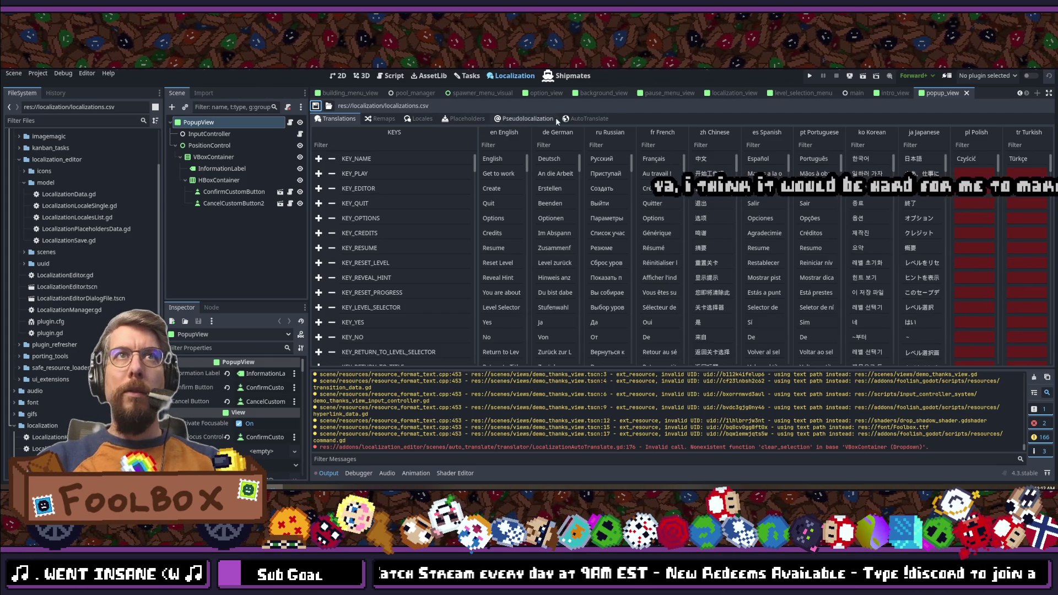
{"action": "left_click", "coordinate": [577, 117]}
{"action": "left_click", "coordinate": [1015, 165]}
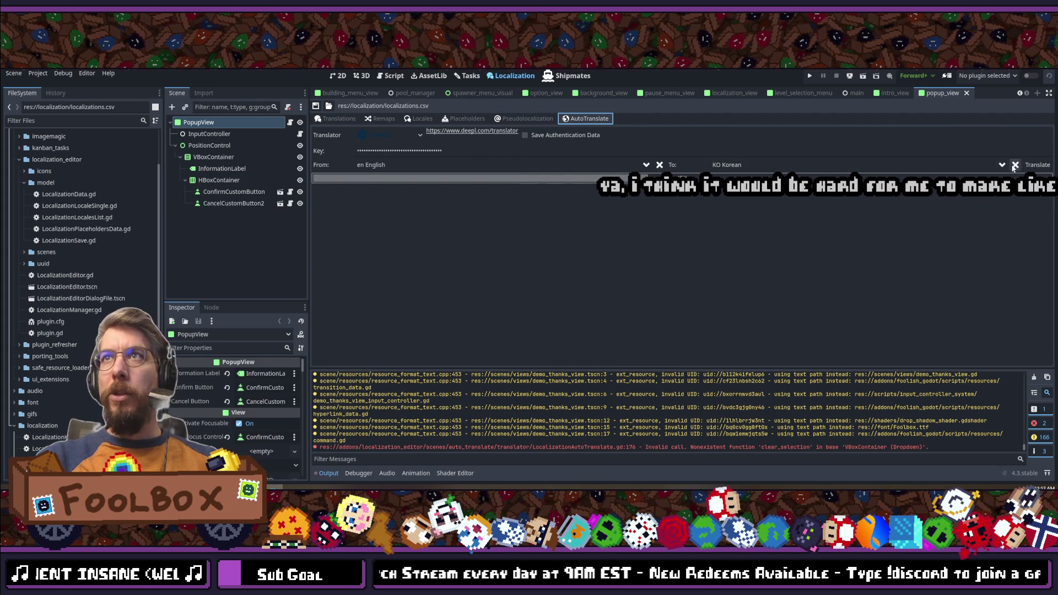
Step: Reset the languages to translate from en English into PL Polish
{"action": "left_click", "coordinate": [660, 165]}
{"action": "left_click", "coordinate": [606, 165]}
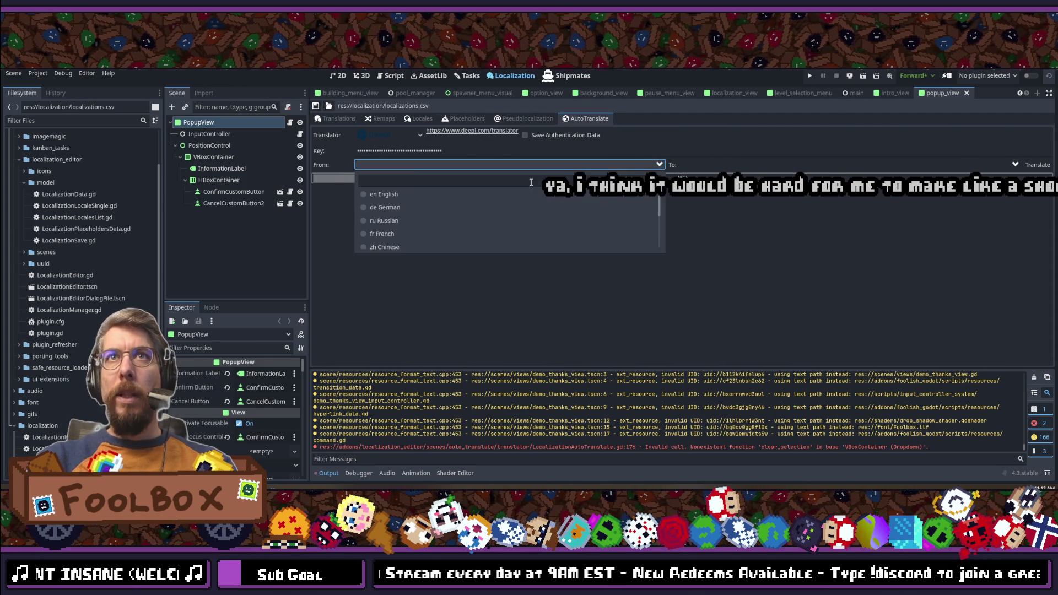
{"action": "left_click", "coordinate": [394, 190]}
{"action": "left_click", "coordinate": [739, 164]}
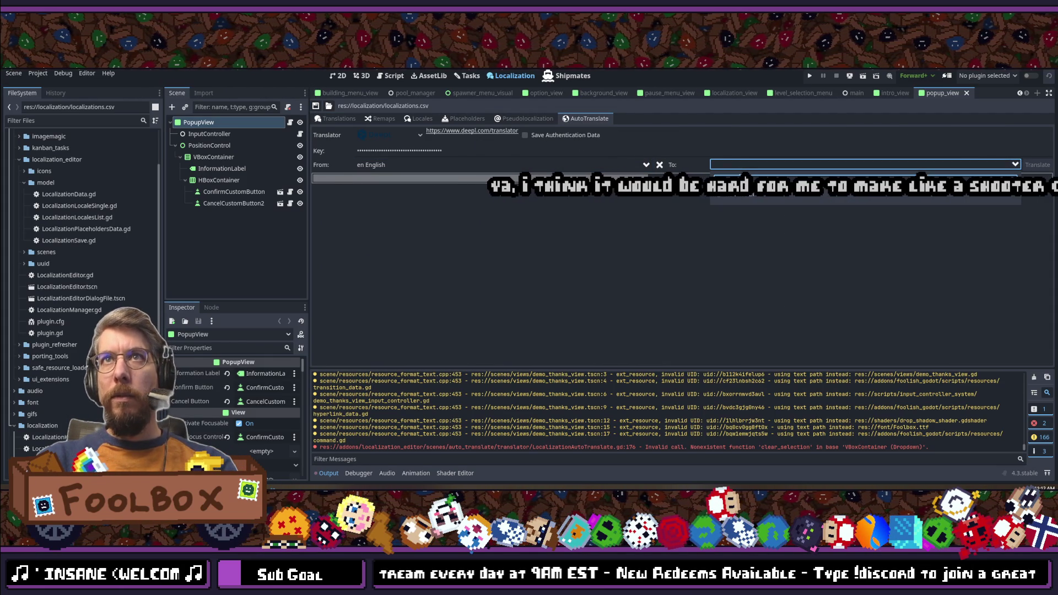
{"action": "left_click", "coordinate": [739, 164]}
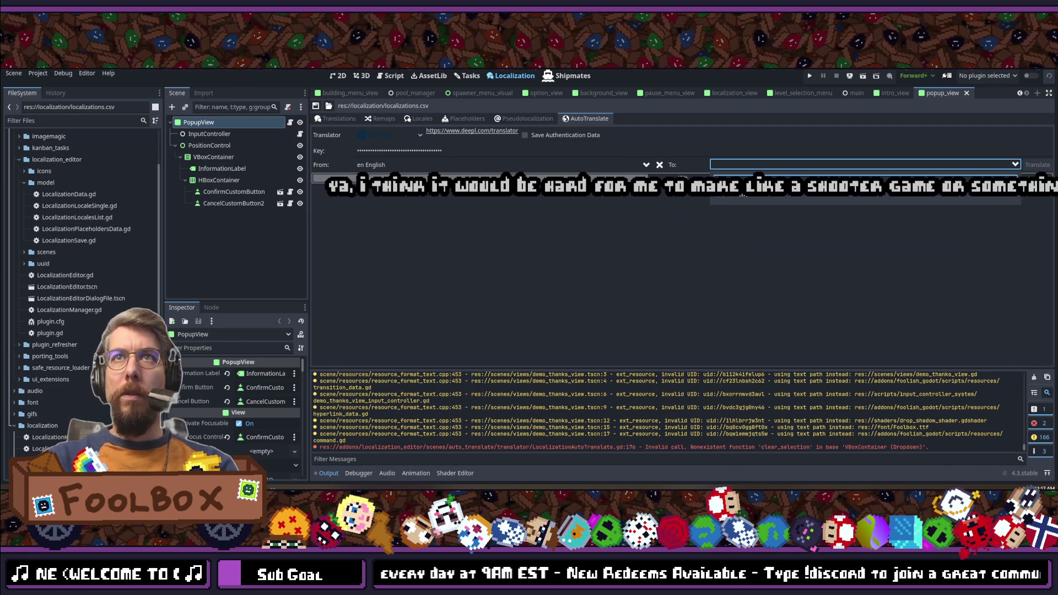
{"action": "left_click", "coordinate": [740, 190]}
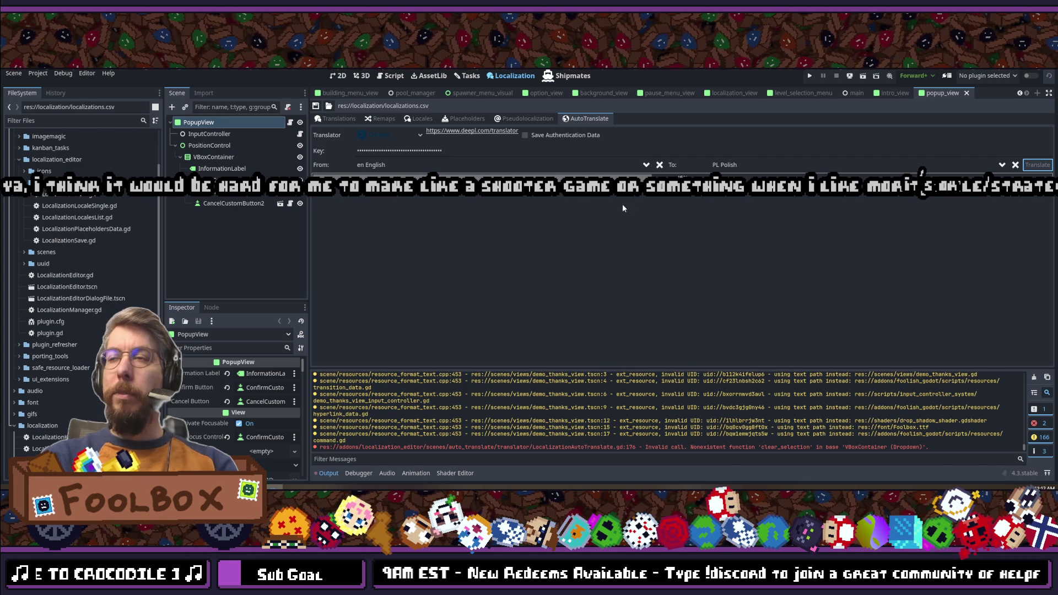
Step: Show the Translations table again, save it, and open the Project menu
{"action": "left_click", "coordinate": [326, 116]}
{"action": "left_click", "coordinate": [315, 105]}
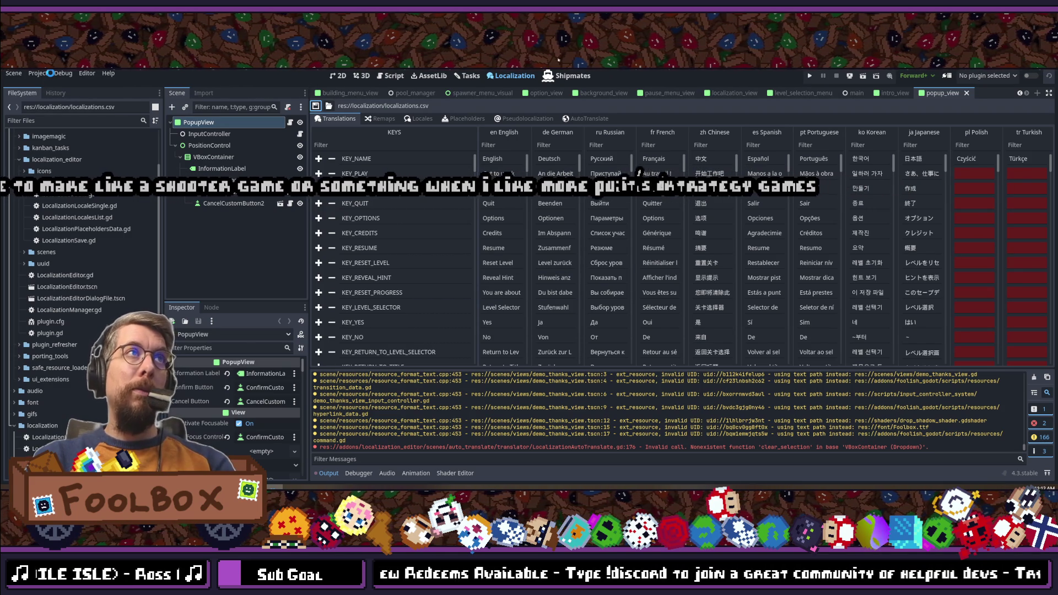
{"action": "left_click", "coordinate": [40, 74]}
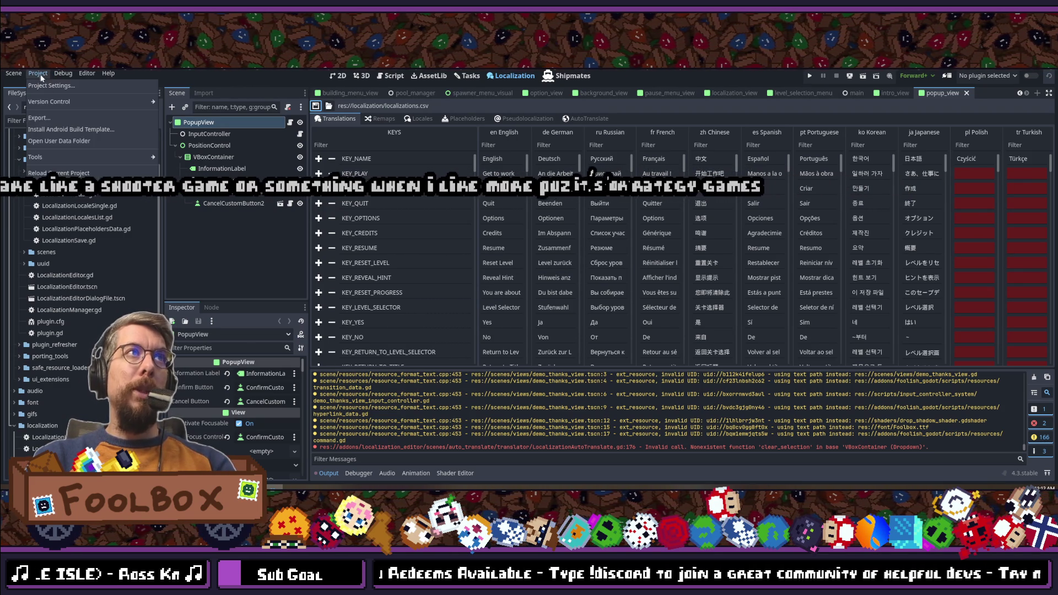
Step: Close the Project menu without choosing any option
{"action": "left_click", "coordinate": [66, 175]}
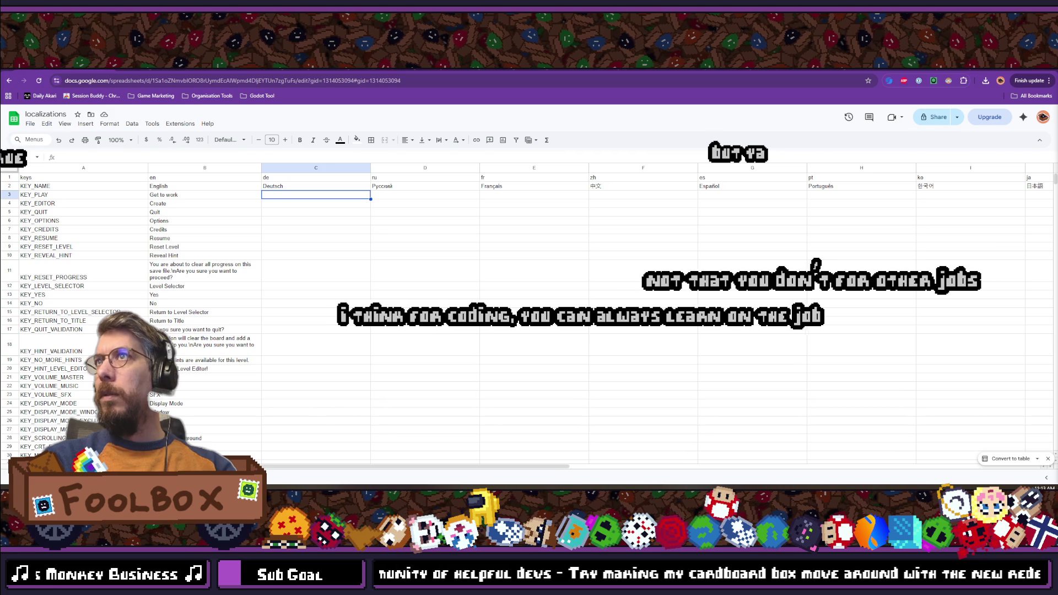
Step: Return to Godot and scroll the Translations table down through the chapter and tutorial keys
{"action": "key", "text": "alt+Tab"}
{"action": "scroll", "coordinate": [808, 203], "scroll_direction": "down", "scroll_amount": 10}
{"action": "scroll", "coordinate": [808, 214], "scroll_direction": "down", "scroll_amount": 20}
{"action": "scroll", "coordinate": [810, 212], "scroll_direction": "down", "scroll_amount": 20}
{"action": "scroll", "coordinate": [810, 212], "scroll_direction": "down", "scroll_amount": 10}
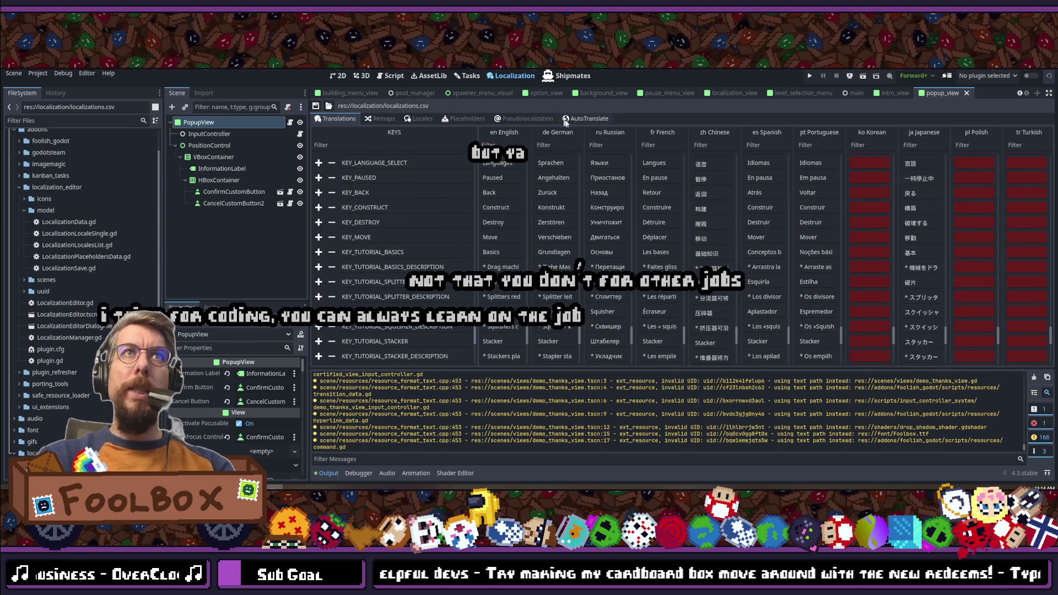
Step: Set DeepL to translate from en English into PT Portuguese
{"action": "left_click", "coordinate": [587, 119]}
{"action": "left_click", "coordinate": [388, 135]}
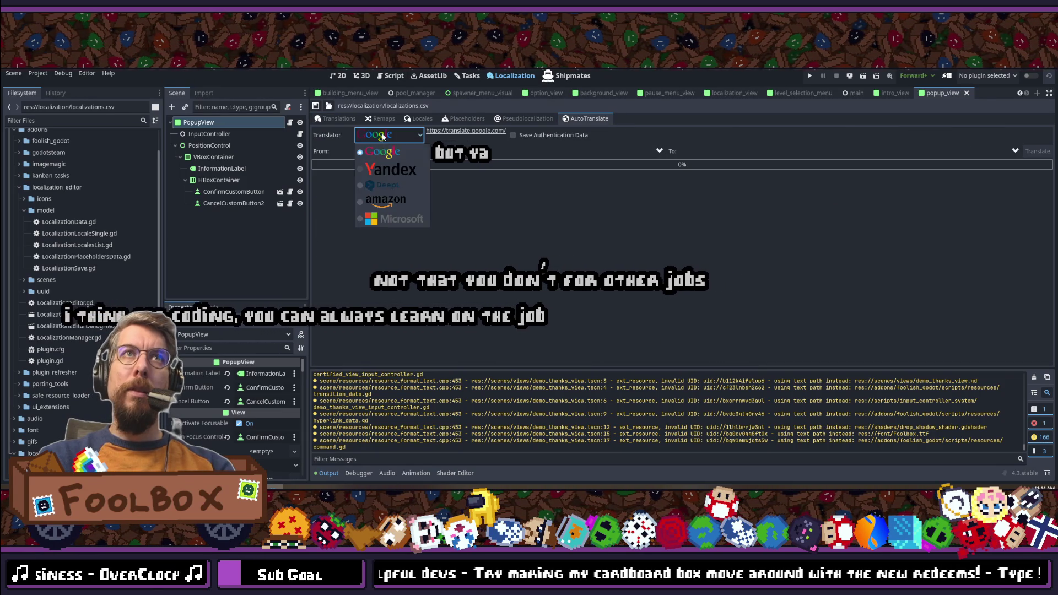
{"action": "left_click", "coordinate": [379, 186]}
{"action": "left_click", "coordinate": [386, 164]}
{"action": "left_click", "coordinate": [394, 184]}
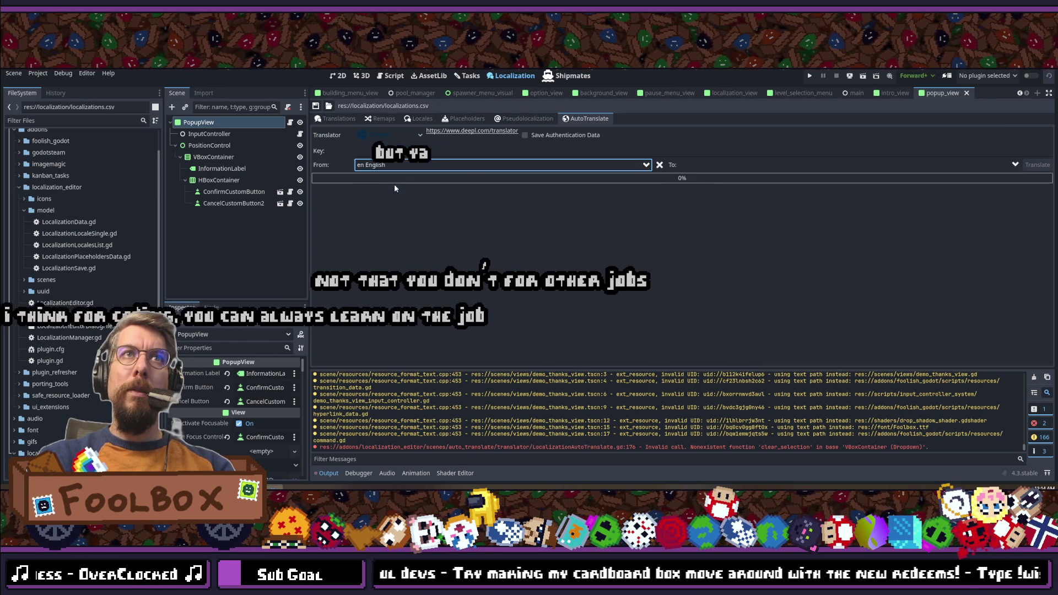
{"action": "left_click", "coordinate": [749, 164]}
{"action": "type", "text": "portug"}
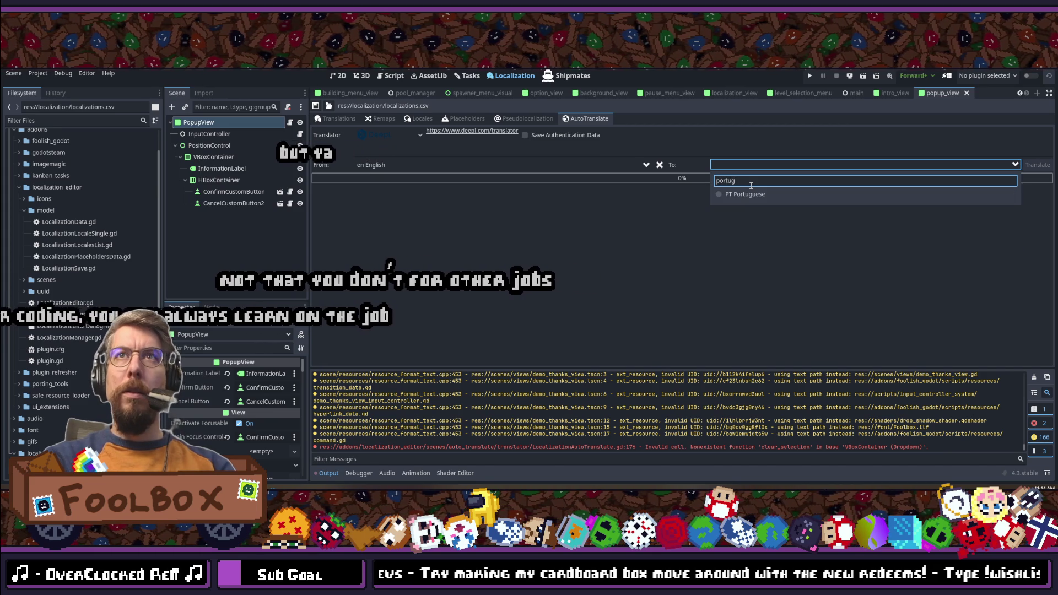
{"action": "left_click", "coordinate": [744, 194]}
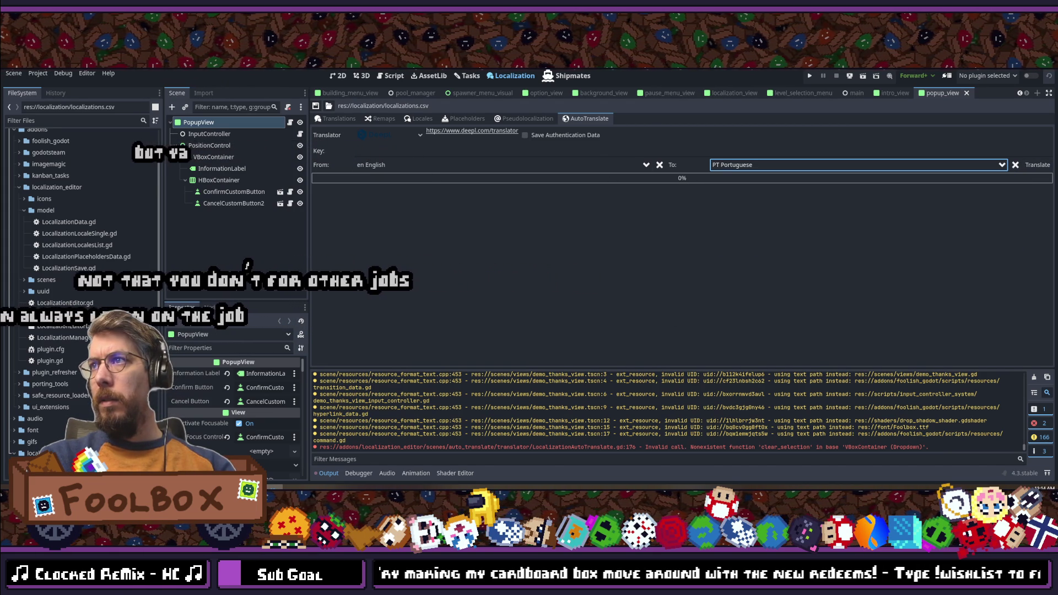
Step: Check the DeepL key and run the Portuguese translation, then clear the target and go back to the table
{"action": "left_click", "coordinate": [395, 153]}
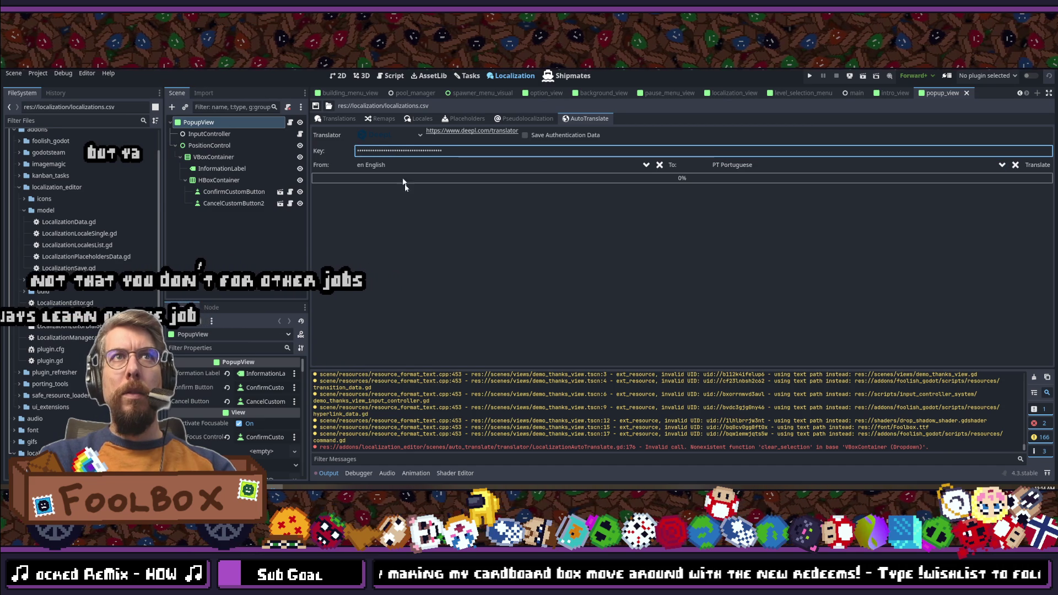
{"action": "left_click", "coordinate": [1026, 166]}
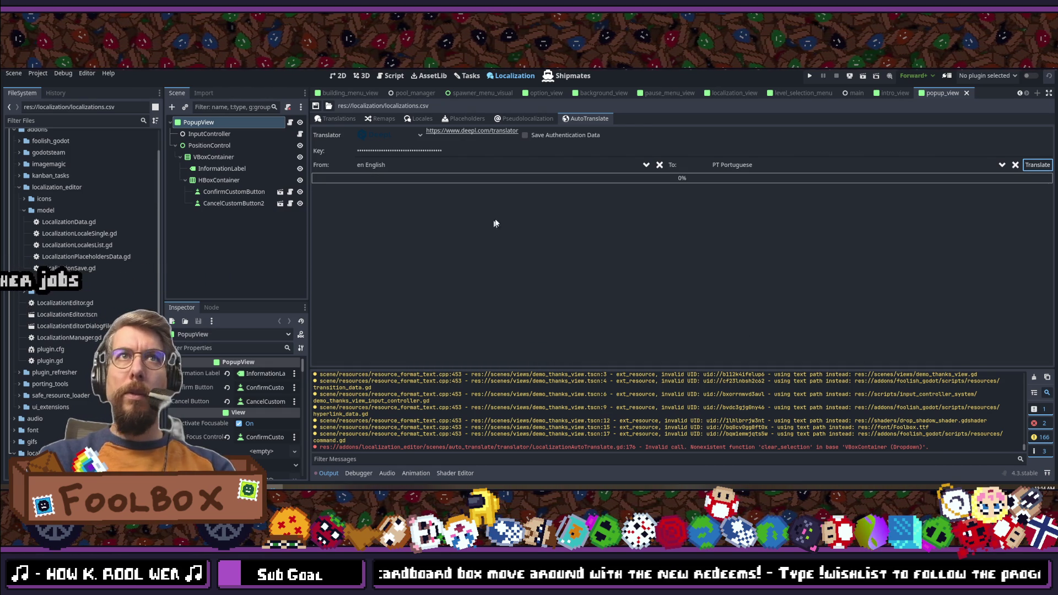
{"action": "left_click", "coordinate": [1015, 166]}
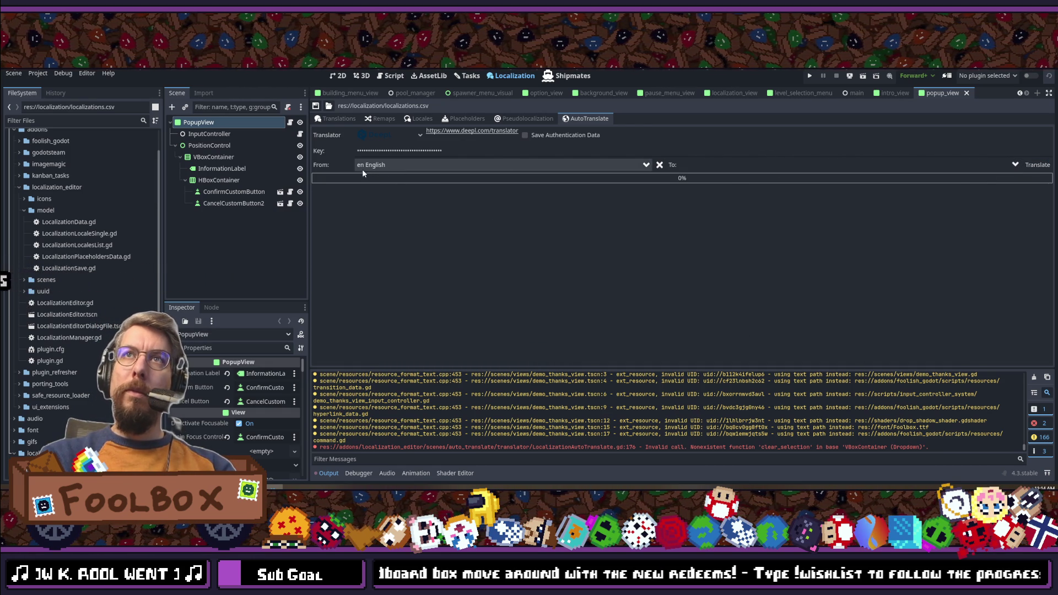
{"action": "left_click", "coordinate": [318, 119]}
Step: Save the localization table and scroll through it to review the translated entries
{"action": "left_click", "coordinate": [315, 106]}
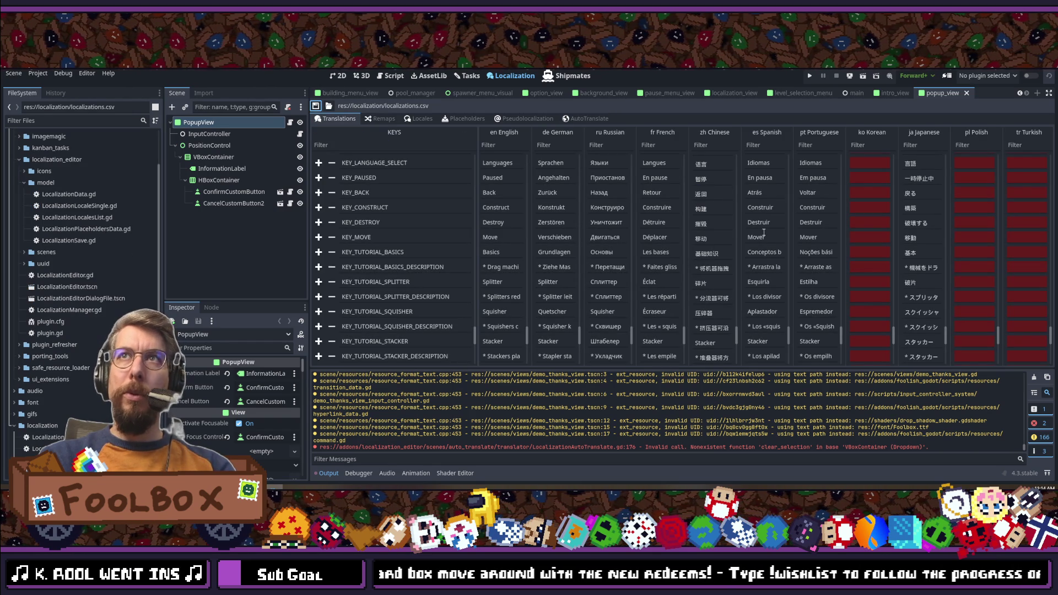
{"action": "scroll", "coordinate": [881, 307], "scroll_direction": "down", "scroll_amount": 10}
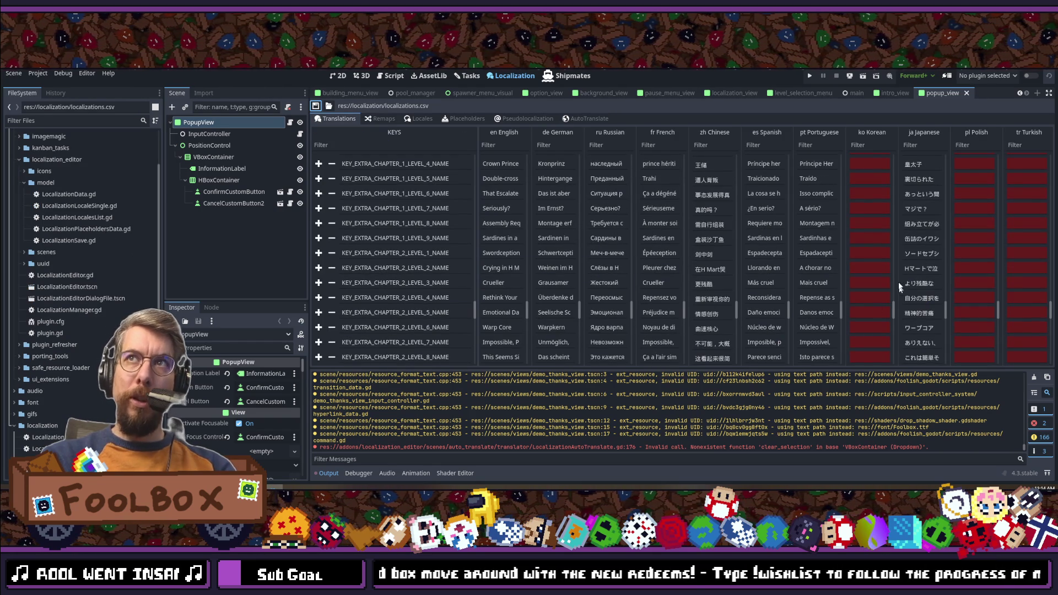
{"action": "scroll", "coordinate": [892, 275], "scroll_direction": "down", "scroll_amount": 3}
{"action": "scroll", "coordinate": [889, 264], "scroll_direction": "down", "scroll_amount": 10}
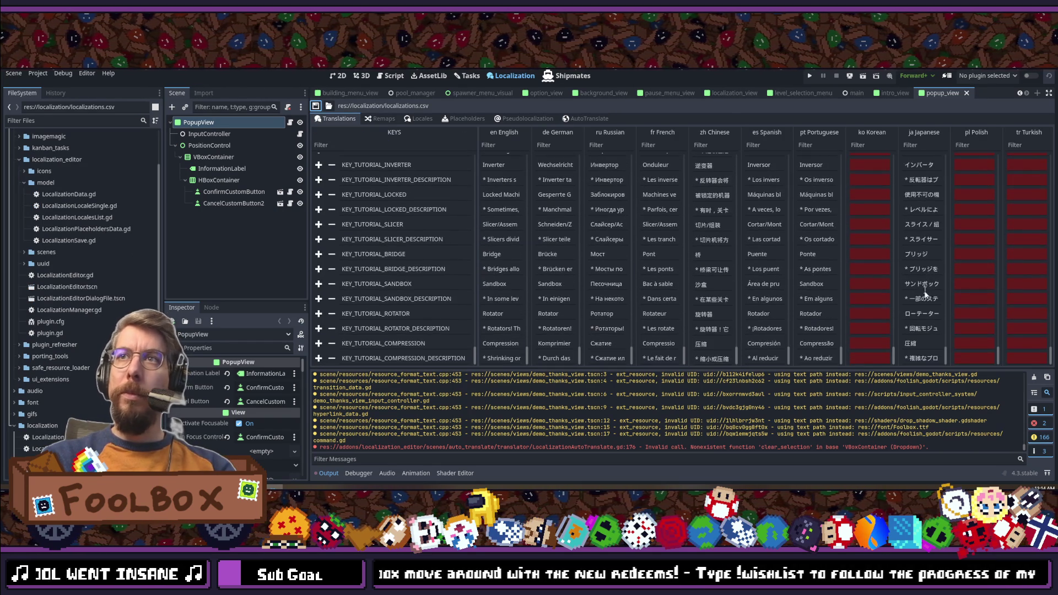
{"action": "mouse_move", "coordinate": [946, 351]}
{"action": "left_mouse_down"}
{"action": "mouse_move", "coordinate": [944, 171]}
{"action": "mouse_move", "coordinate": [942, 376]}
{"action": "left_mouse_up"}
{"action": "scroll", "coordinate": [490, 347], "scroll_direction": "up", "scroll_amount": 5}
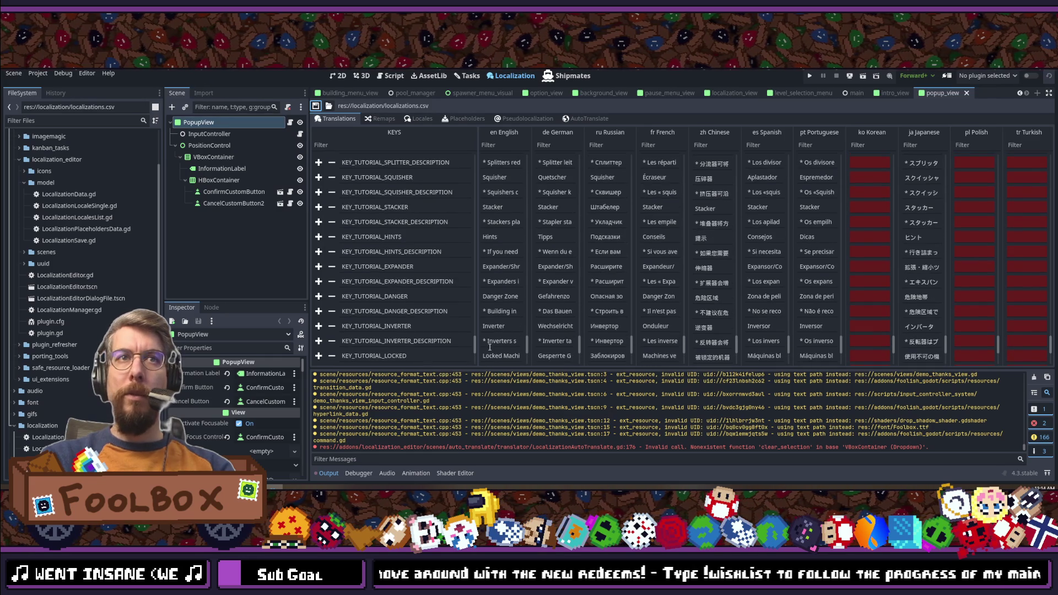
{"action": "scroll", "coordinate": [475, 347], "scroll_direction": "up", "scroll_amount": 10}
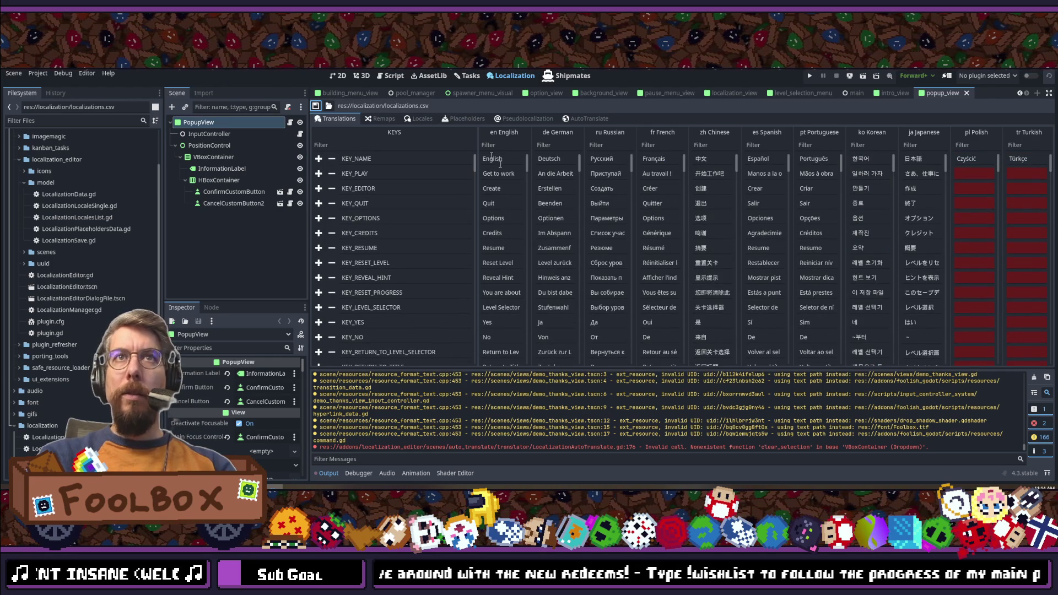
{"action": "scroll", "coordinate": [743, 216], "scroll_direction": "down", "scroll_amount": 15}
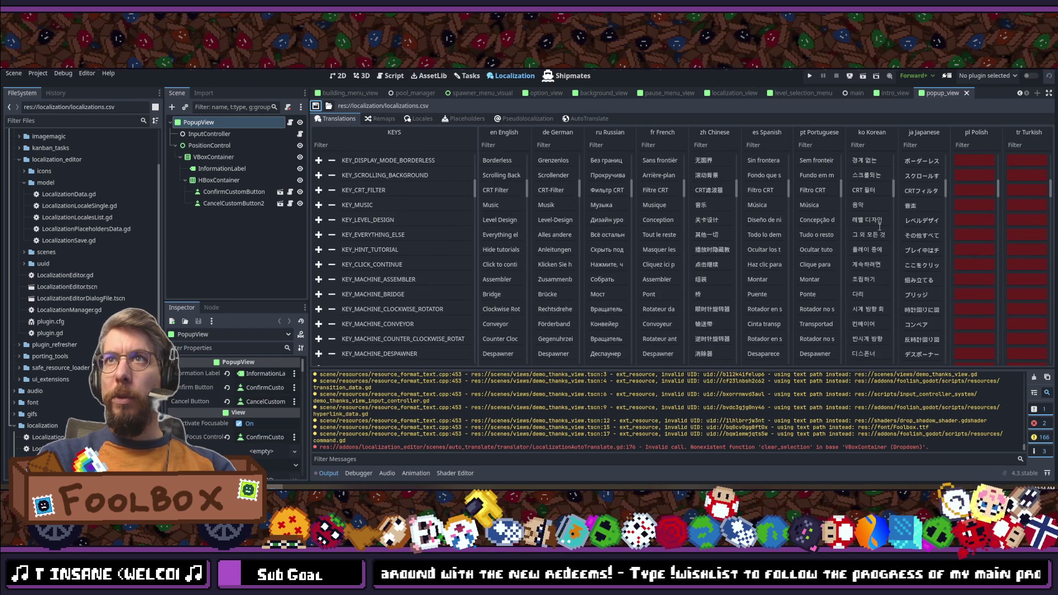
{"action": "scroll", "coordinate": [878, 226], "scroll_direction": "down", "scroll_amount": 15}
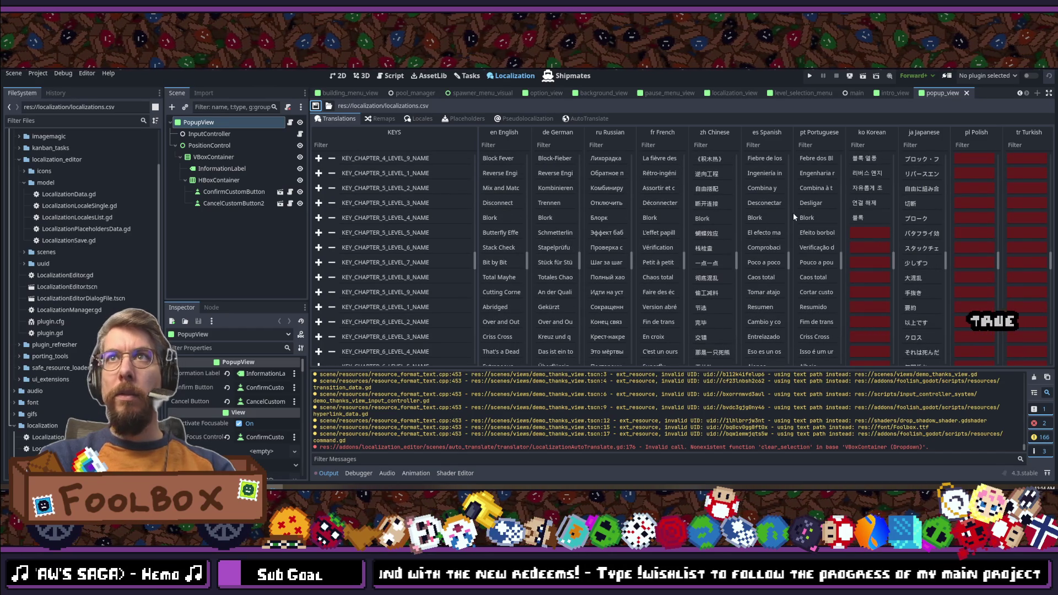
Step: Choose KO Korean as the DeepL target and start translating the missing Korean entries
{"action": "left_click", "coordinate": [575, 119]}
{"action": "left_click", "coordinate": [745, 165]}
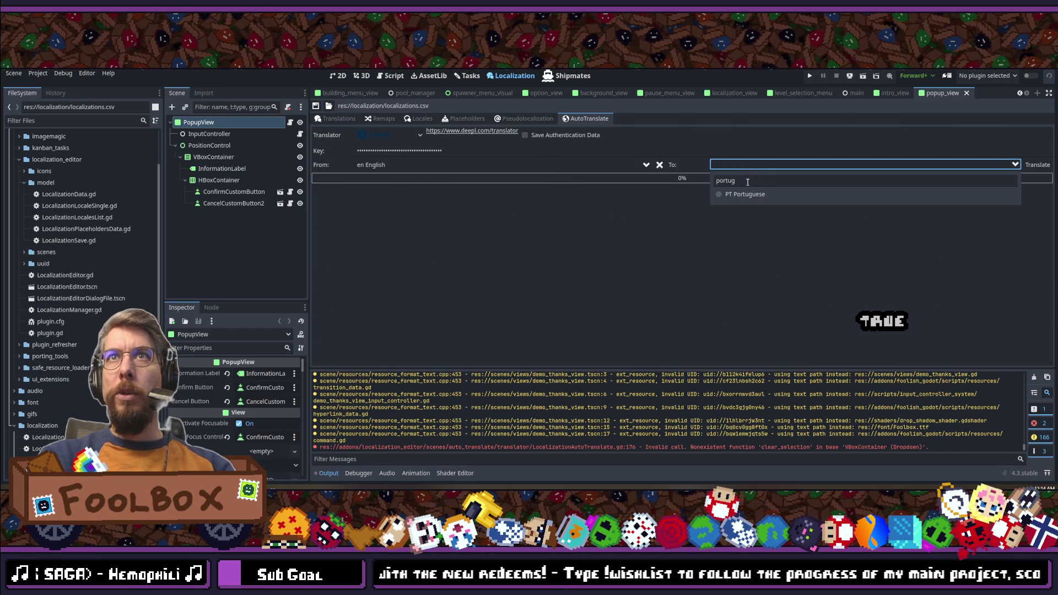
{"action": "type", "text": "korean"}
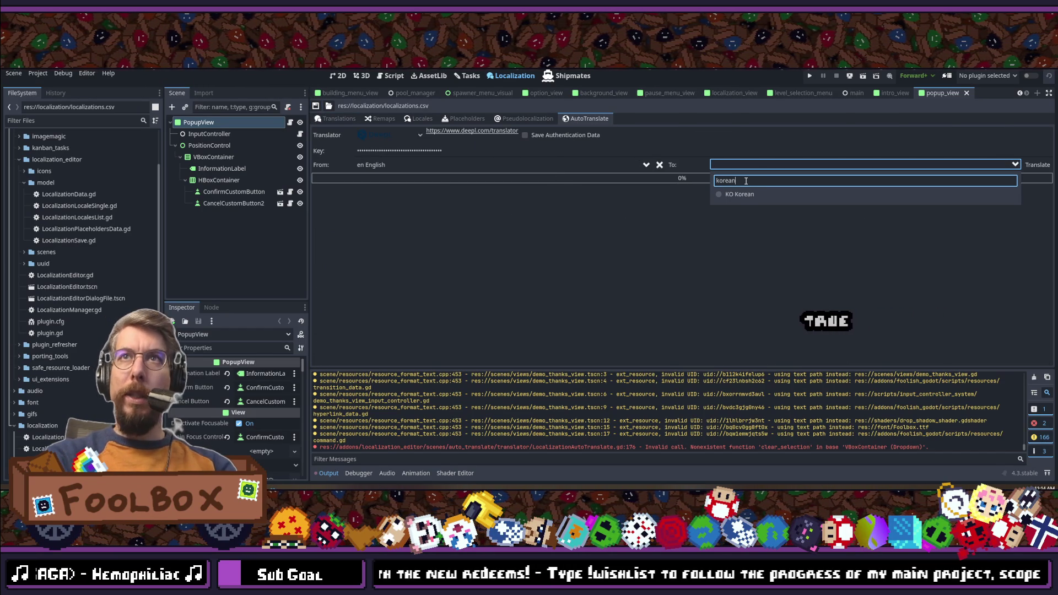
{"action": "left_click", "coordinate": [736, 195]}
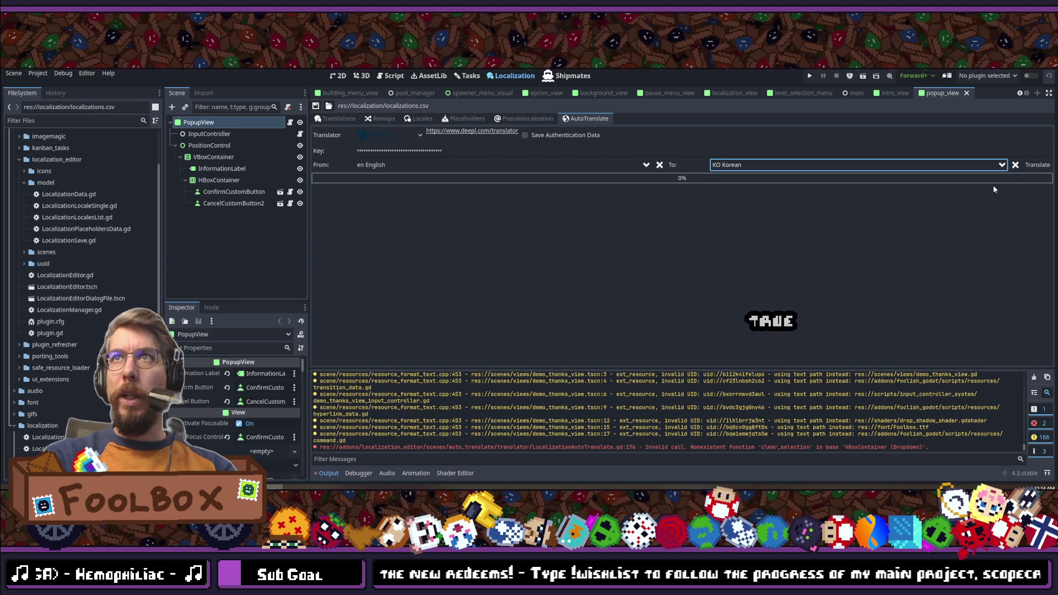
{"action": "left_click", "coordinate": [1028, 167]}
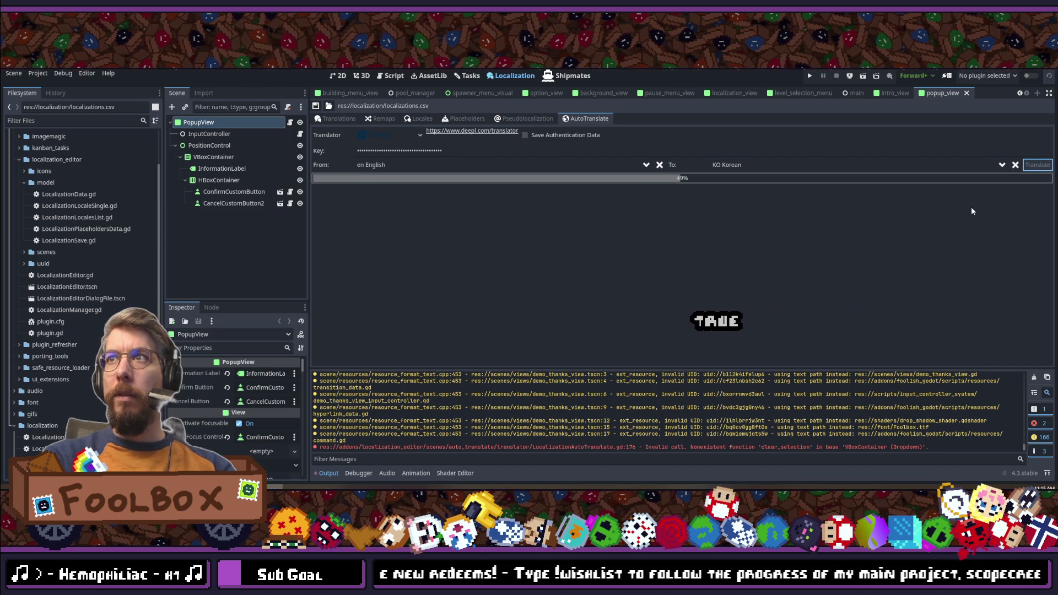